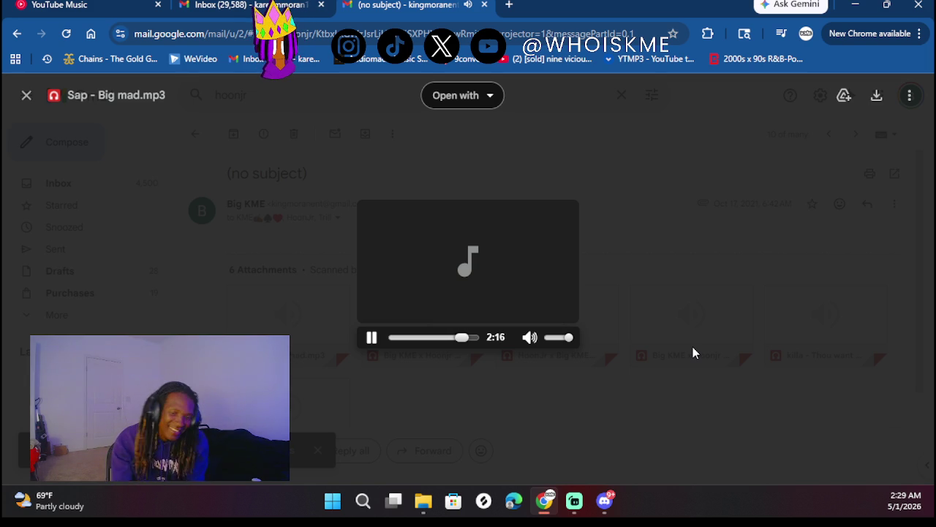
- Close the Sap - Big mad.mp3 preview and play 'Big KME x Hoonjr - one sided love.mp3' instead
click(673, 352)
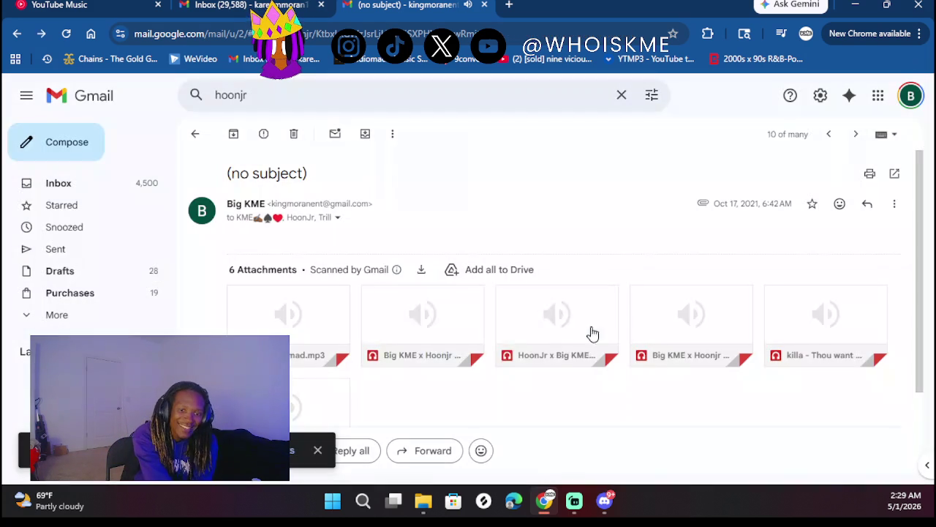
right_click(456, 324)
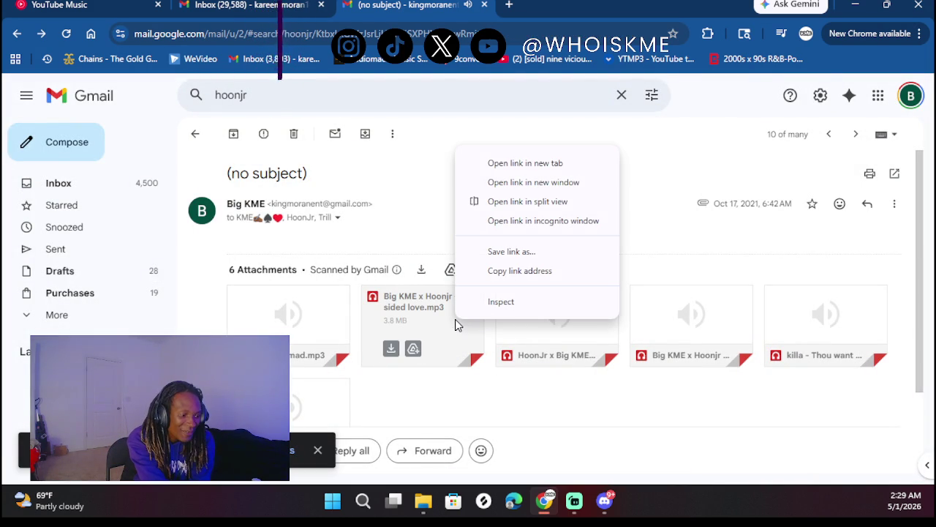
key(Escape)
click(434, 311)
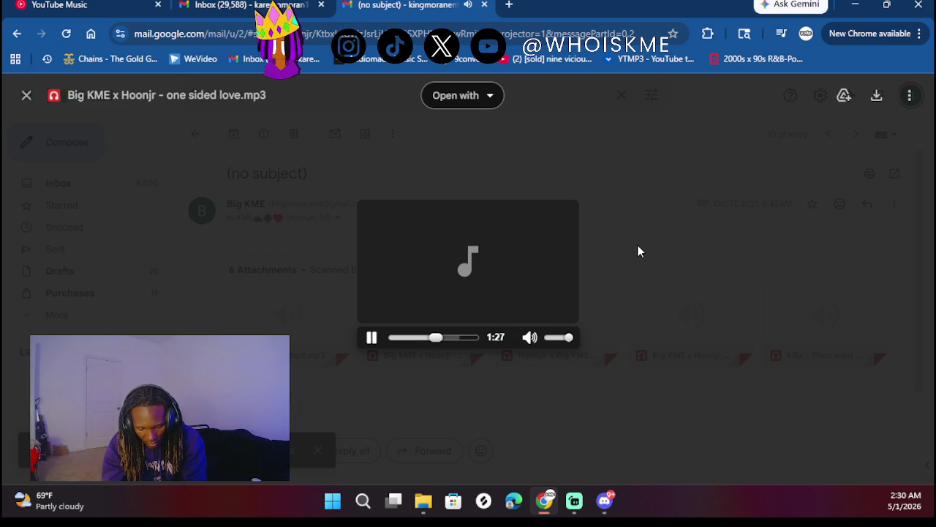
- Play the 'Big KME x Hoonjr - In My Head.mp3' attachment, then close its preview
click(703, 212)
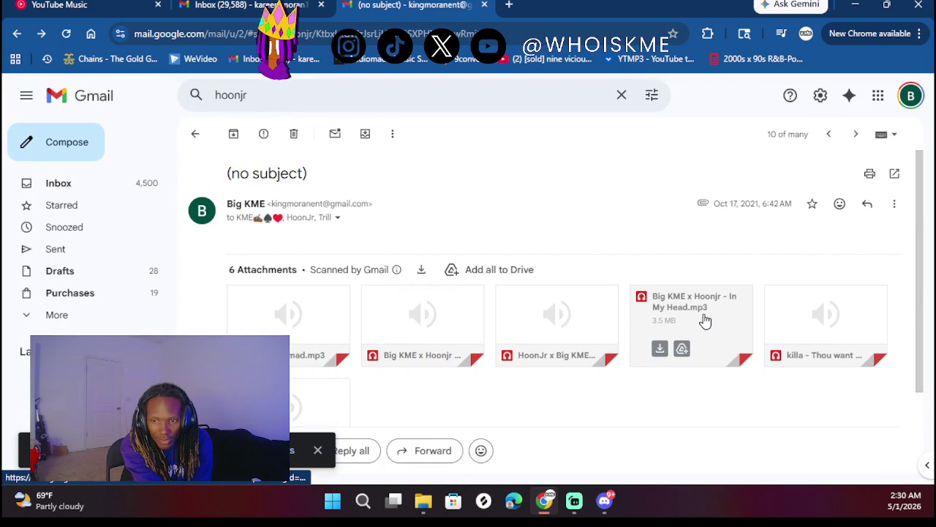
scroll(434, 341, down, 2)
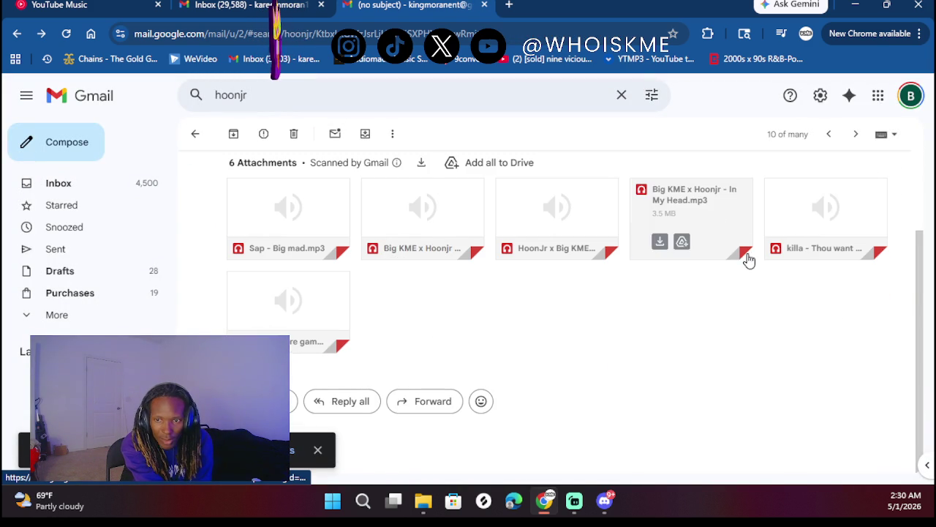
click(711, 208)
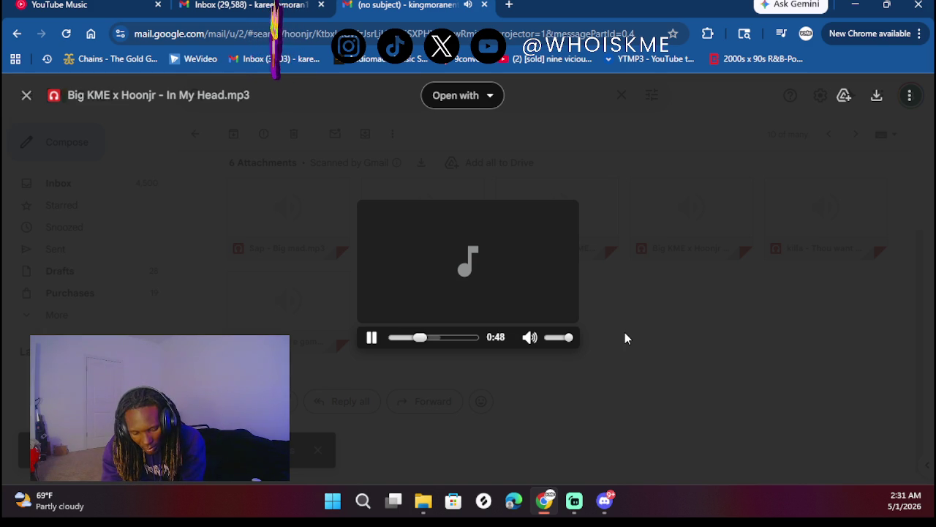
key(Escape)
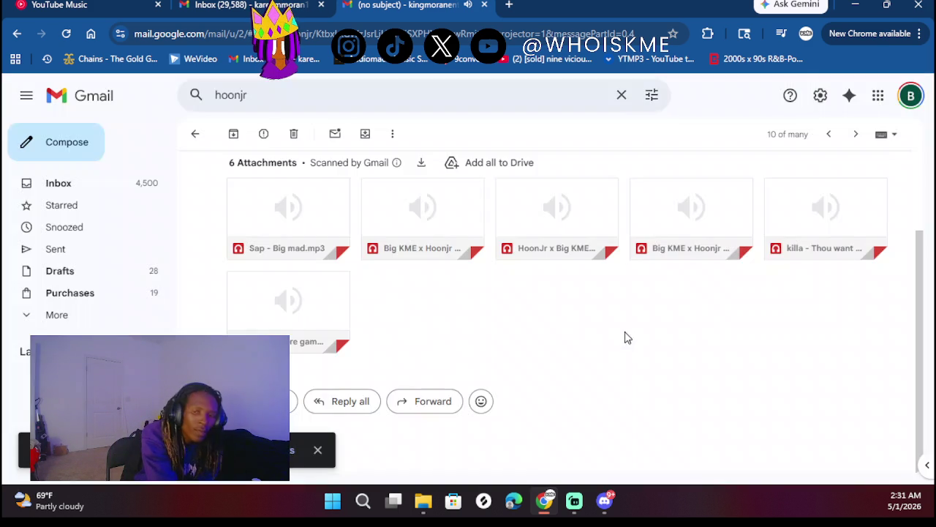
- From the hoonjr search results, check the kme mamacita and kme tough luck emails
click(199, 135)
scroll(445, 355, down, 3)
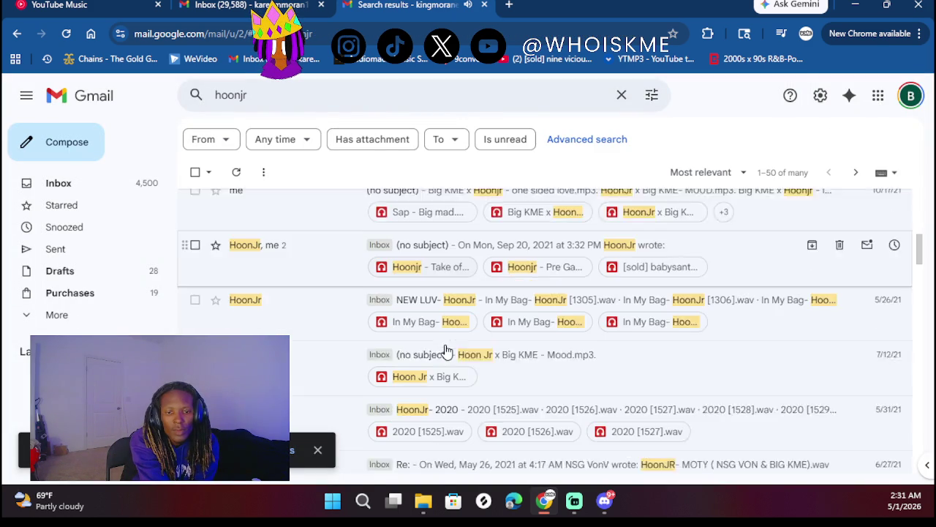
mouse_move(508, 329)
mouse_down()
mouse_move(507, 312)
mouse_move(653, 318)
mouse_up()
scroll(653, 318, down, 2)
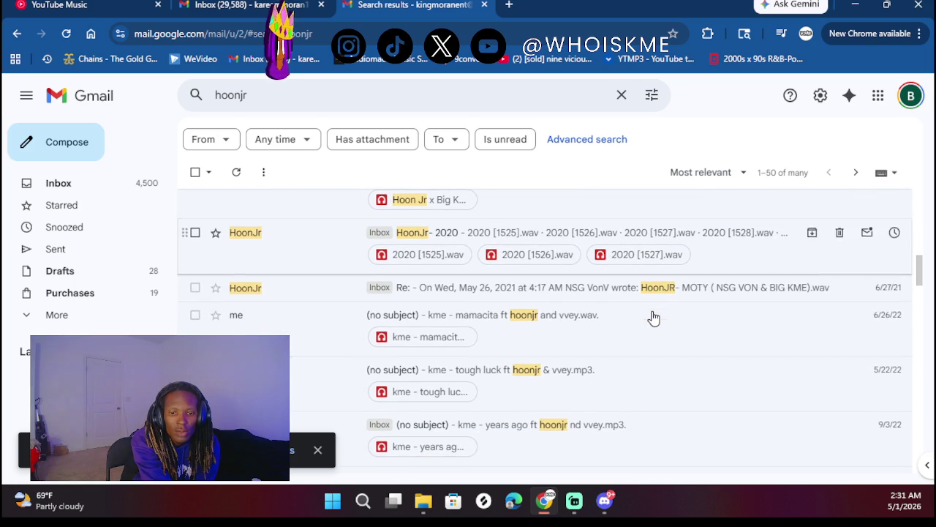
click(536, 340)
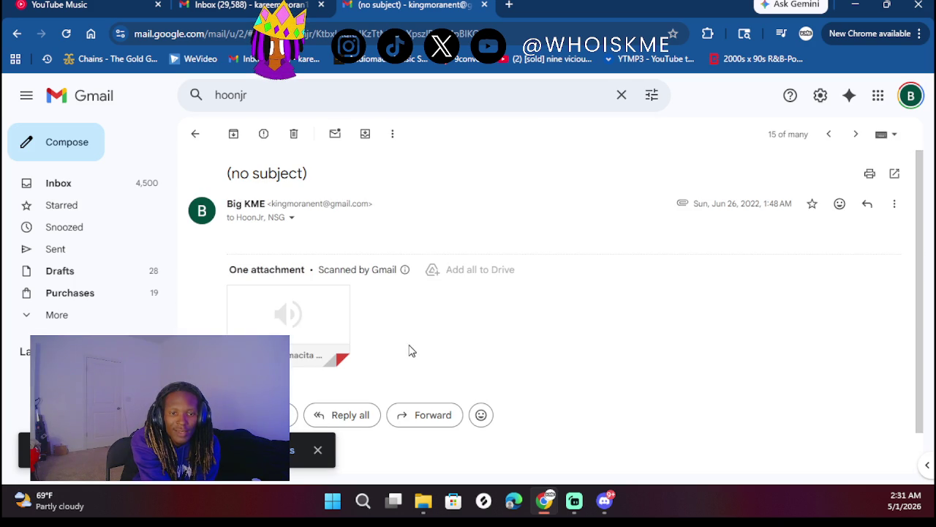
click(194, 134)
scroll(396, 300, down, 2)
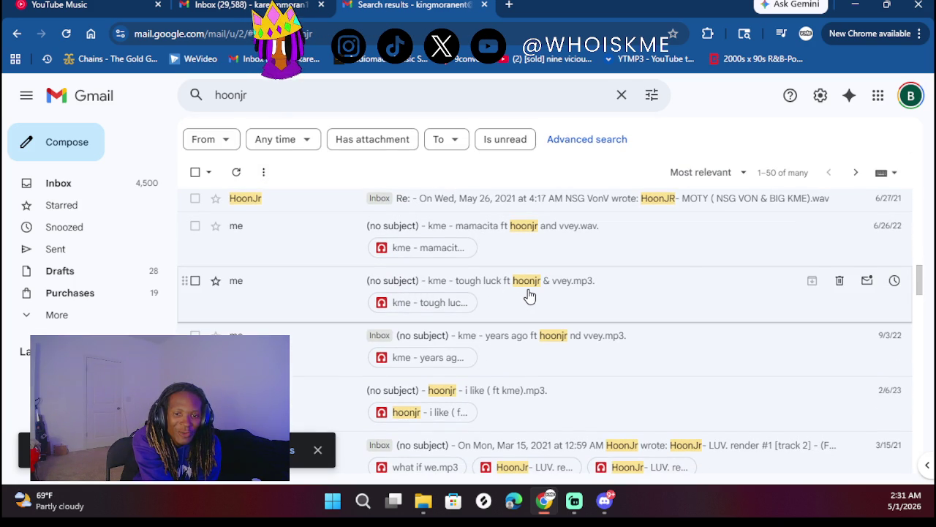
click(529, 295)
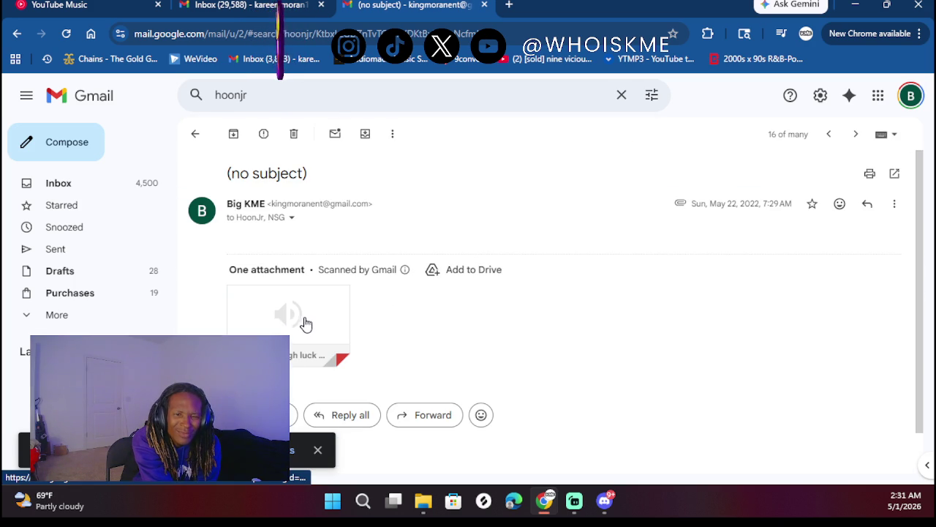
- Scroll further through the results and open the email with 'hoonjr flex ft kme.wav'
click(196, 135)
scroll(417, 313, down, 4)
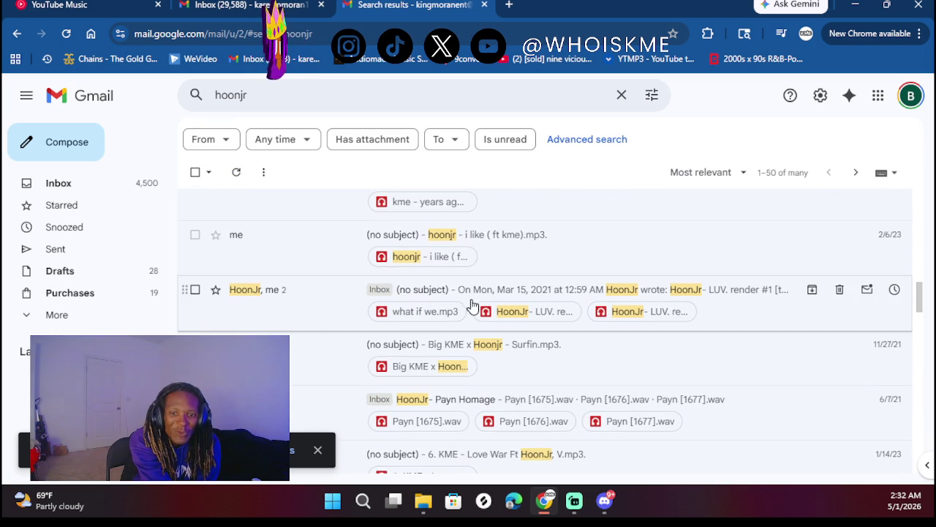
scroll(430, 349, down, 2)
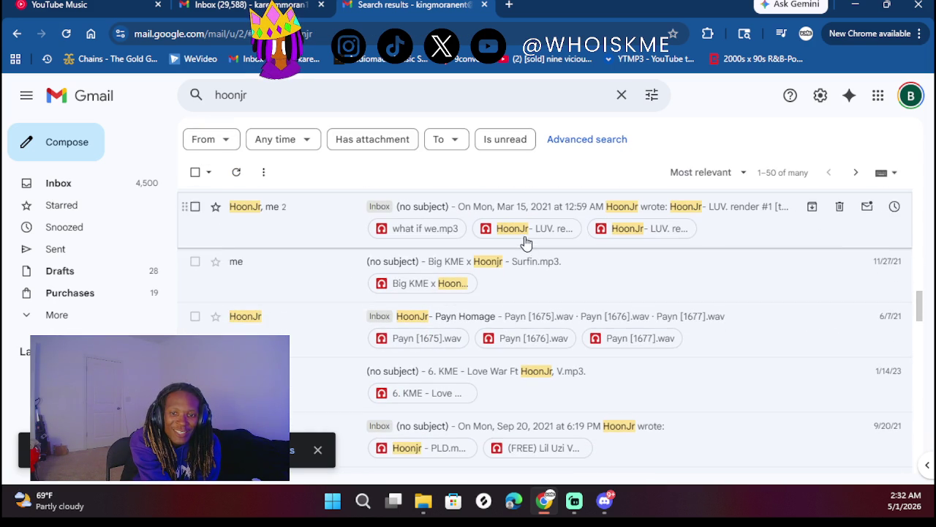
scroll(446, 395, down, 1)
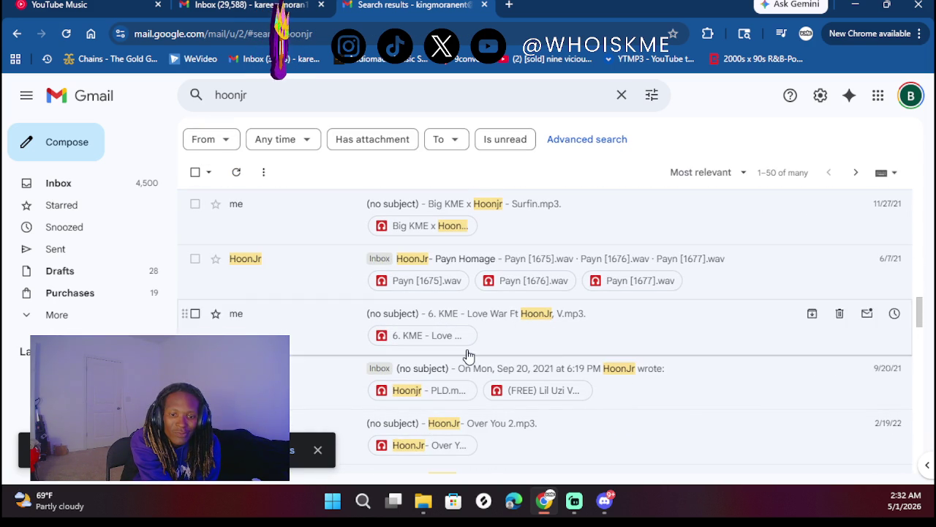
scroll(468, 354, down, 2)
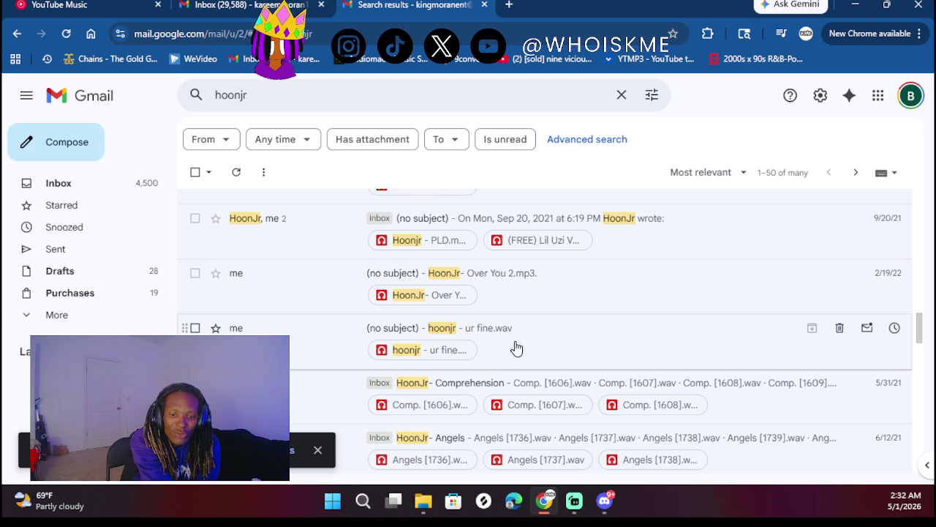
scroll(516, 348, down, 3)
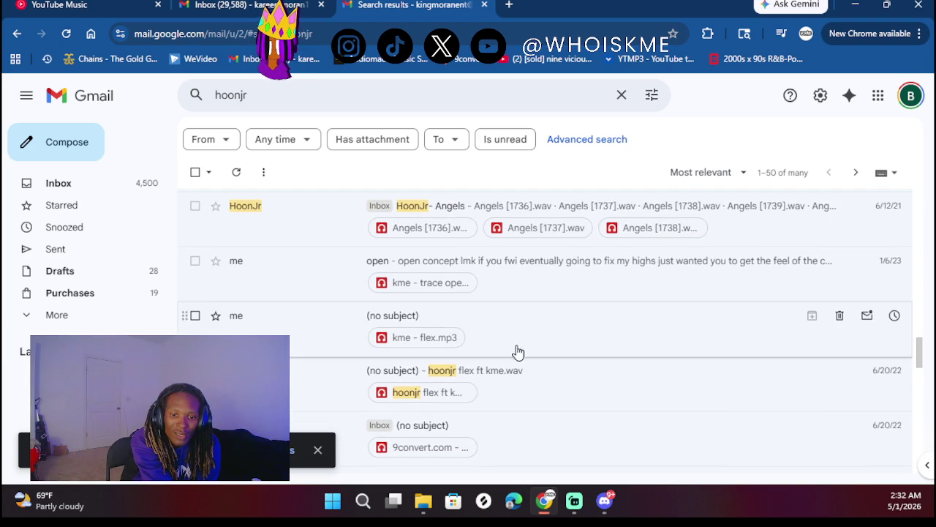
scroll(521, 365, down, 2)
scroll(524, 368, up, 2)
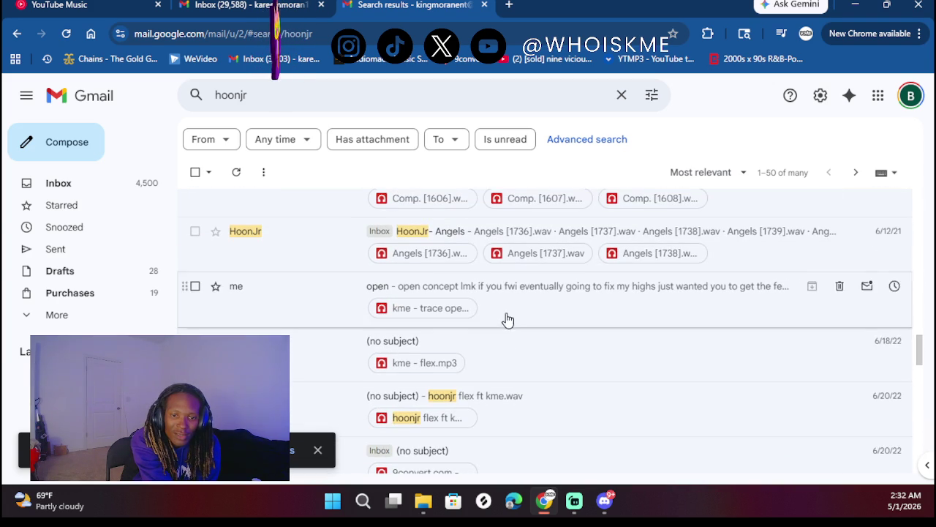
click(519, 427)
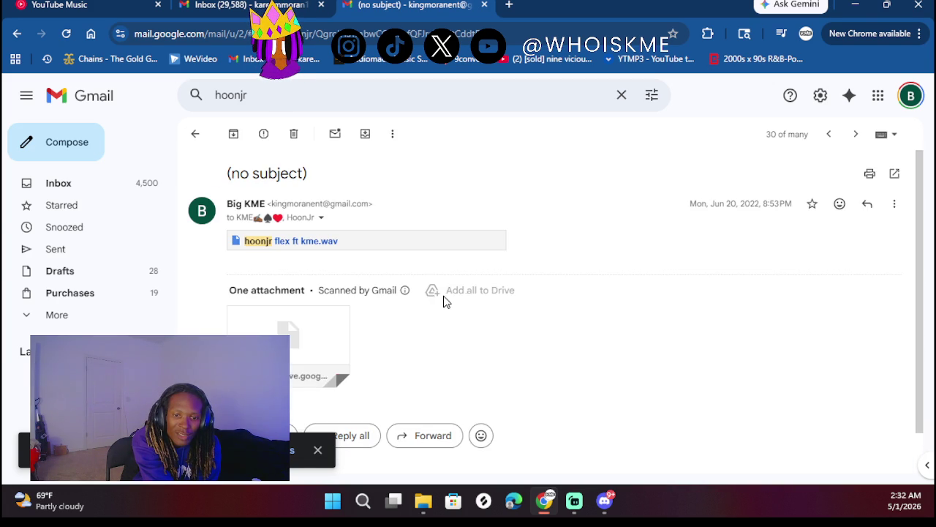
- Play 'hoonjr flex ft kme.wav' for about 19 seconds, then close the preview
click(312, 339)
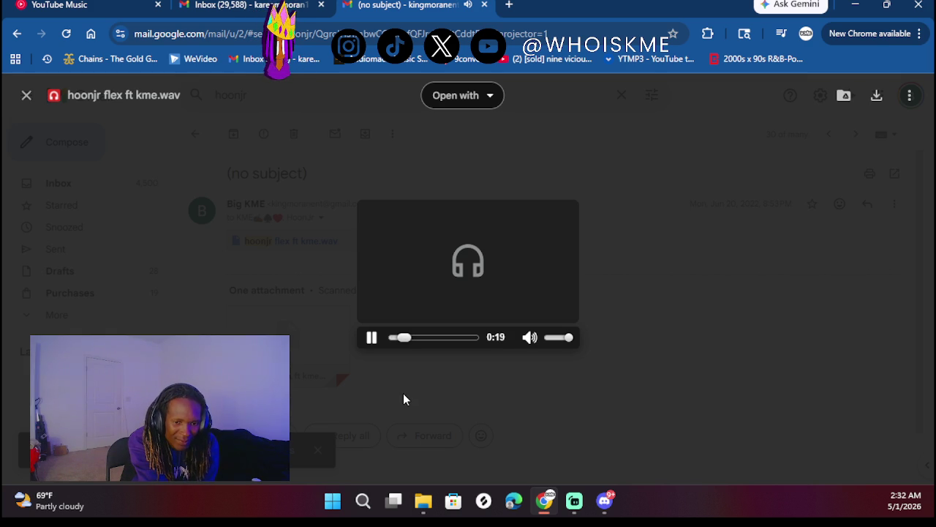
click(405, 399)
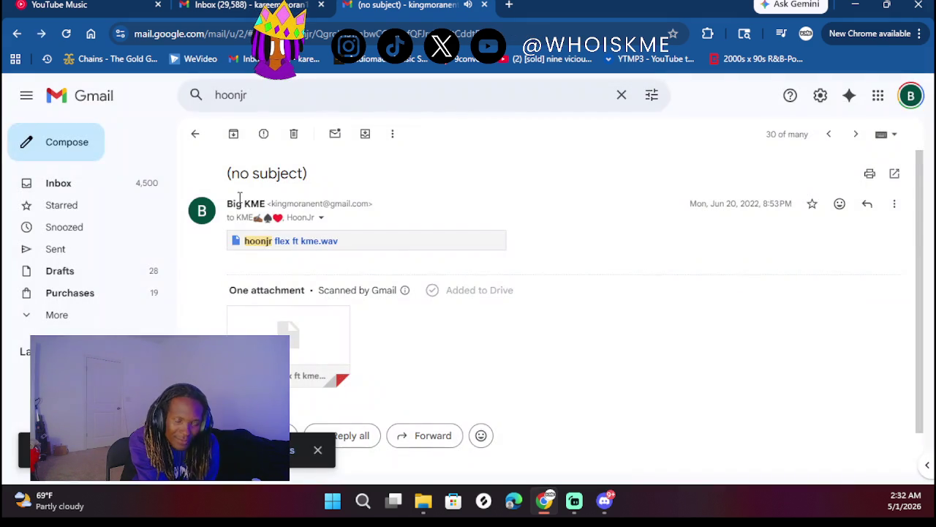
- Back in the hoonjr results, open the email with the surfin and Killa x kme tracks
click(206, 133)
scroll(432, 318, down, 5)
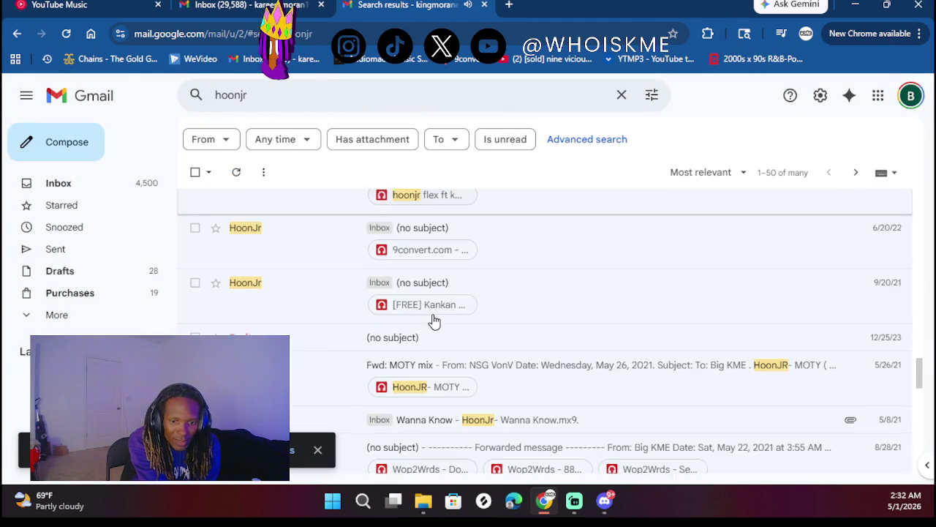
scroll(432, 318, down, 4)
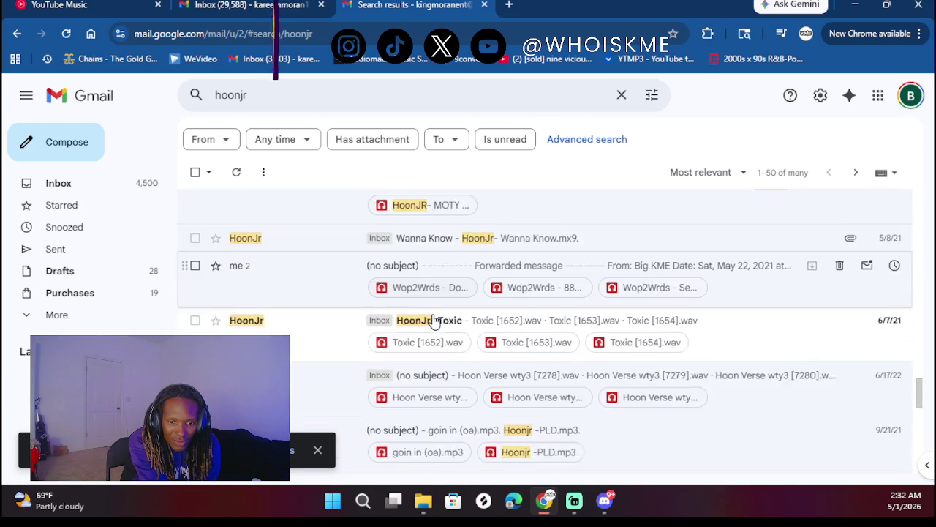
scroll(433, 320, down, 3)
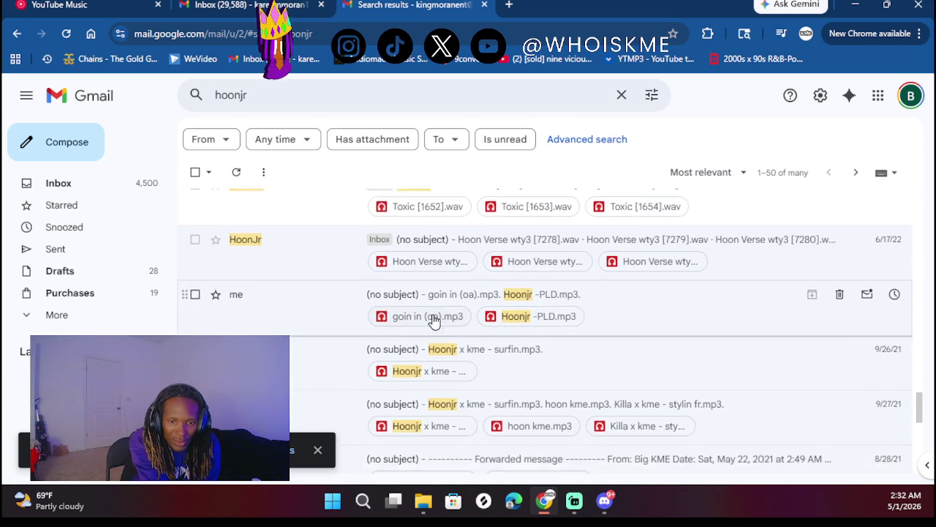
scroll(525, 342, down, 2)
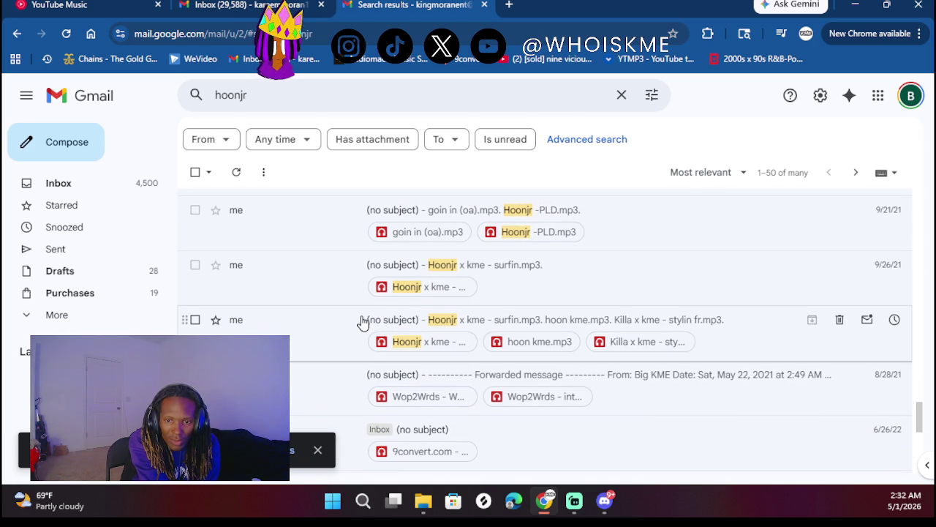
click(330, 332)
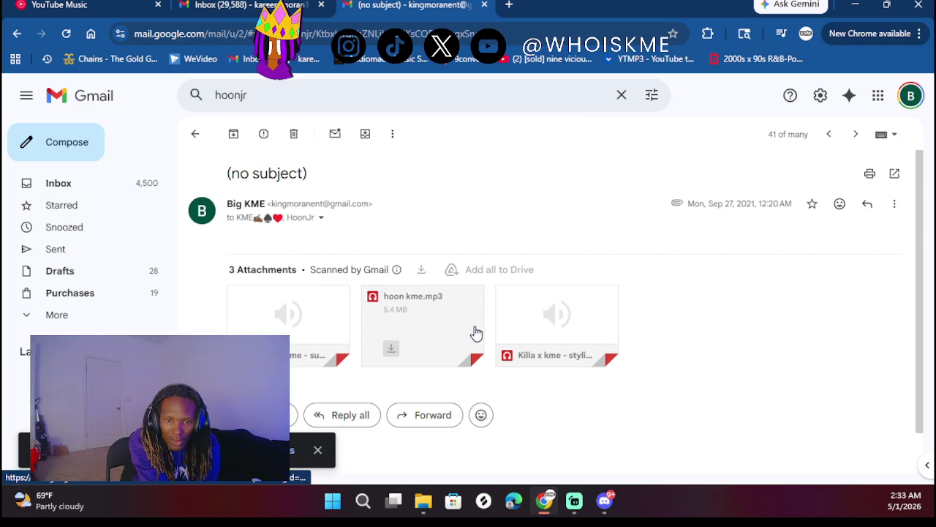
- Play 'hoon kme.mp3', close it, and return to the hoonjr search results
click(438, 333)
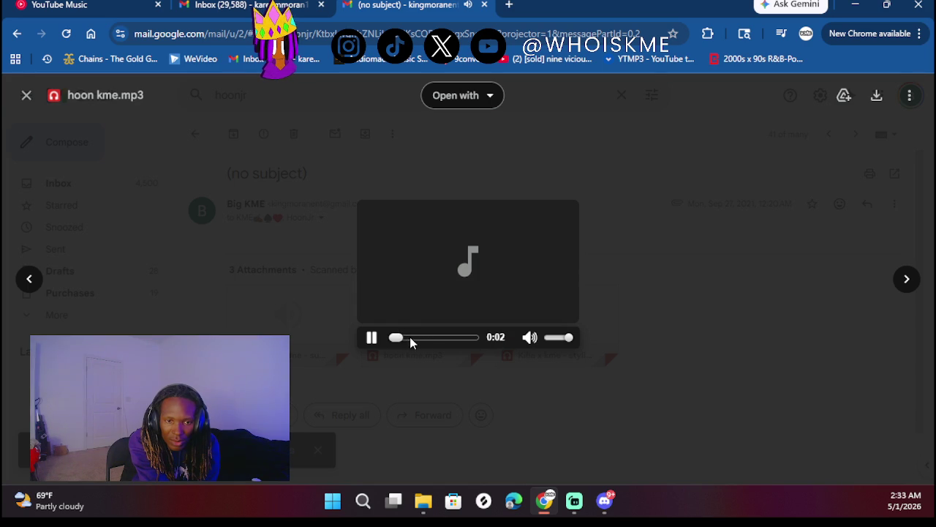
click(313, 297)
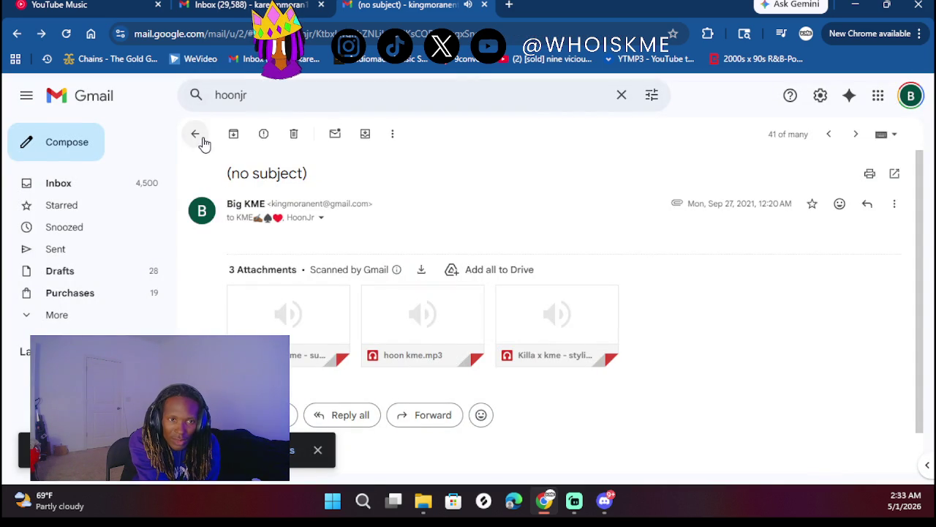
click(199, 137)
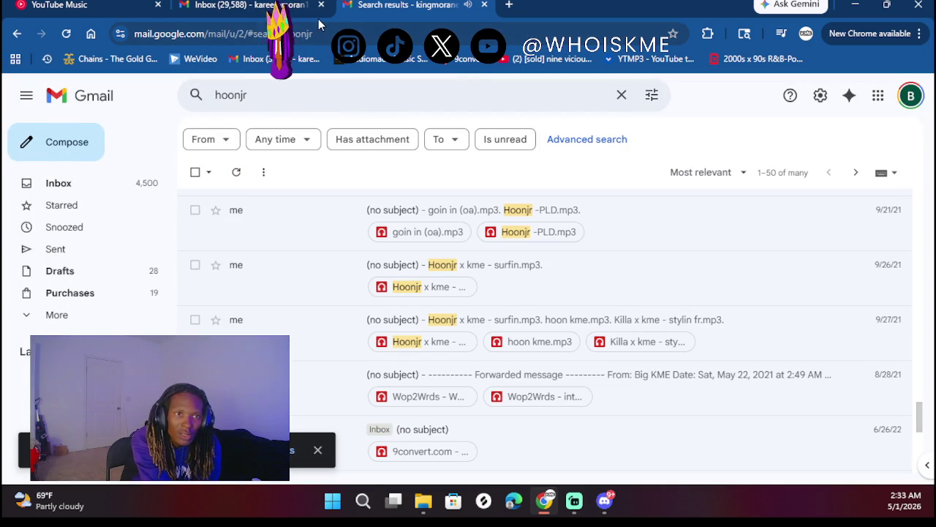
click(317, 38)
- Go to soundcloud.com and open your own profile page
text(s)
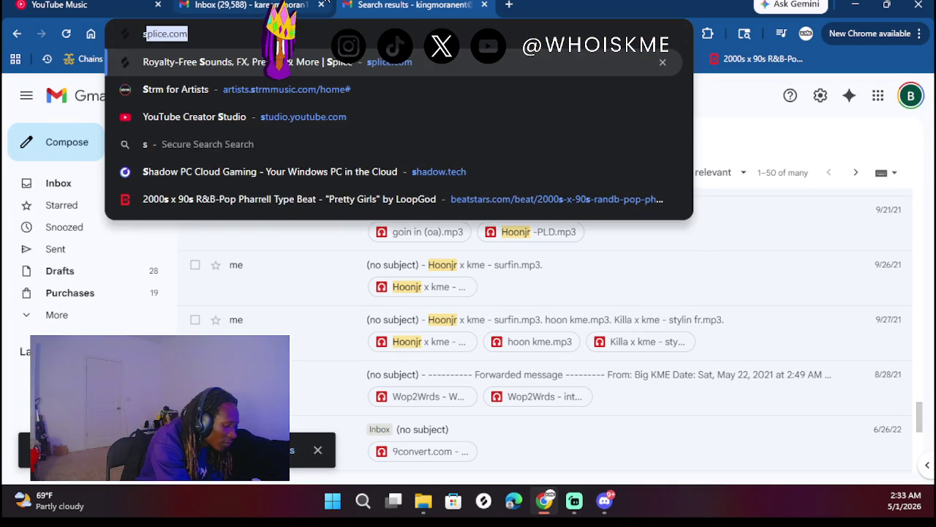
text(oundclo)
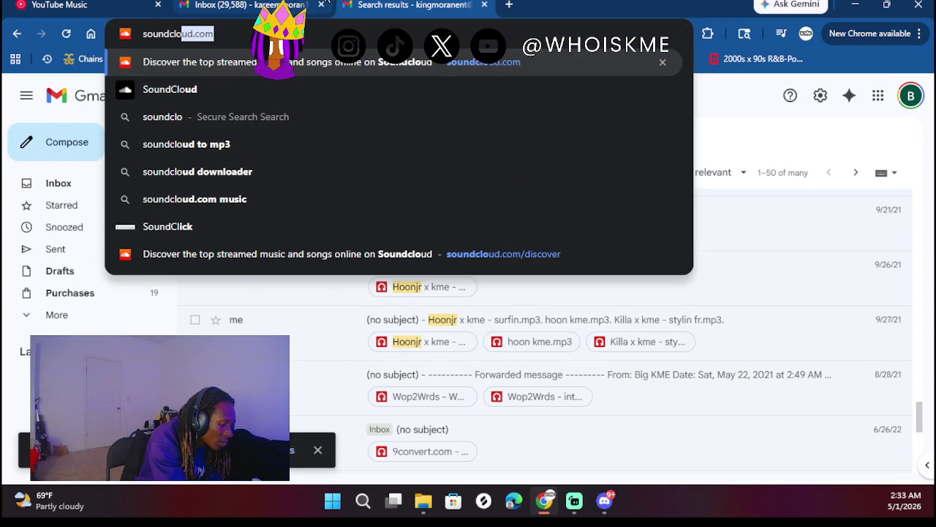
text(ud.co)
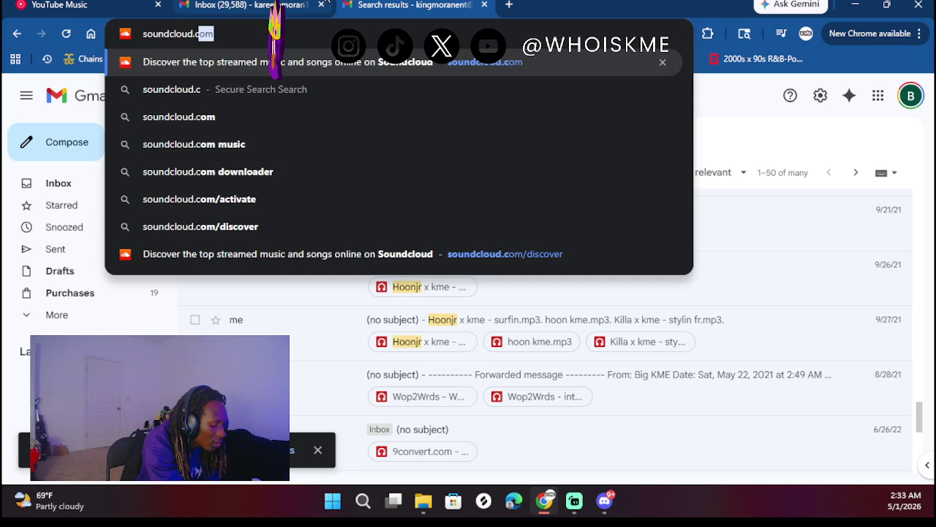
key(Return)
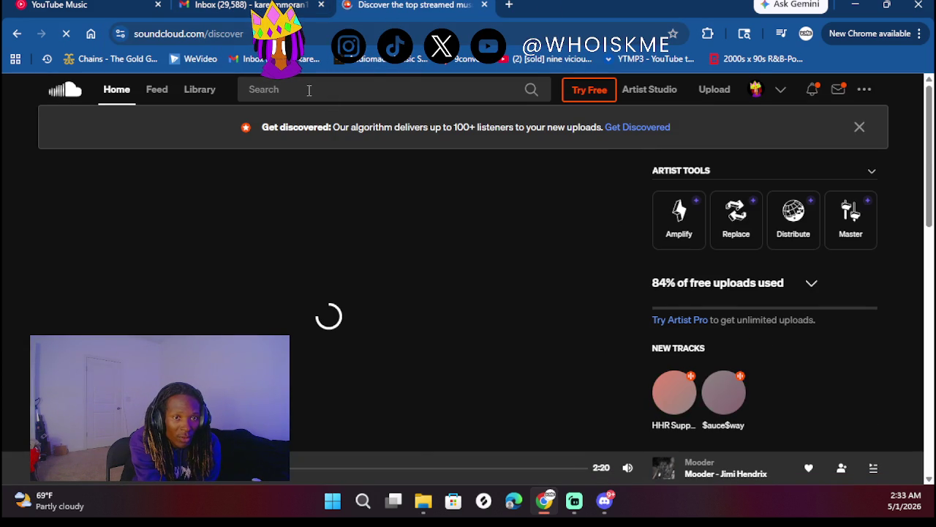
click(286, 89)
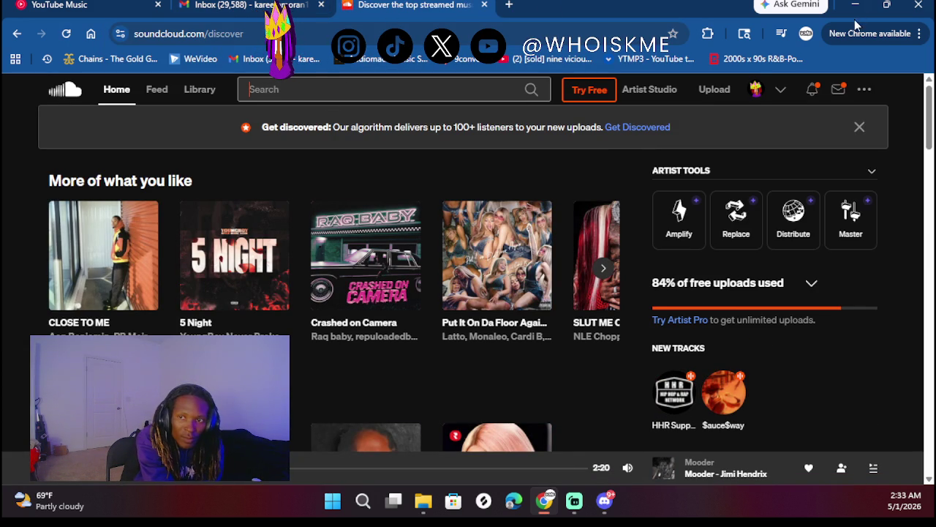
click(756, 89)
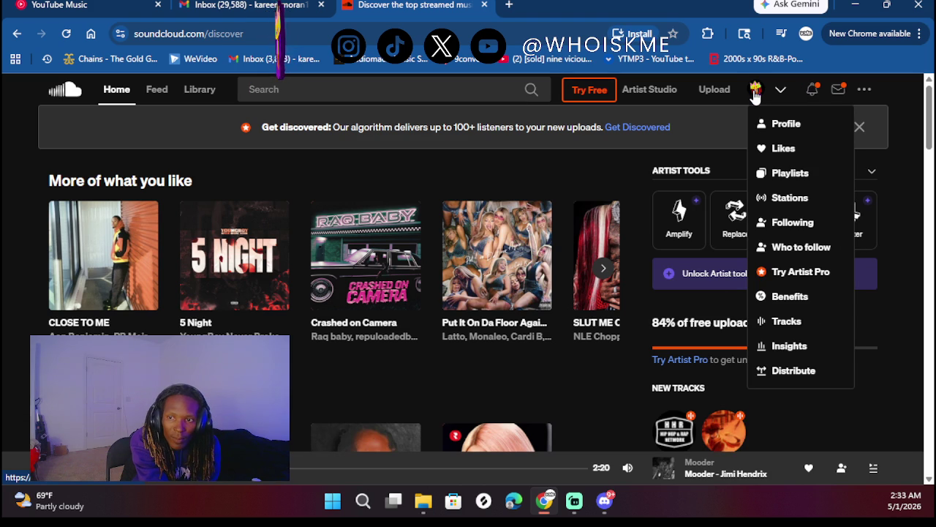
click(780, 130)
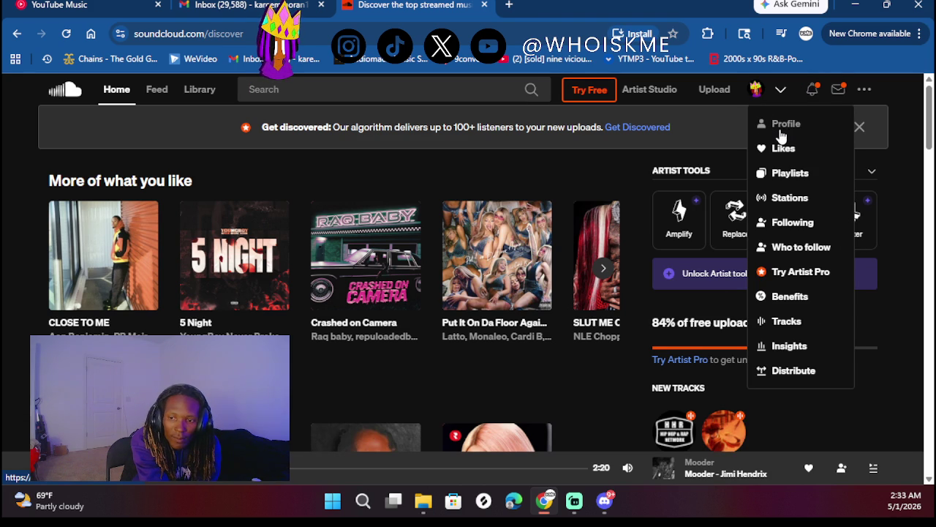
- Scroll down the Tracks list and play 'kmë x Hoonjr - Unlucky'
scroll(551, 275, down, 3)
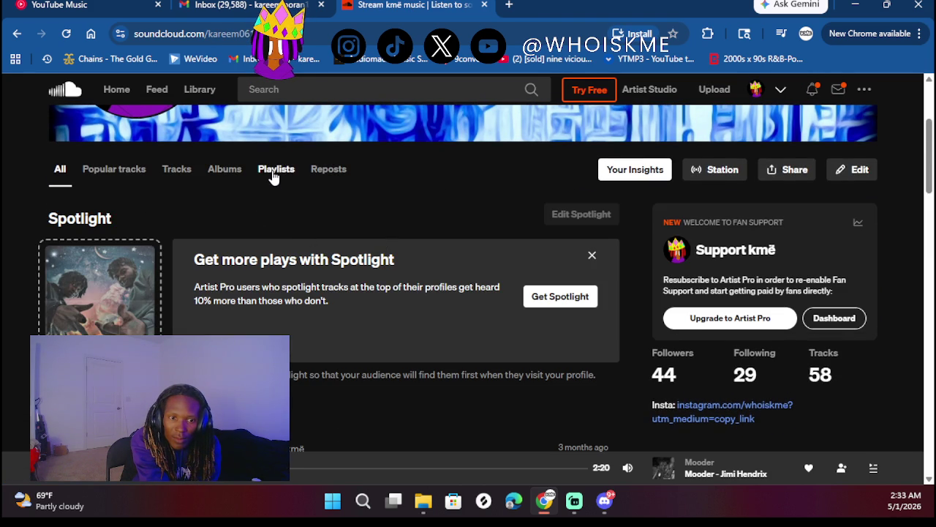
scroll(272, 176, up, 3)
scroll(258, 279, down, 10)
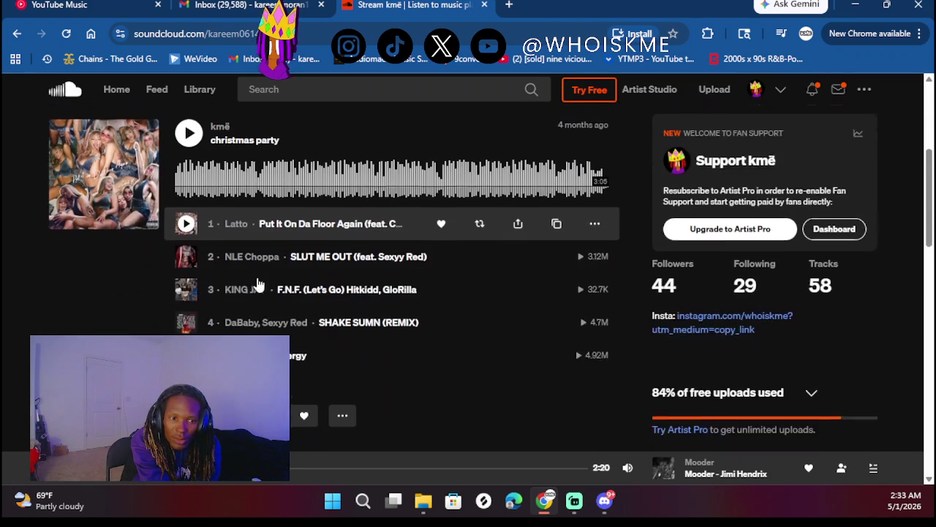
scroll(257, 277, down, 15)
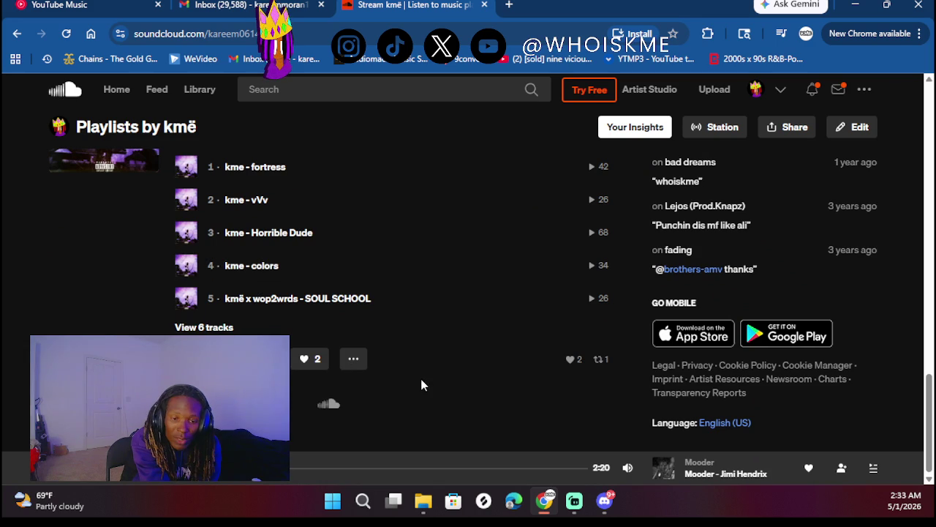
scroll(420, 378, up, 5)
scroll(422, 386, up, 15)
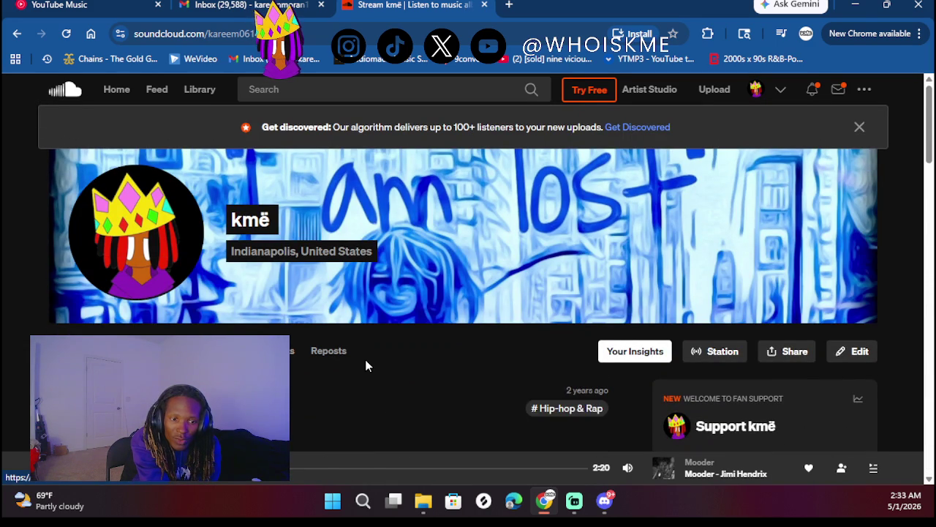
scroll(367, 366, down, 5)
scroll(365, 359, down, 15)
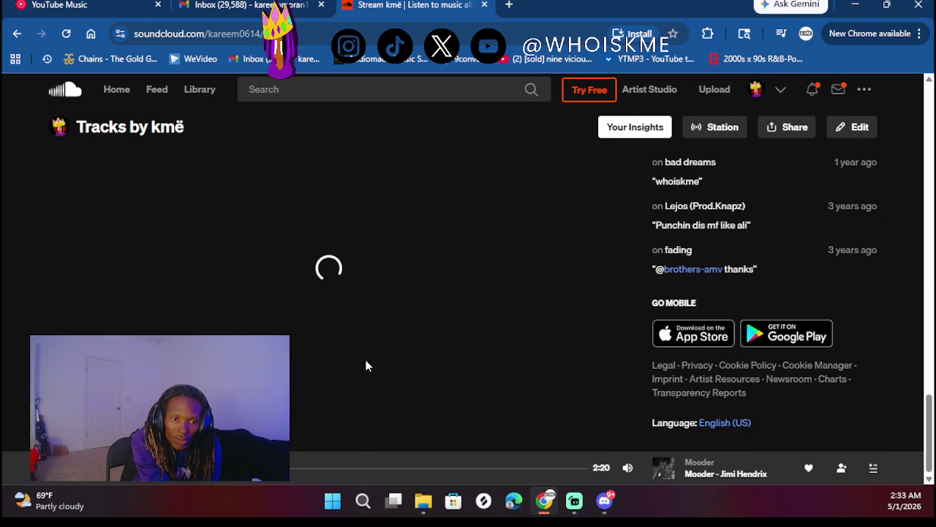
scroll(314, 321, down, 15)
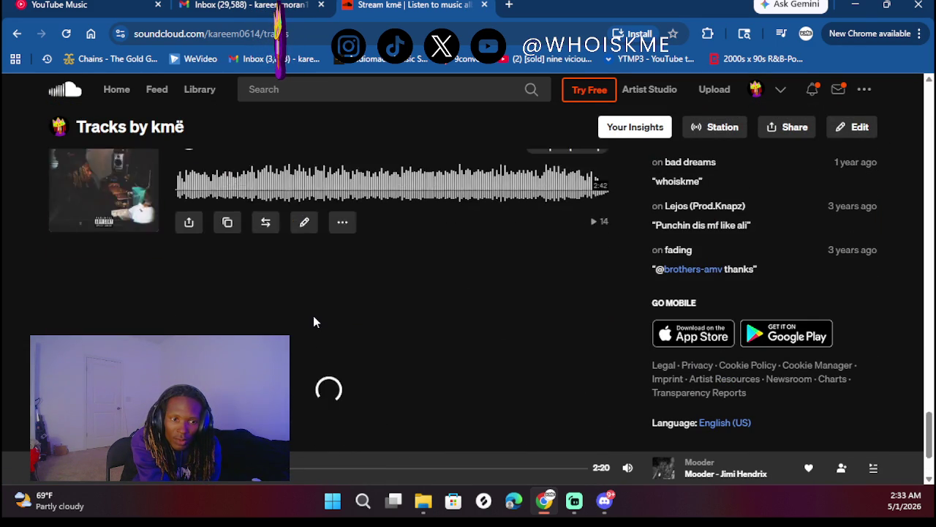
scroll(313, 315, down, 10)
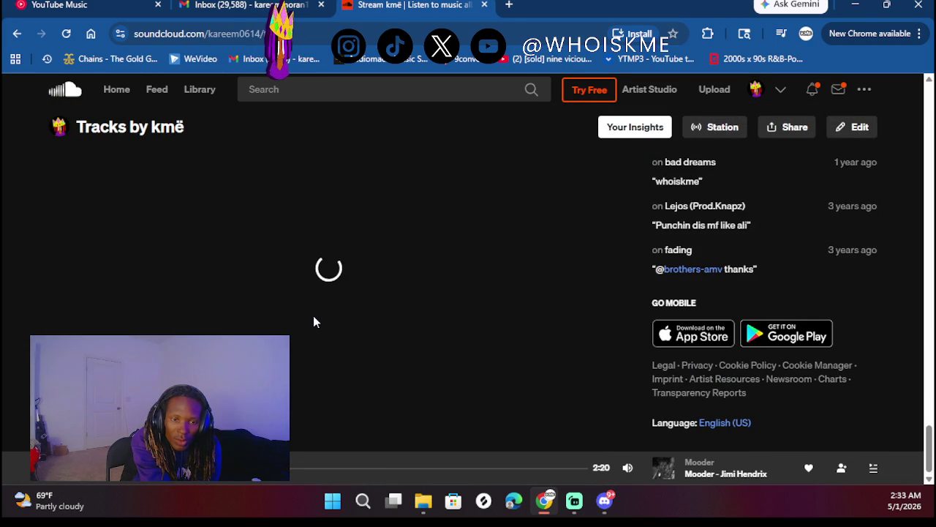
scroll(313, 316, down, 8)
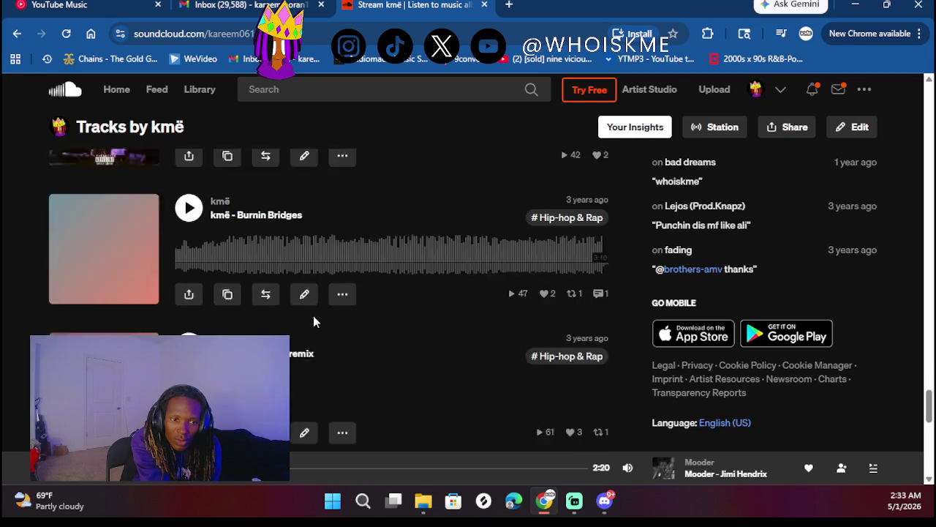
scroll(313, 320, down, 8)
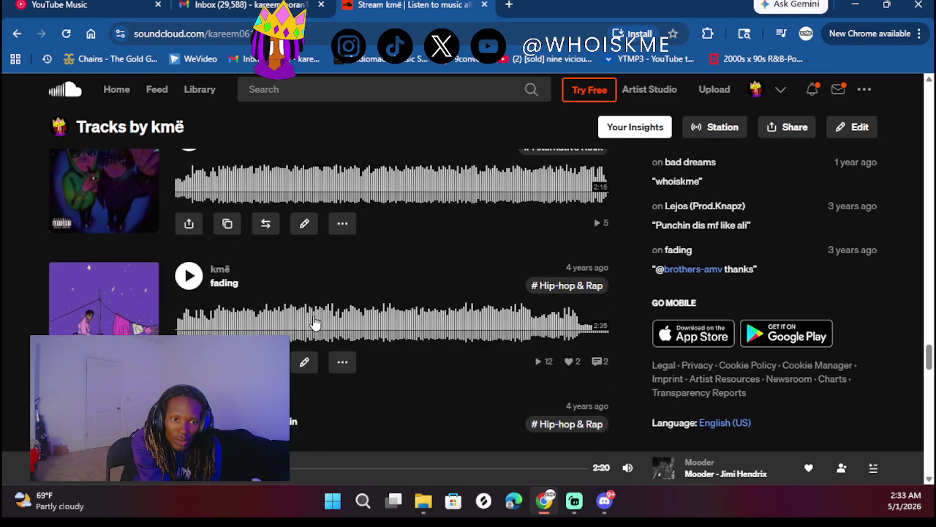
scroll(313, 321, down, 3)
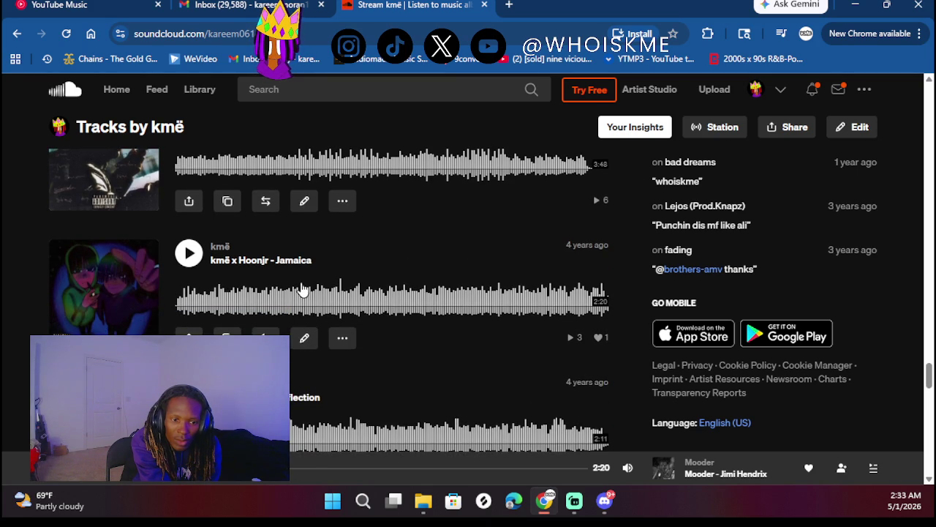
scroll(299, 285, down, 5)
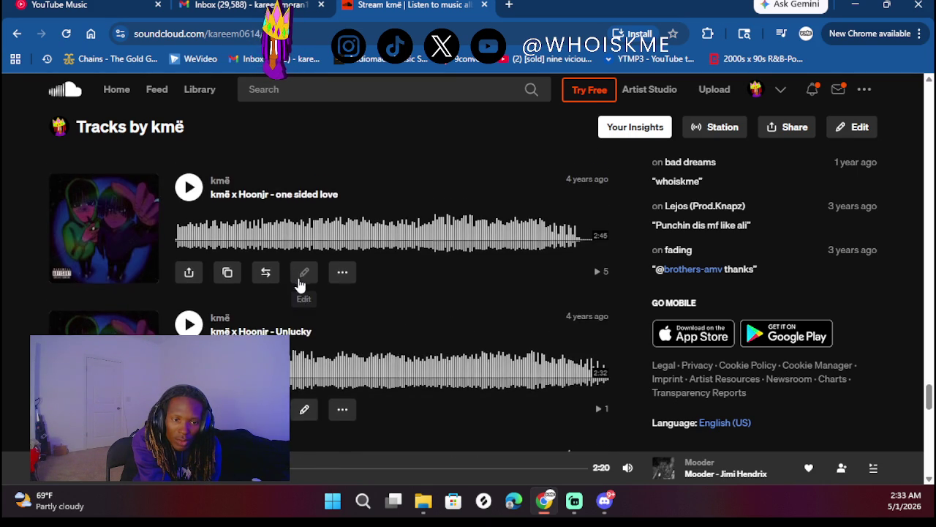
click(313, 272)
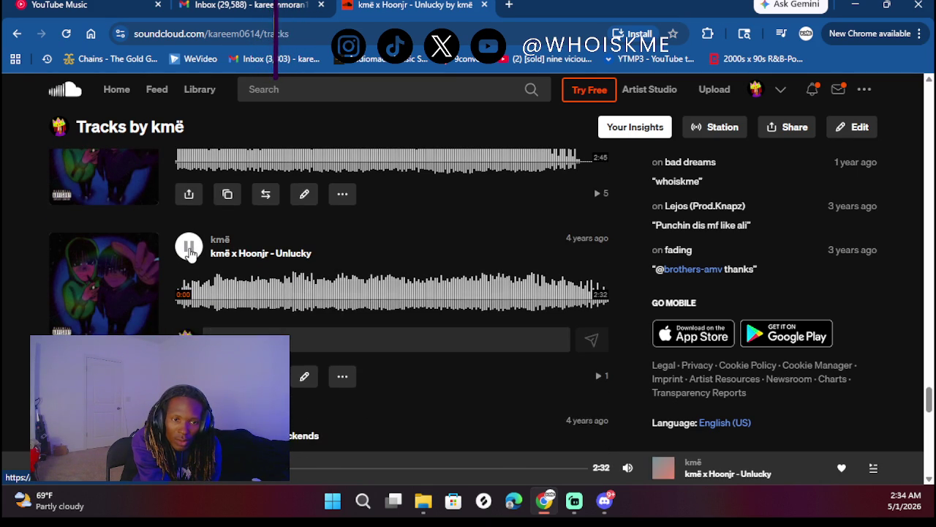
- Skip Unlucky ahead to 0:34, then start playing 'kmë x Hoonjr - Reflection'
click(276, 294)
scroll(360, 248, up, 2)
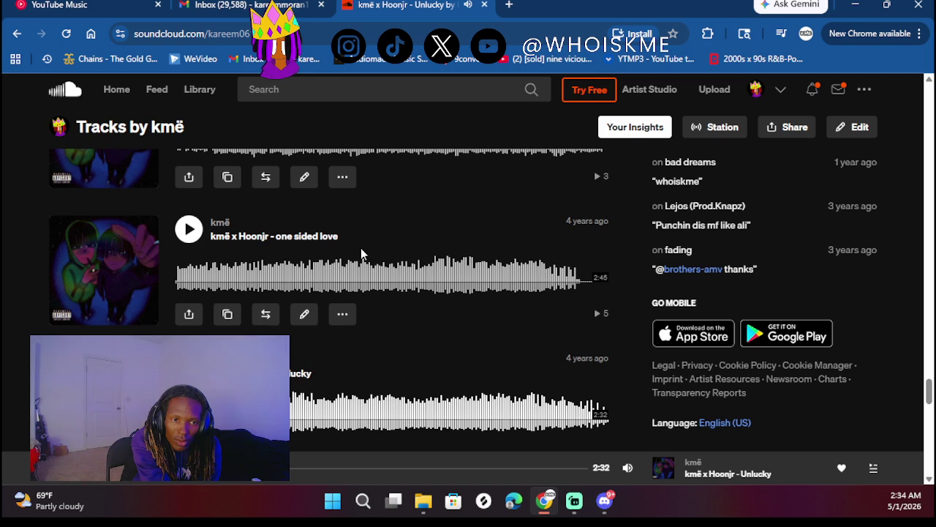
scroll(277, 253, up, 1)
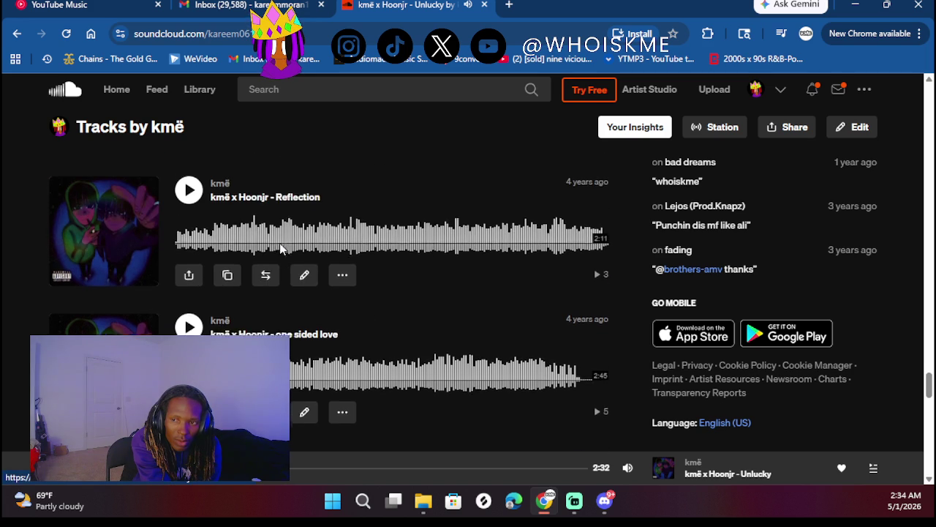
scroll(280, 249, up, 1)
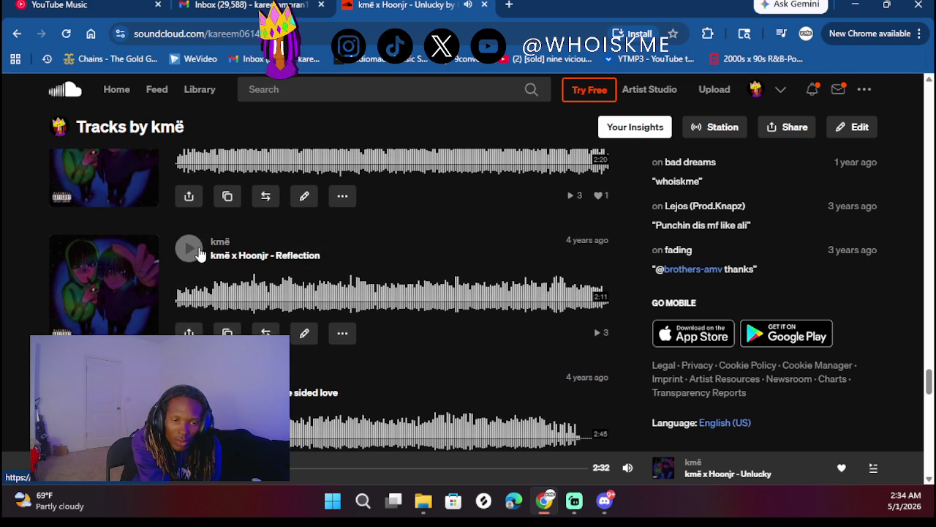
click(188, 249)
- Scroll past Deja Vu and Rockstar Status to In my head and Numb The Same
scroll(336, 256, up, 1)
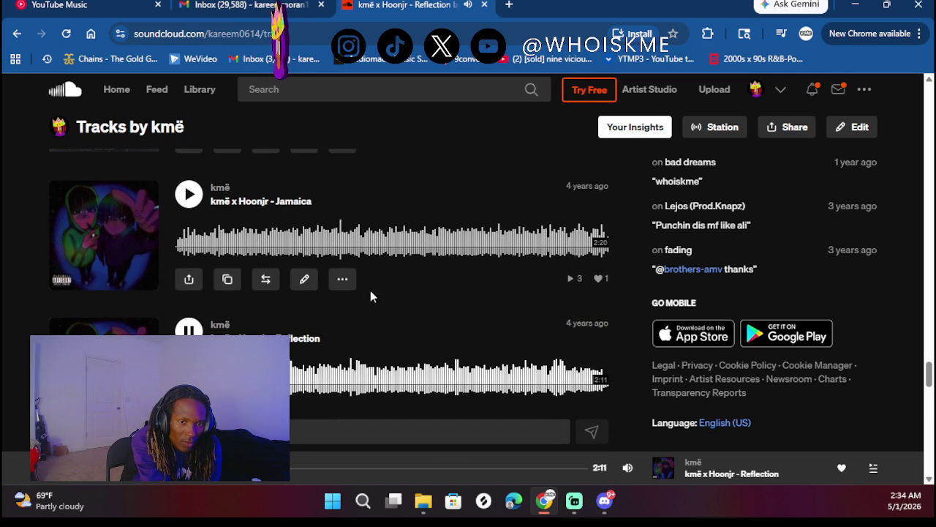
scroll(377, 263, up, 2)
scroll(377, 256, down, 4)
scroll(378, 253, down, 8)
scroll(378, 256, down, 2)
scroll(377, 251, up, 2)
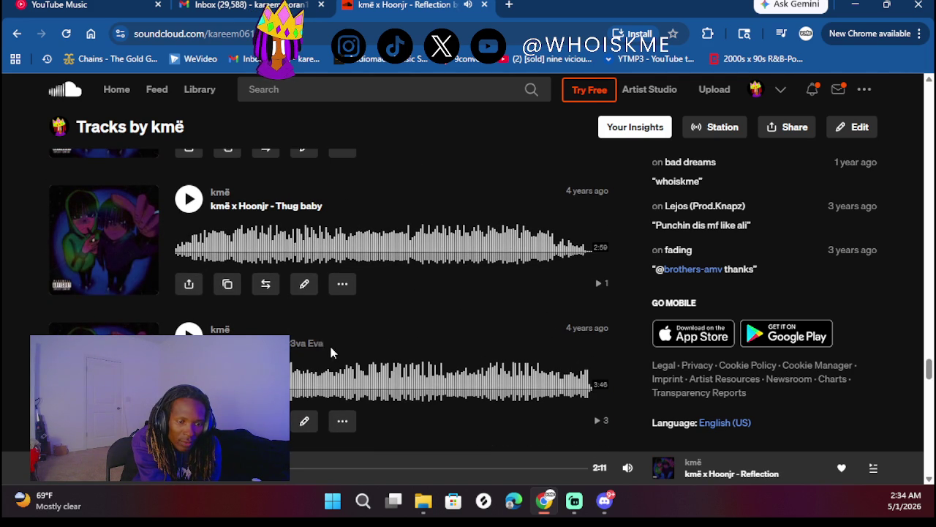
scroll(368, 338, down, 3)
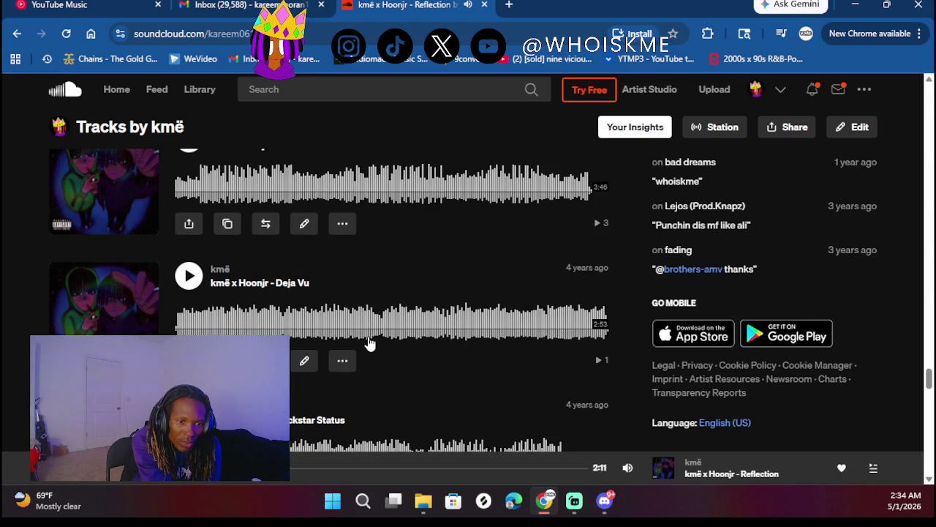
scroll(401, 376, down, 2)
scroll(400, 379, down, 2)
scroll(401, 379, down, 6)
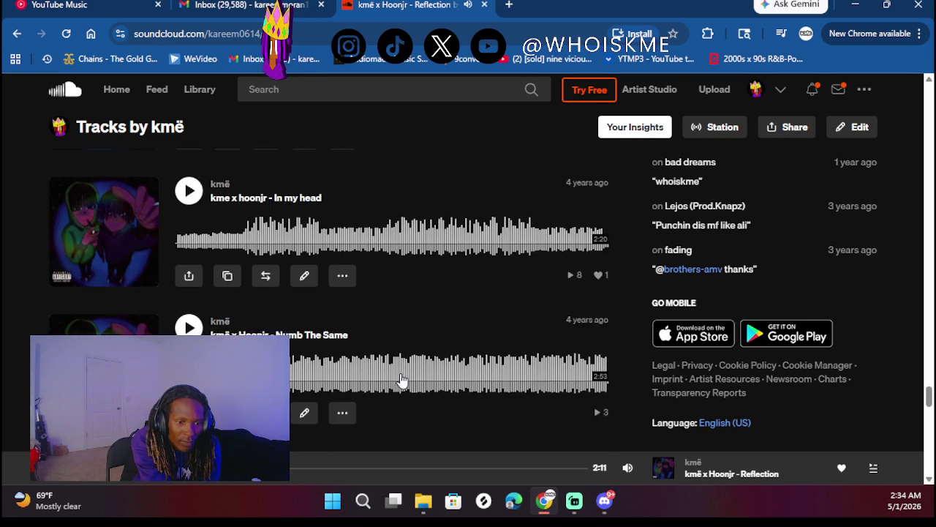
scroll(401, 379, down, 1)
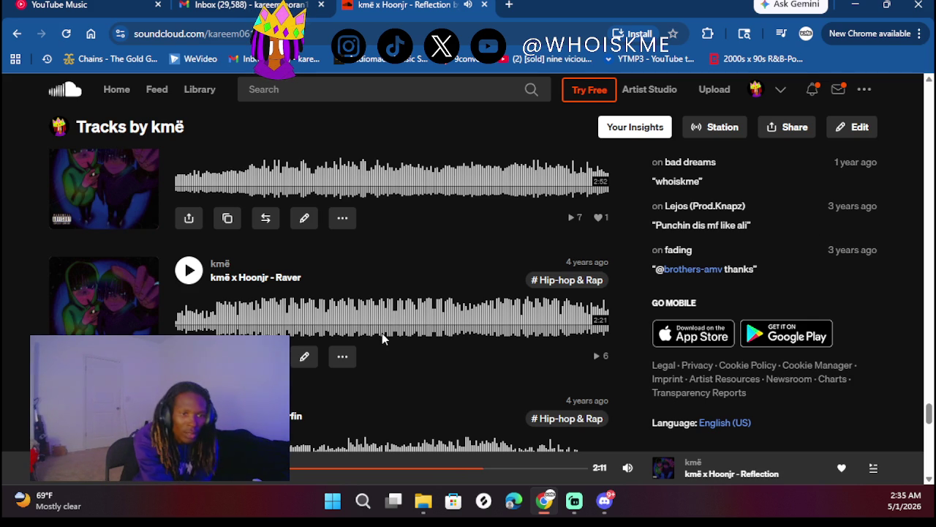
- Play 'kmë x Hoonjr - Raver' from the Tracks list
click(189, 269)
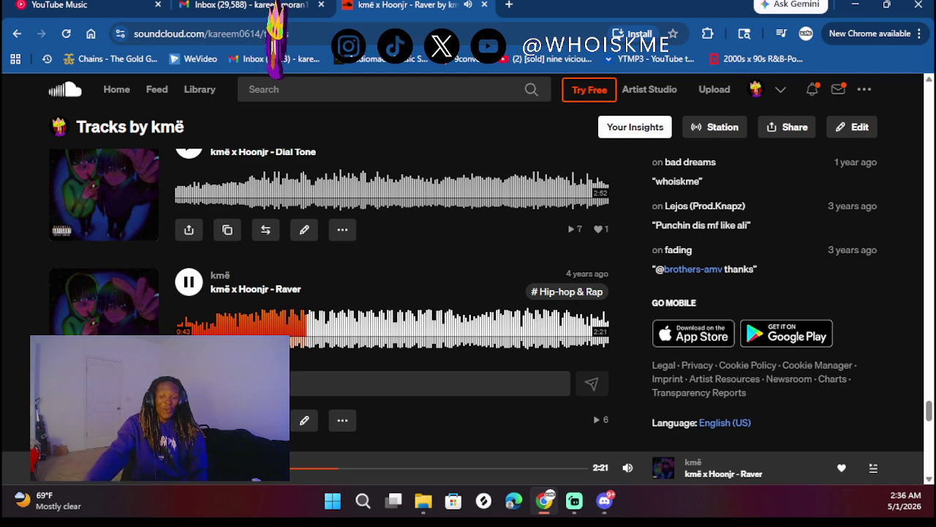
scroll(272, 331, down, 3)
- Pause Raver and play 'Big KME - Sometimes ft Wop2wrds' further down the list
scroll(272, 325, down, 7)
scroll(416, 324, down, 3)
scroll(416, 324, down, 5)
scroll(416, 324, up, 2)
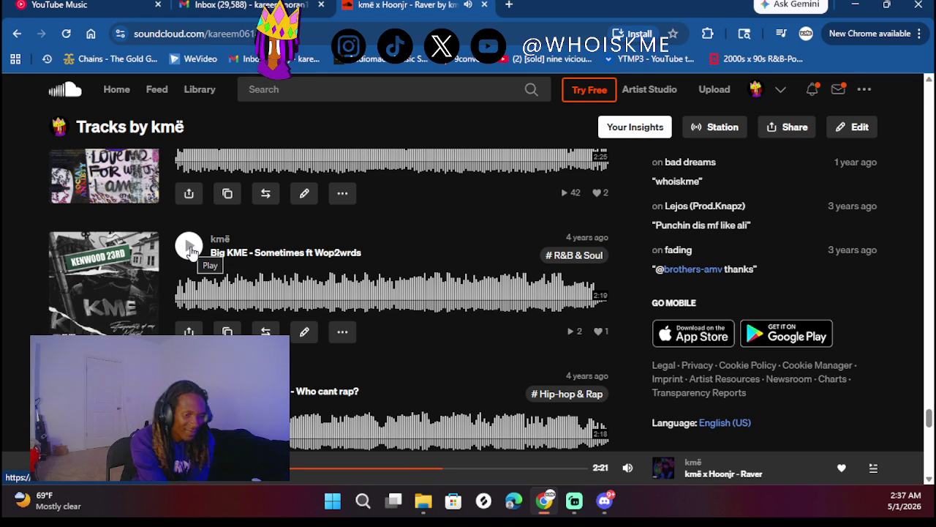
key(space)
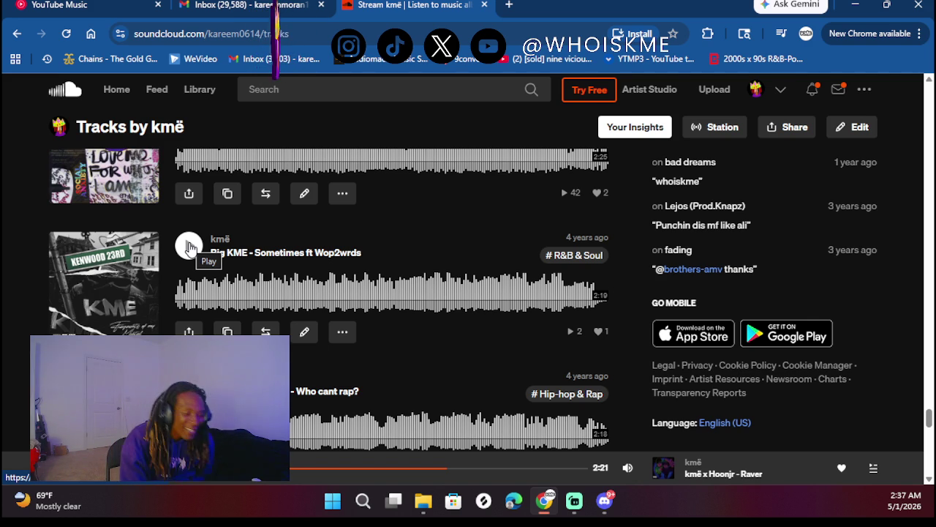
click(189, 246)
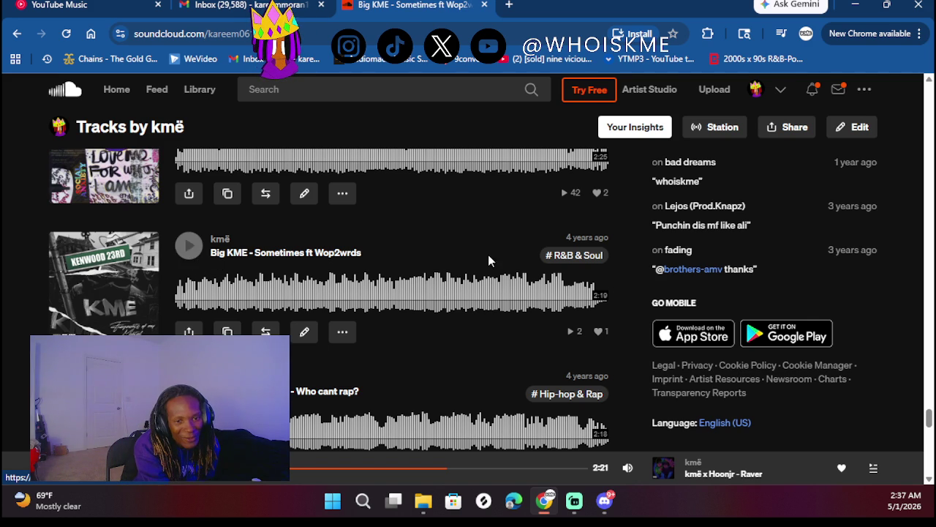
scroll(203, 249, down, 6)
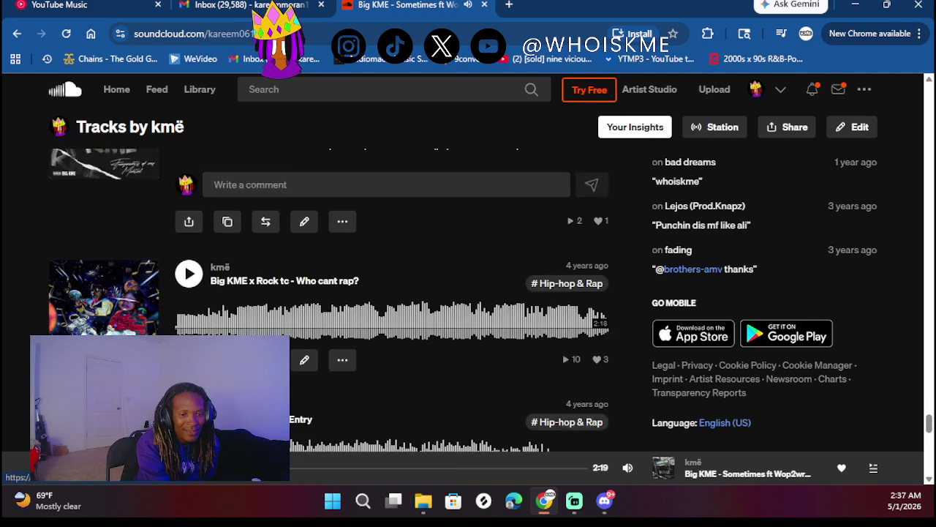
scroll(203, 249, down, 3)
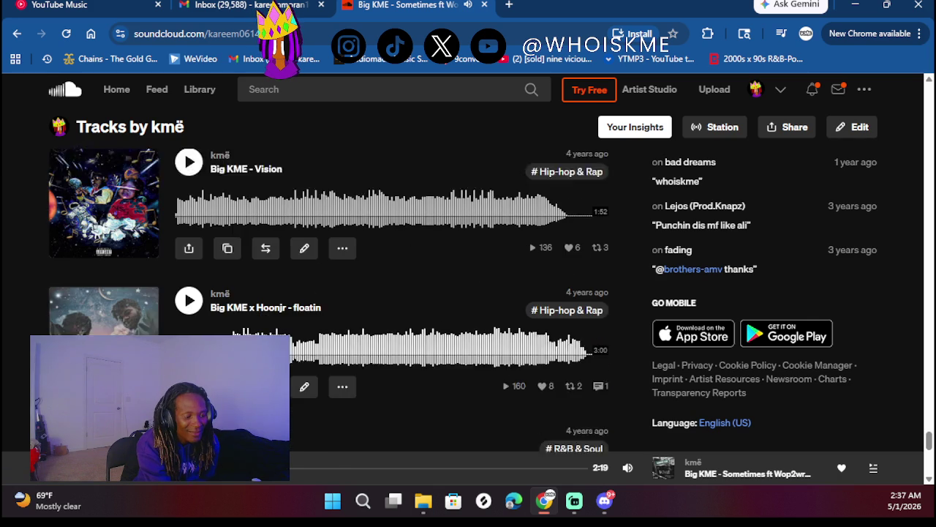
scroll(329, 300, down, 5)
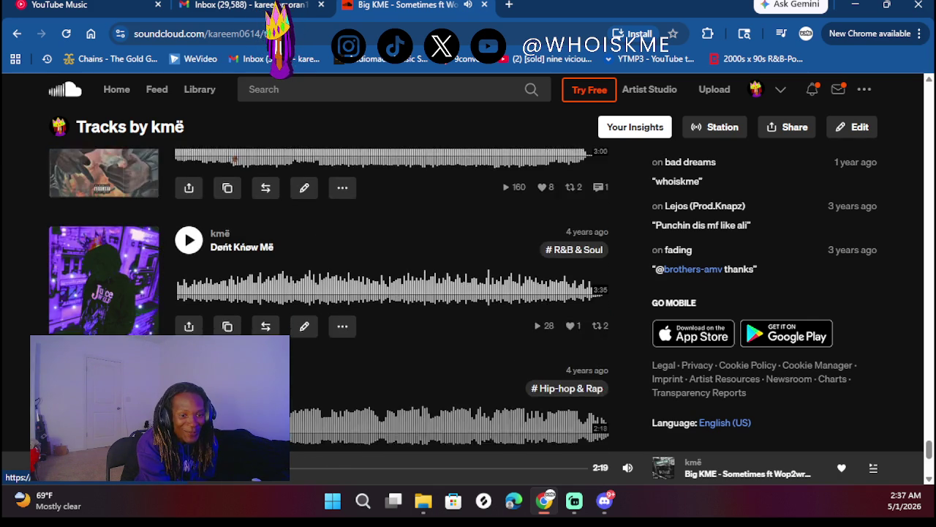
scroll(328, 300, down, 2)
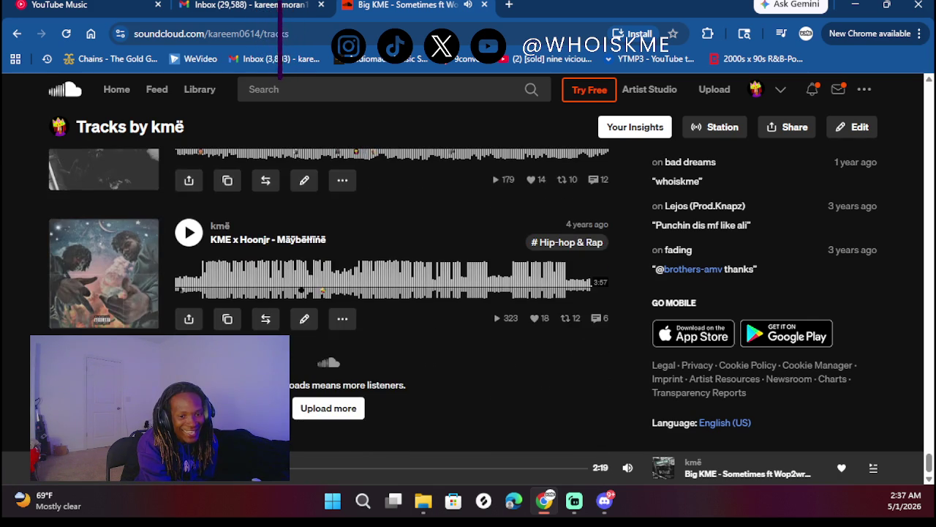
scroll(329, 300, up, 3)
scroll(328, 300, up, 5)
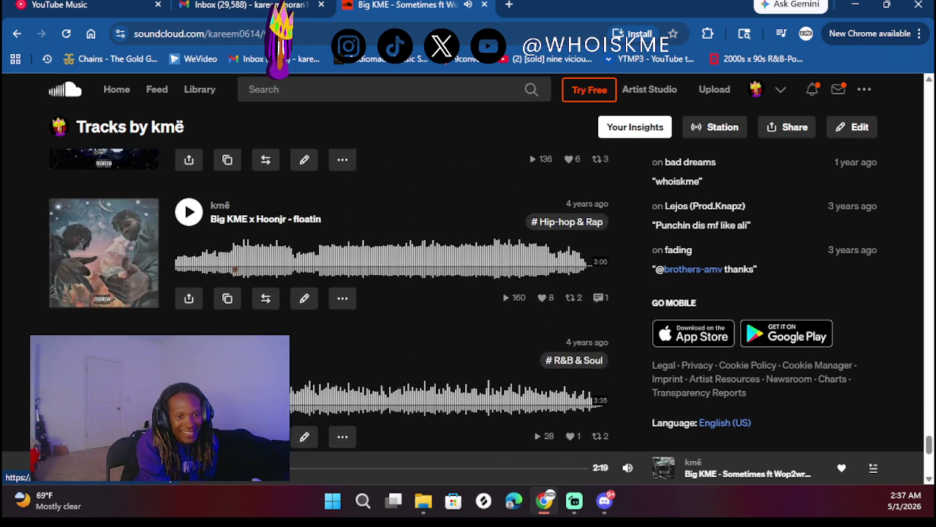
scroll(329, 300, down, 8)
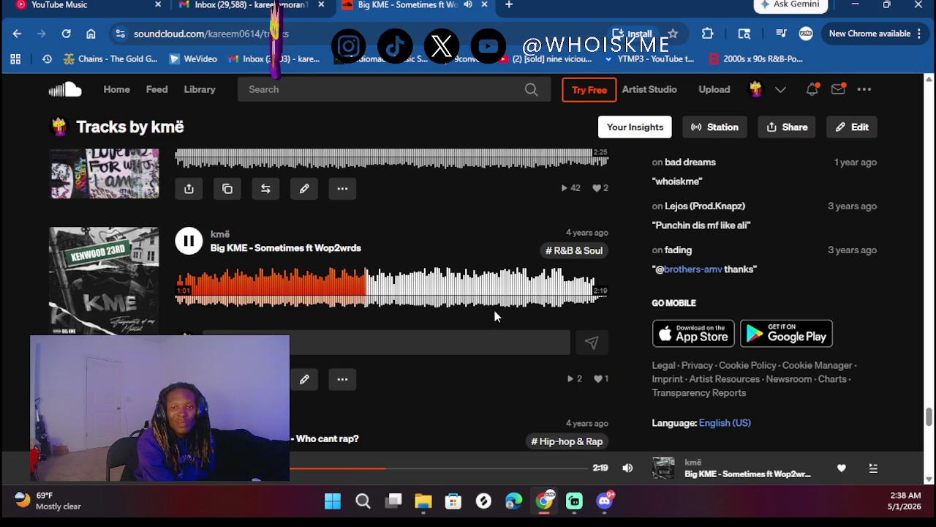
scroll(490, 299, up, 2)
scroll(490, 294, up, 4)
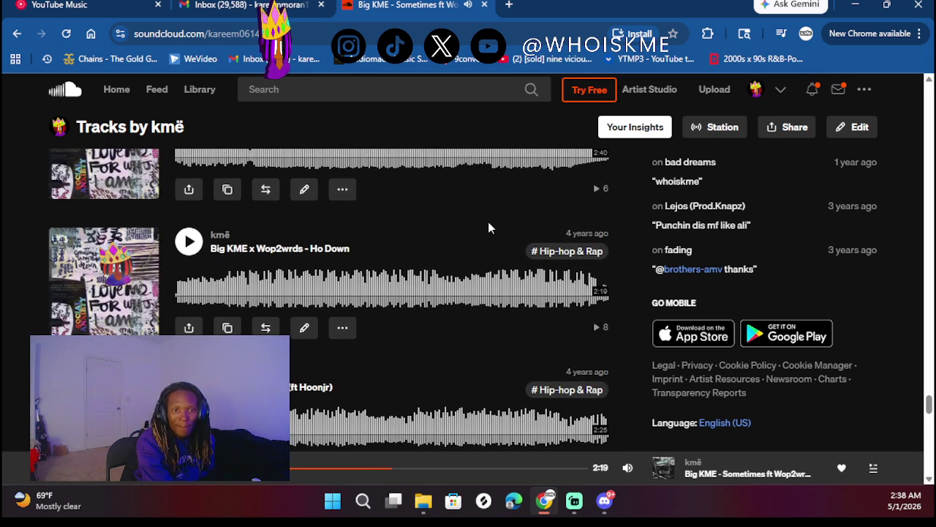
scroll(488, 222, up, 2)
scroll(436, 359, up, 2)
scroll(435, 359, up, 5)
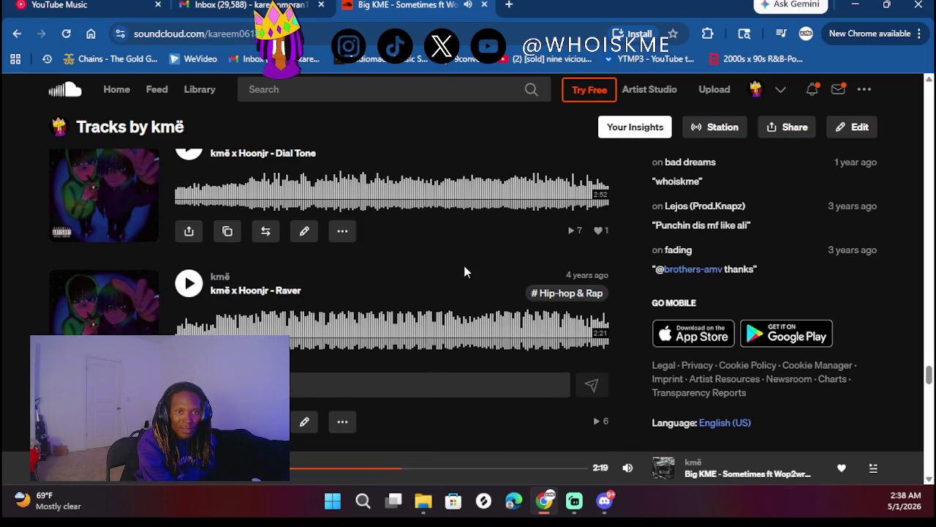
scroll(464, 244, up, 5)
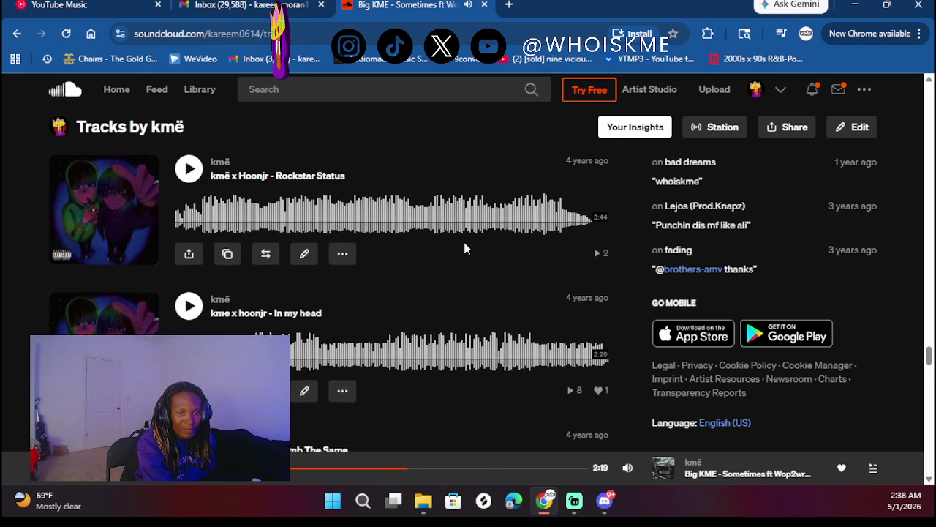
scroll(464, 247, up, 10)
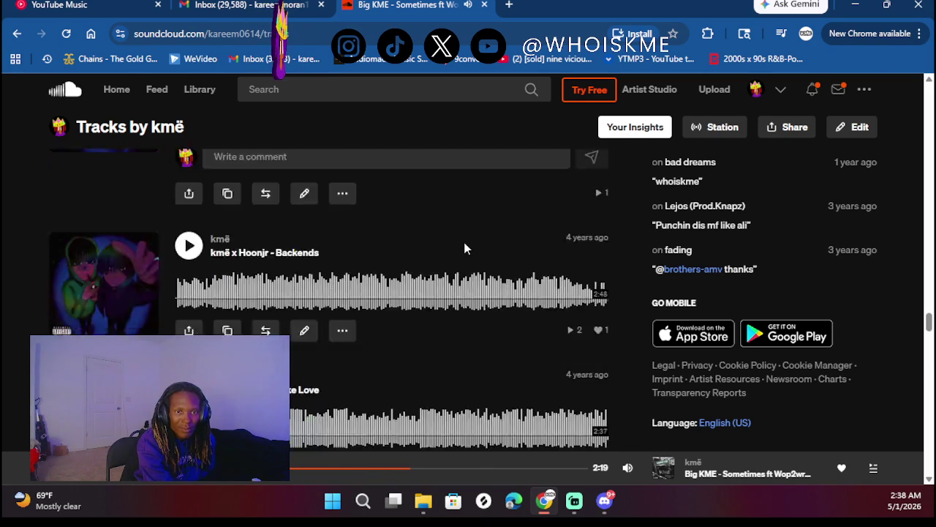
scroll(464, 249, up, 8)
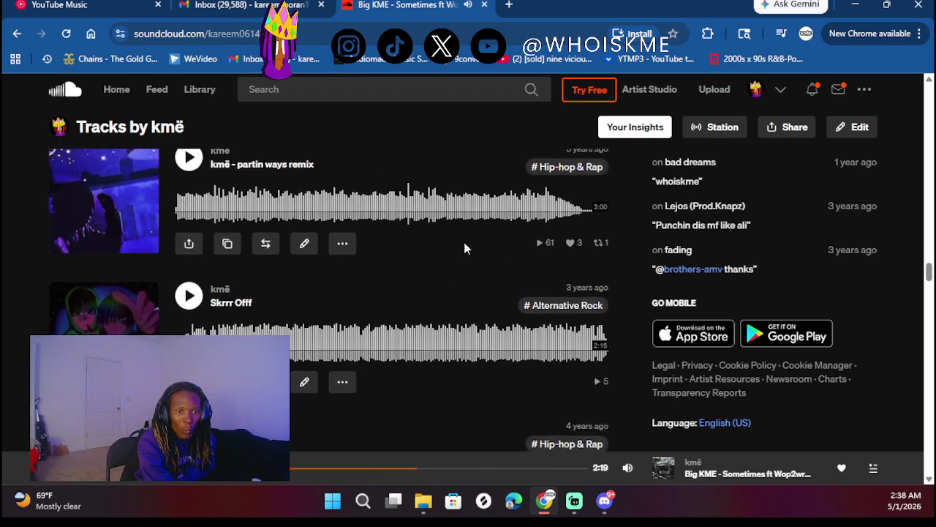
scroll(464, 249, down, 2)
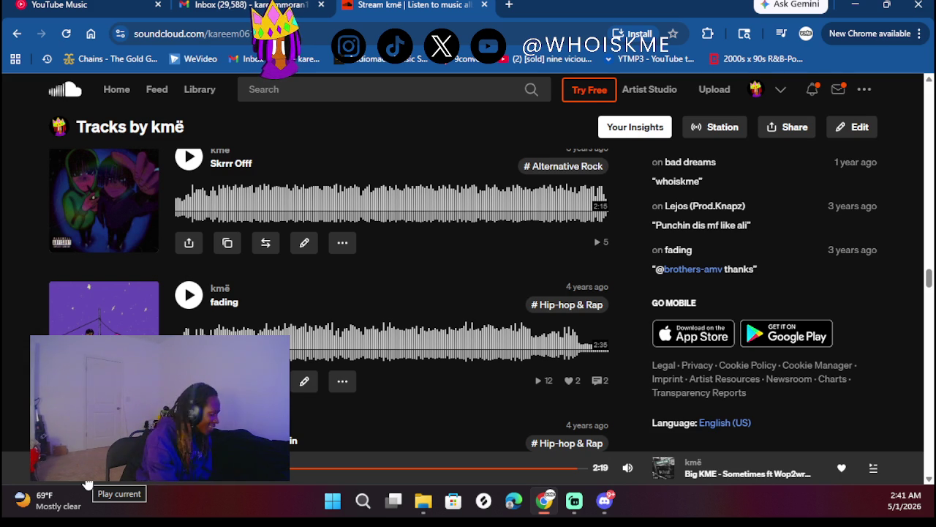
- Play the track 'fading' and let it run past halfway through its 2:35
click(189, 295)
scroll(212, 318, up, 1)
scroll(329, 293, down, 1)
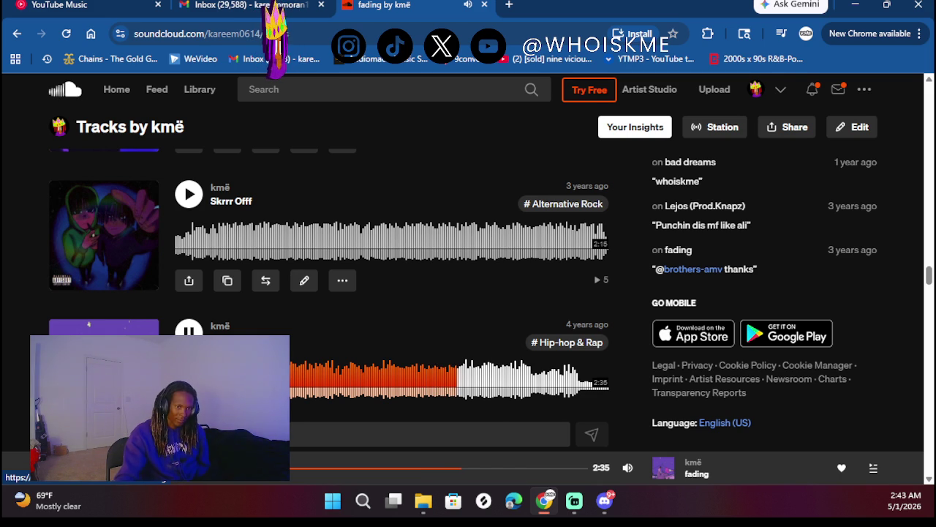
scroll(428, 329, up, 1)
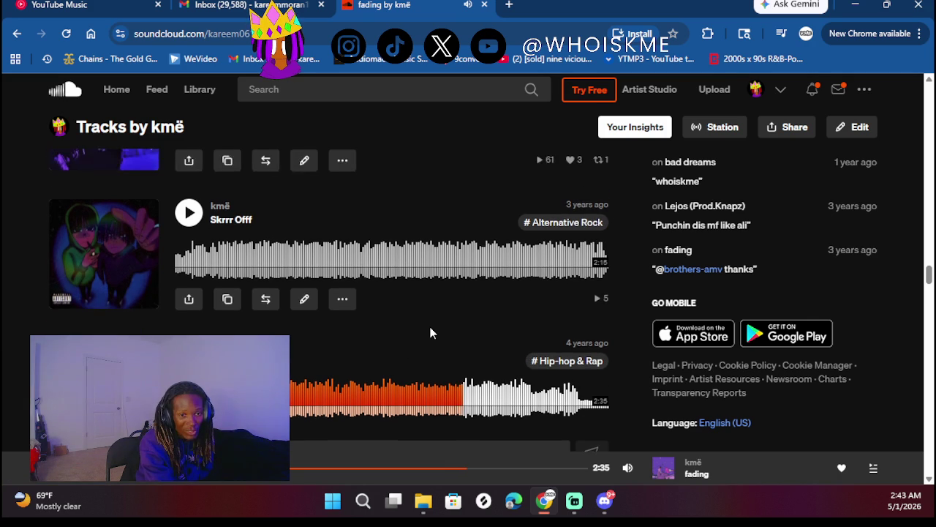
scroll(430, 333, up, 3)
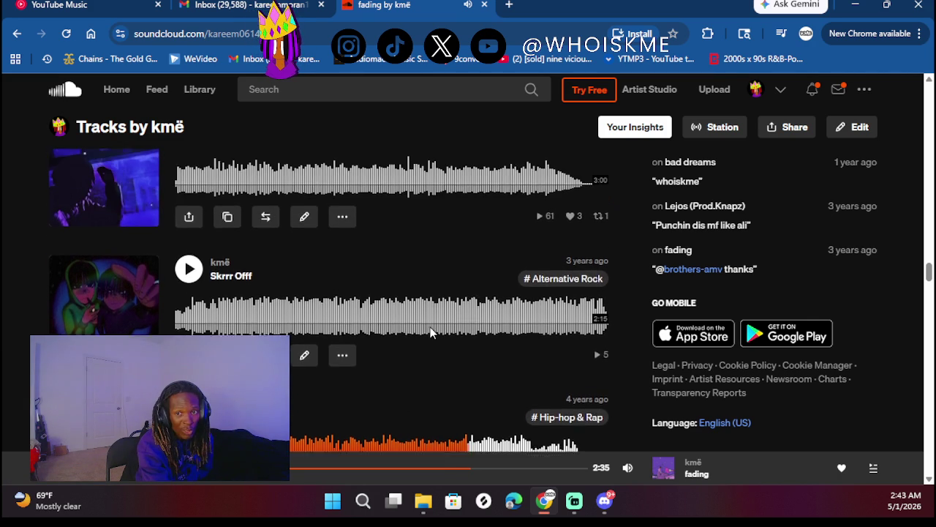
scroll(430, 333, down, 1)
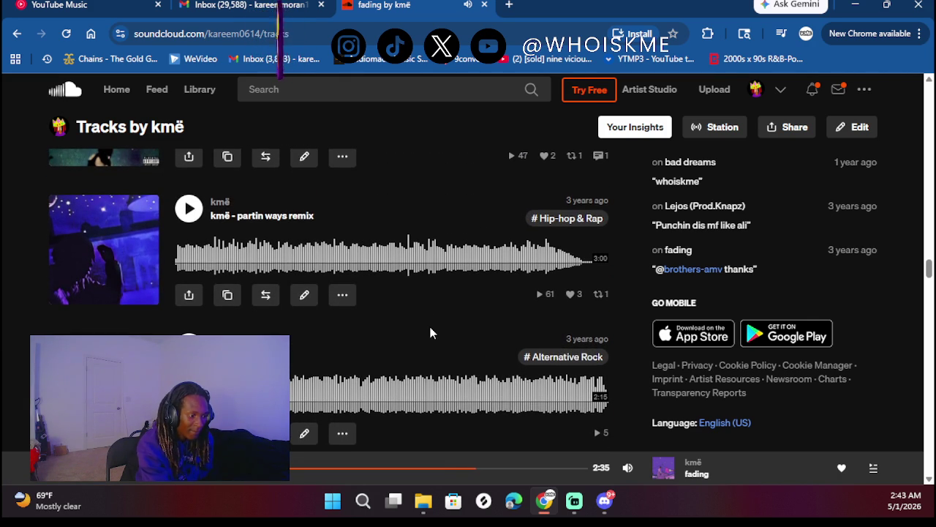
scroll(430, 333, up, 10)
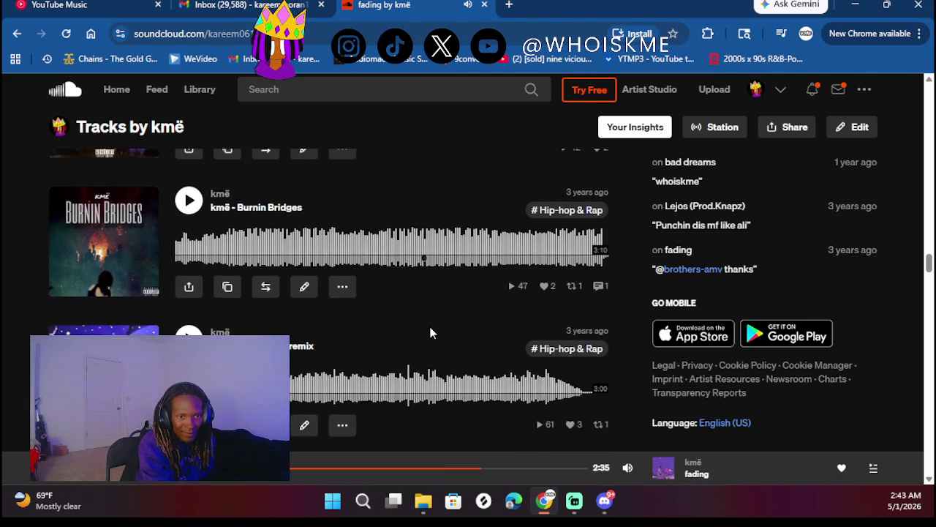
scroll(430, 333, up, 10)
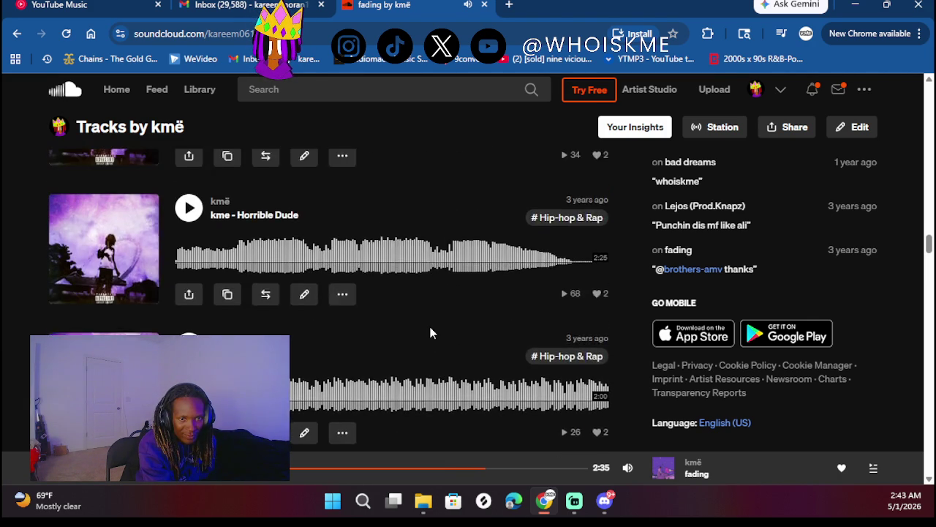
scroll(430, 333, up, 10)
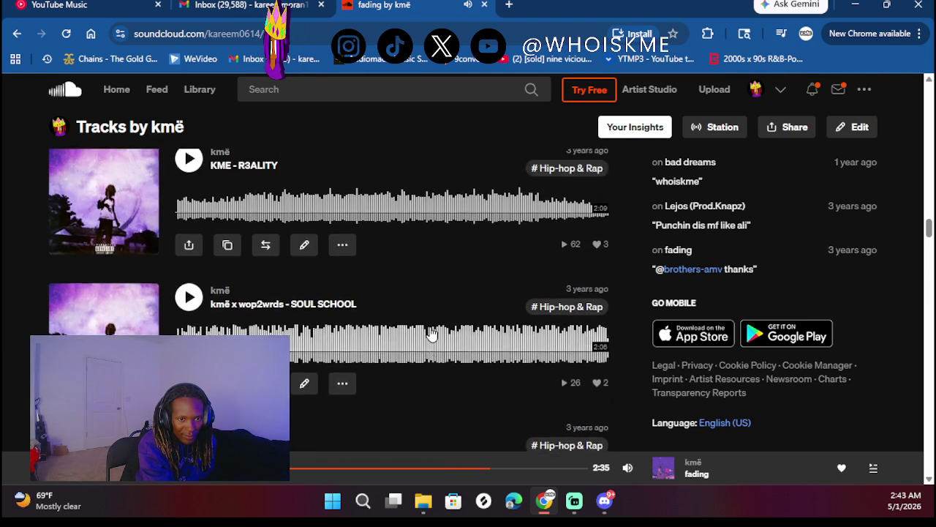
scroll(430, 333, up, 5)
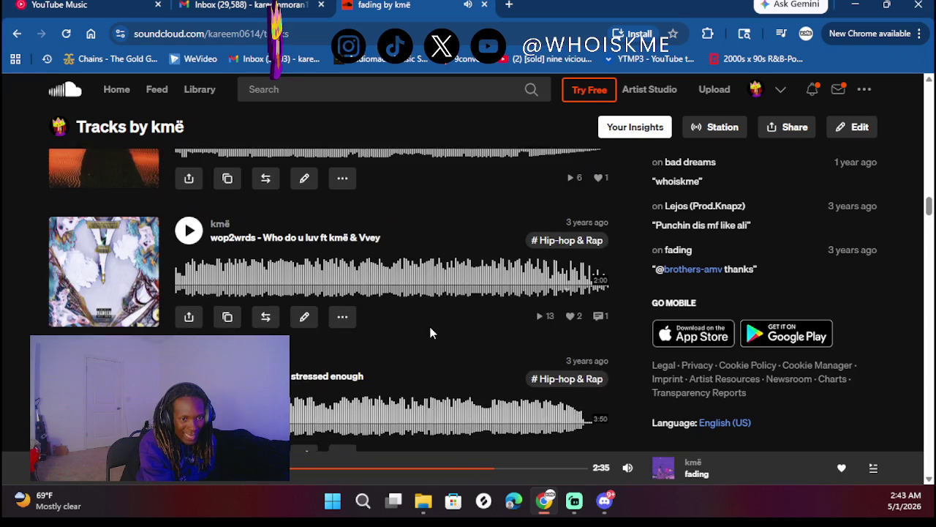
scroll(430, 333, up, 10)
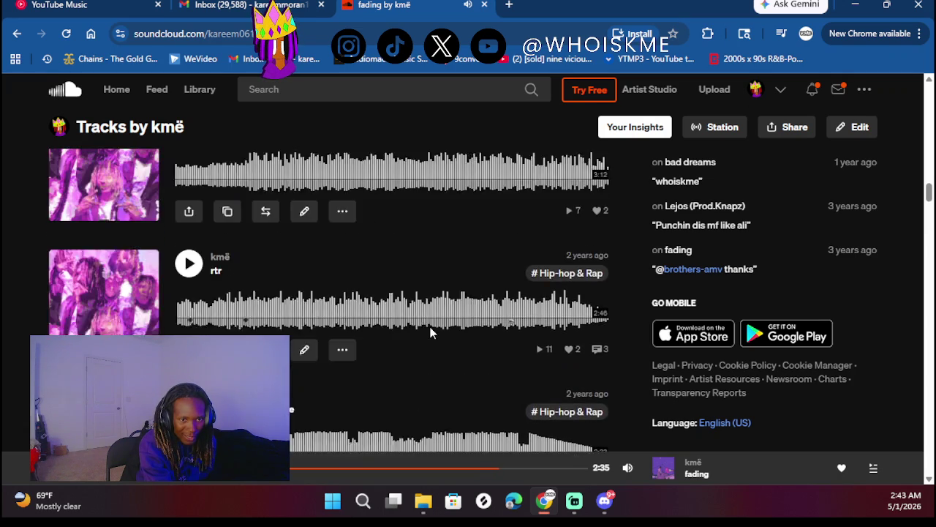
scroll(432, 333, up, 10)
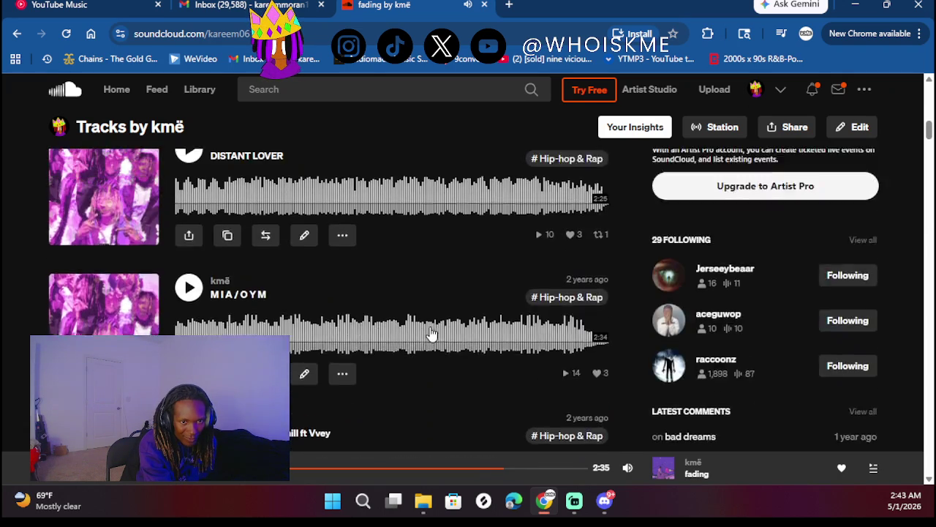
scroll(432, 334, down, 1)
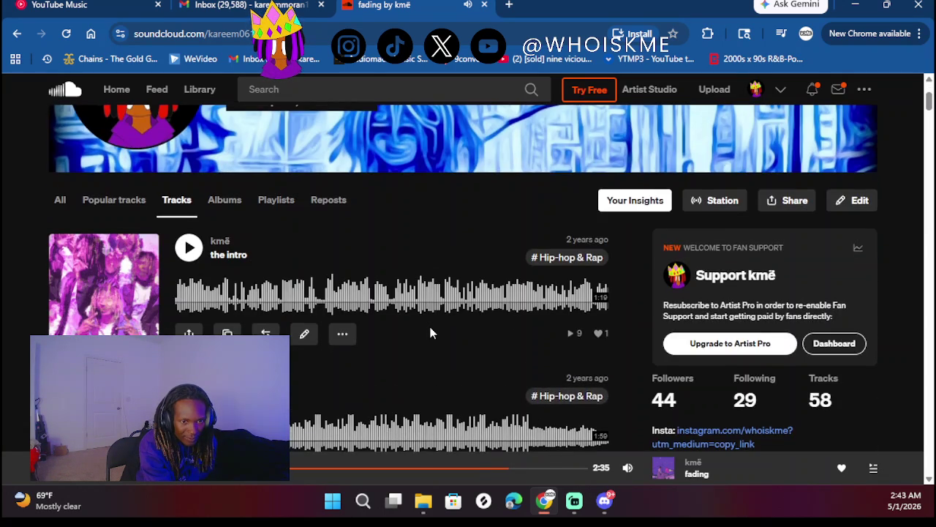
scroll(432, 333, down, 1)
scroll(432, 333, up, 1)
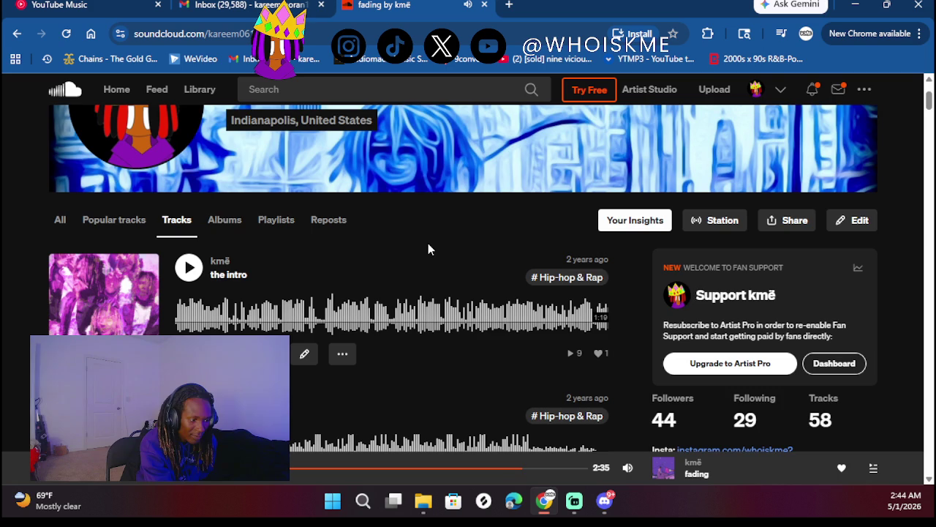
scroll(394, 300, down, 15)
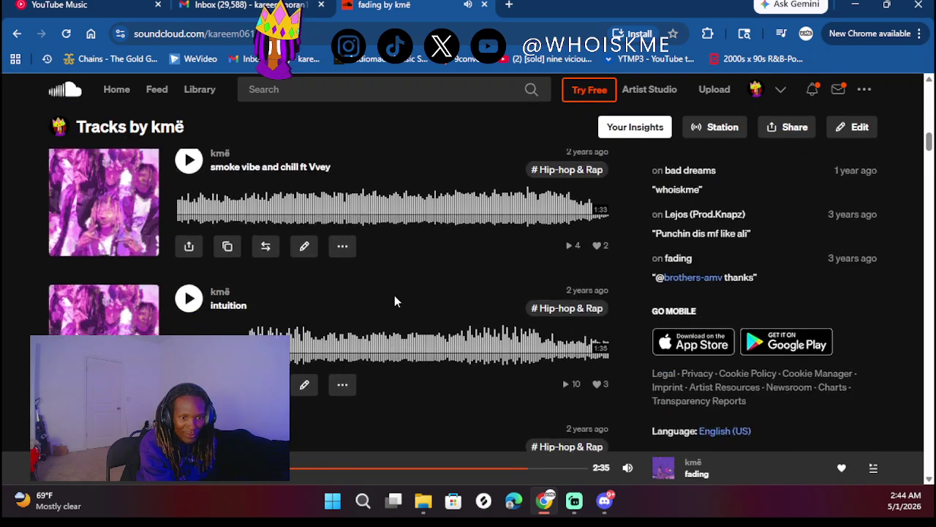
scroll(395, 300, down, 8)
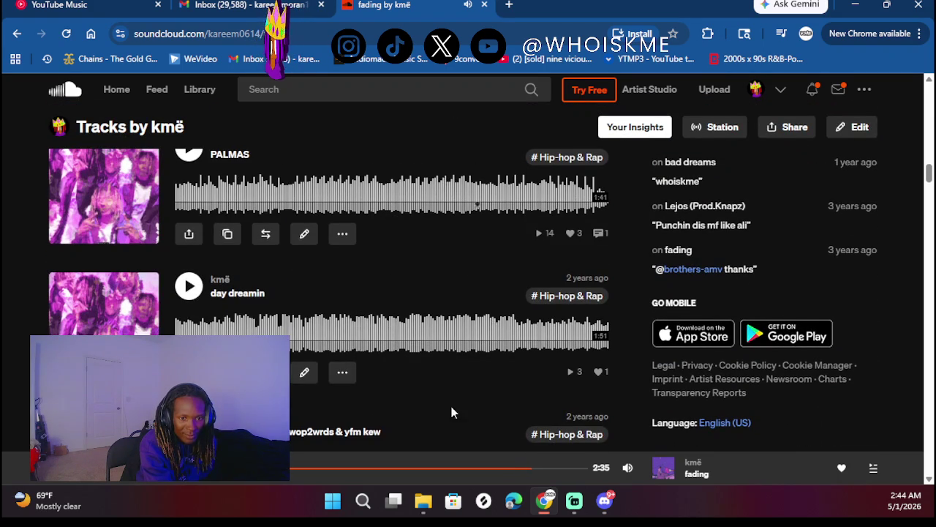
scroll(481, 408, down, 10)
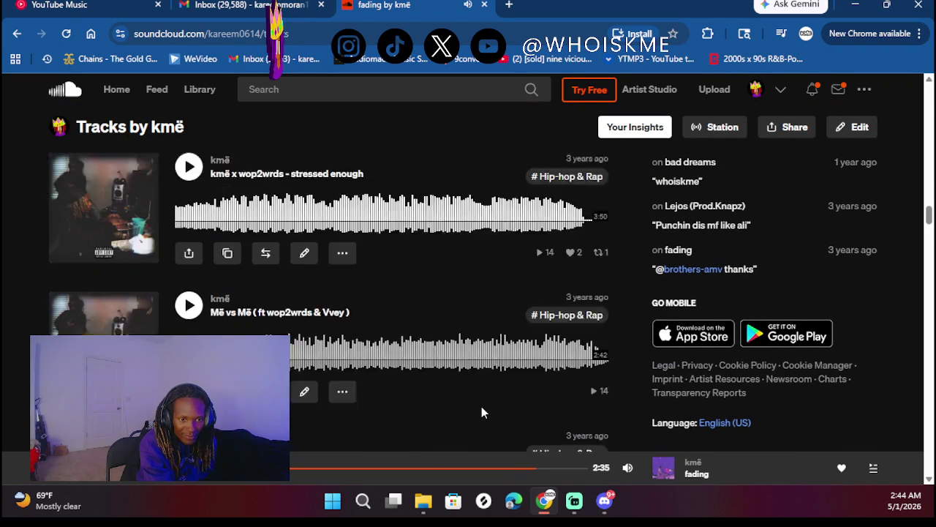
scroll(482, 406, down, 5)
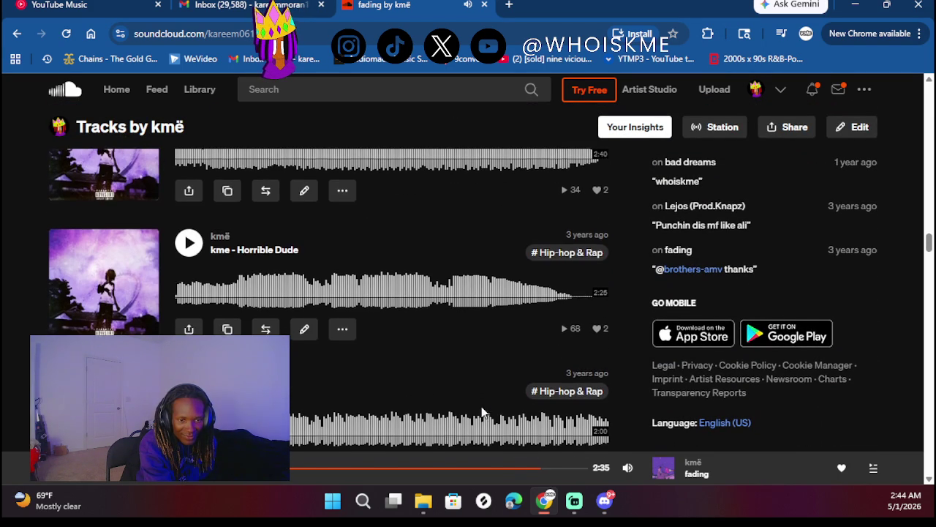
click(189, 242)
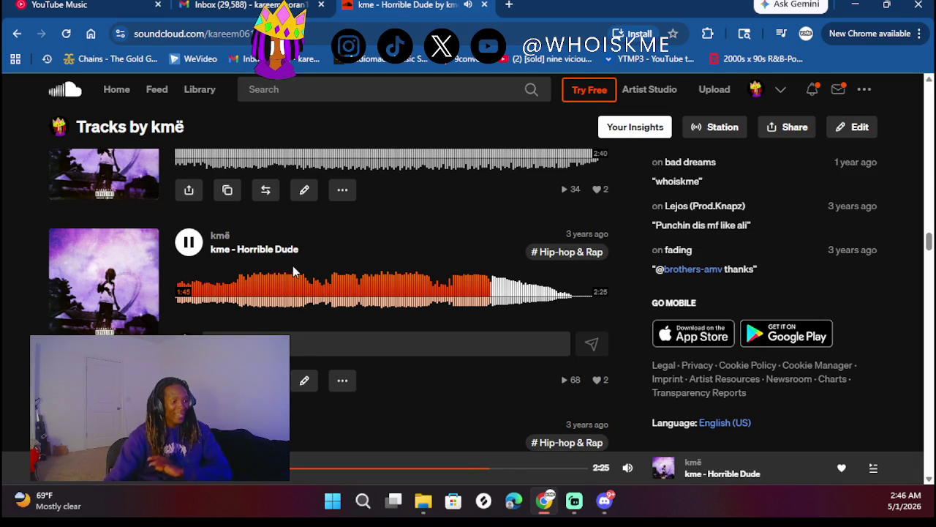
- Pause Horrible Dude on SoundCloud and scroll up the track list
click(188, 242)
scroll(186, 238, up, 2)
scroll(187, 234, up, 1)
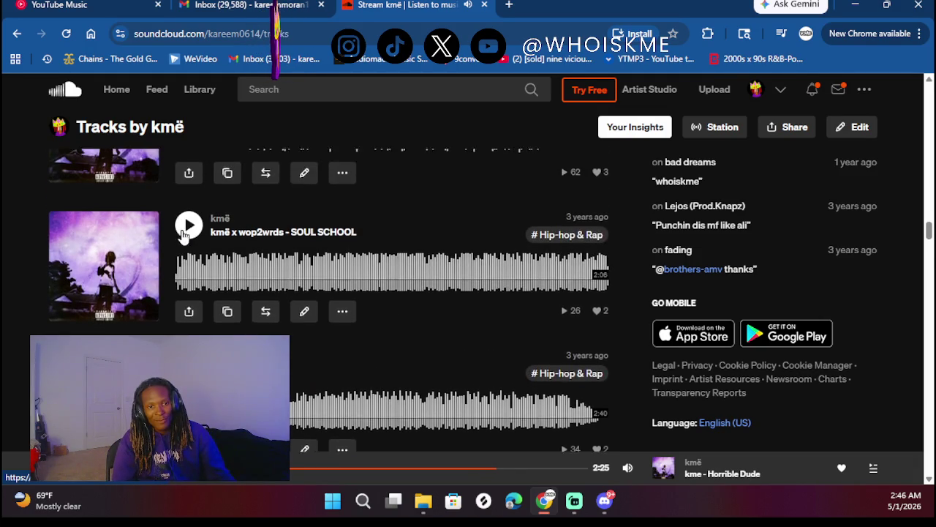
scroll(186, 234, up, 1)
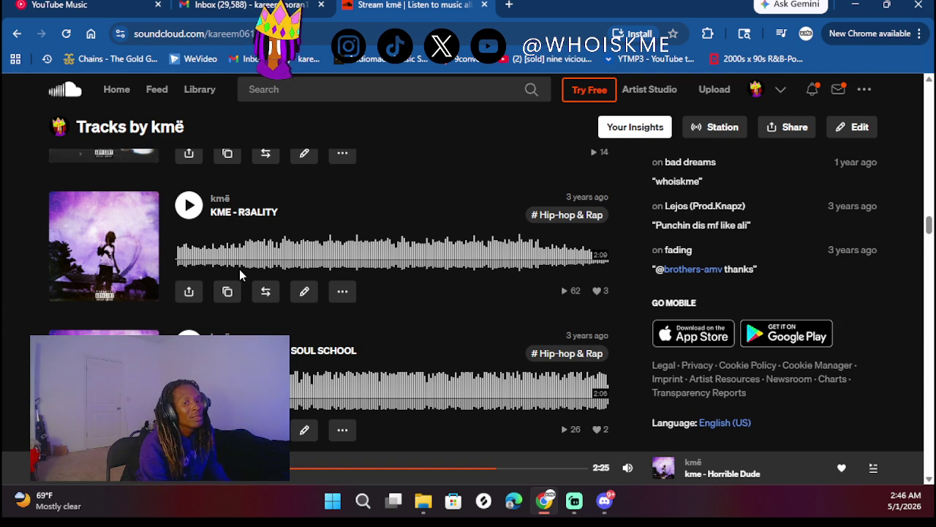
- Finish browsing the SoundCloud list and switch to the YouTube Music tab
scroll(432, 294, up, 1)
scroll(431, 294, up, 2)
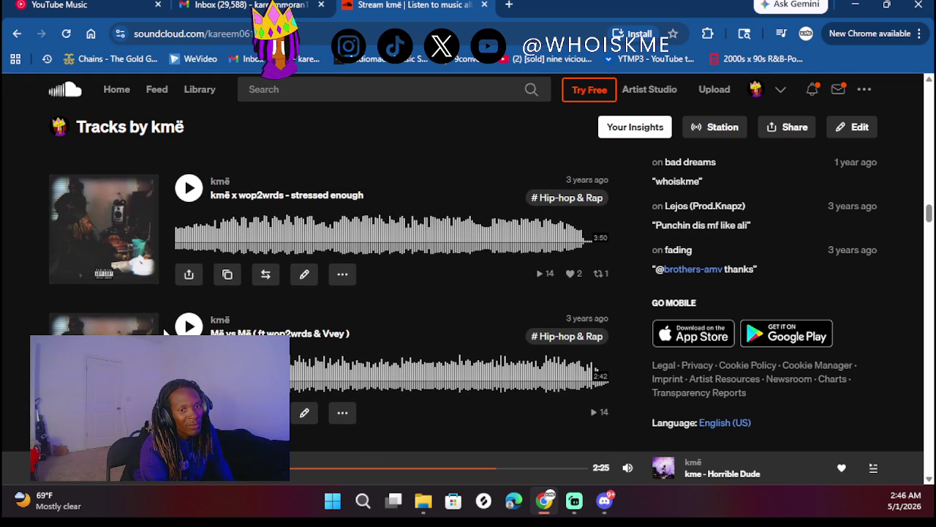
scroll(432, 284, up, 2)
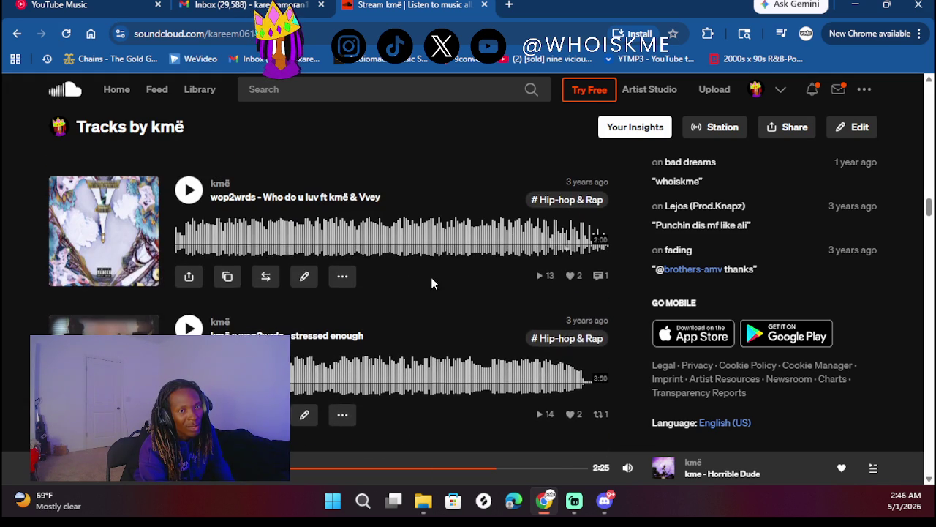
scroll(389, 244, up, 2)
scroll(389, 244, up, 8)
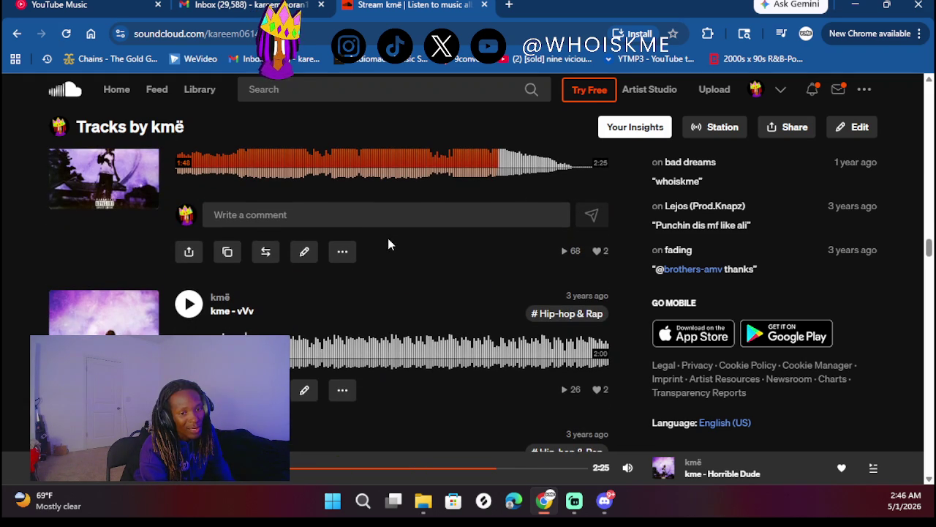
scroll(427, 296, down, 3)
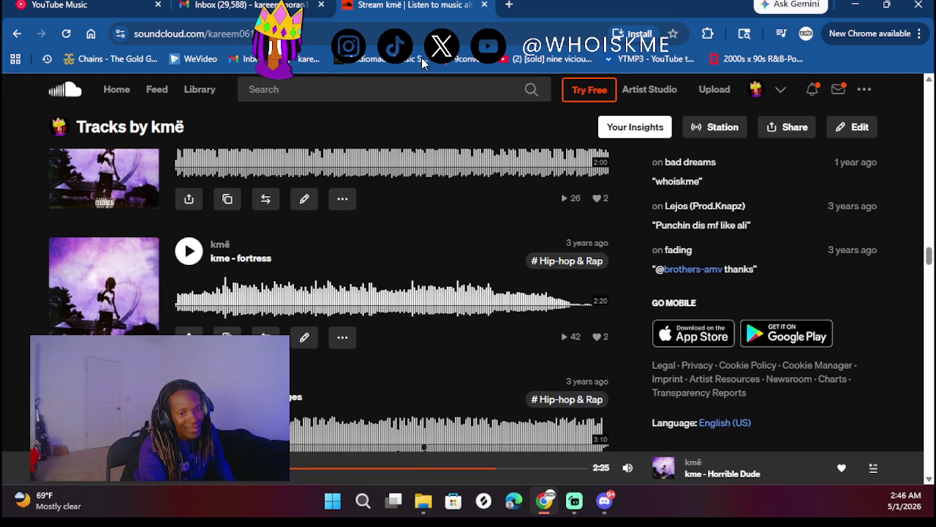
click(75, 4)
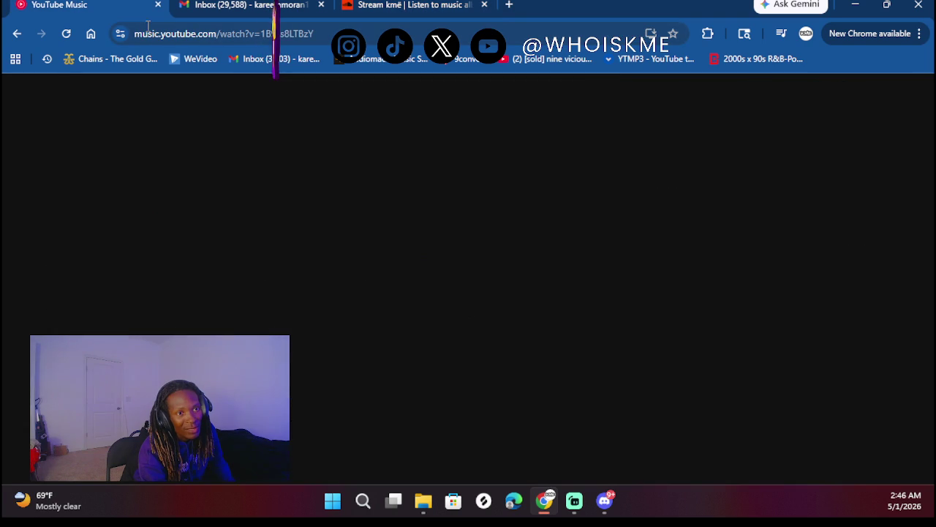
- Shrink Skrrt Off! to a mini-player and return to the 'hoonjr kme' search results
click(267, 32)
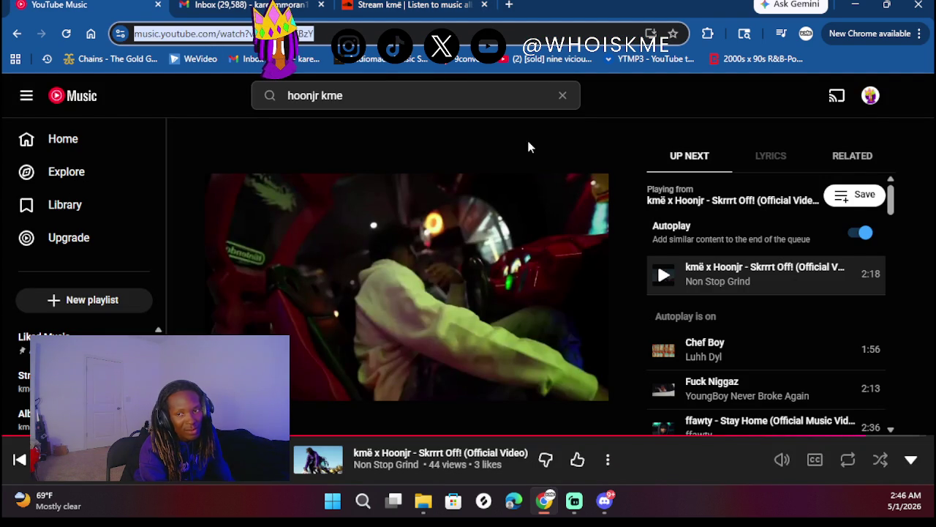
click(910, 461)
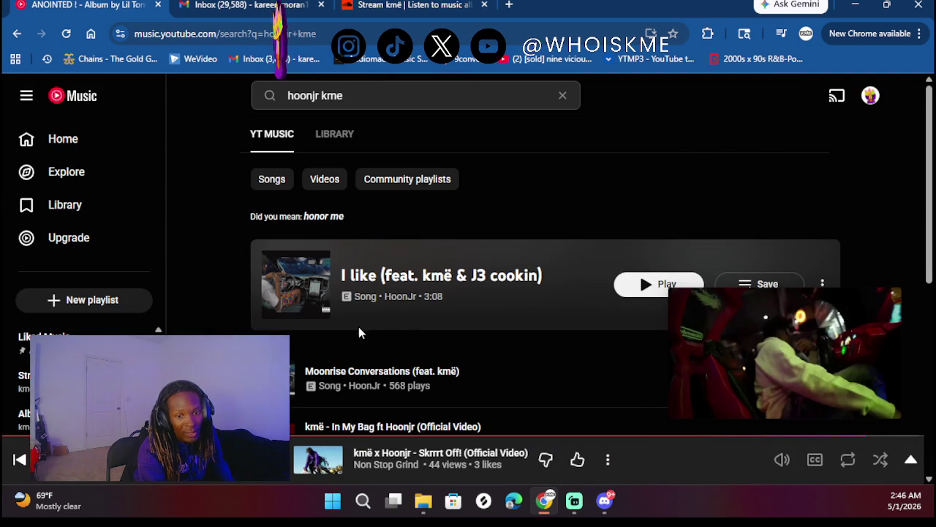
click(319, 96)
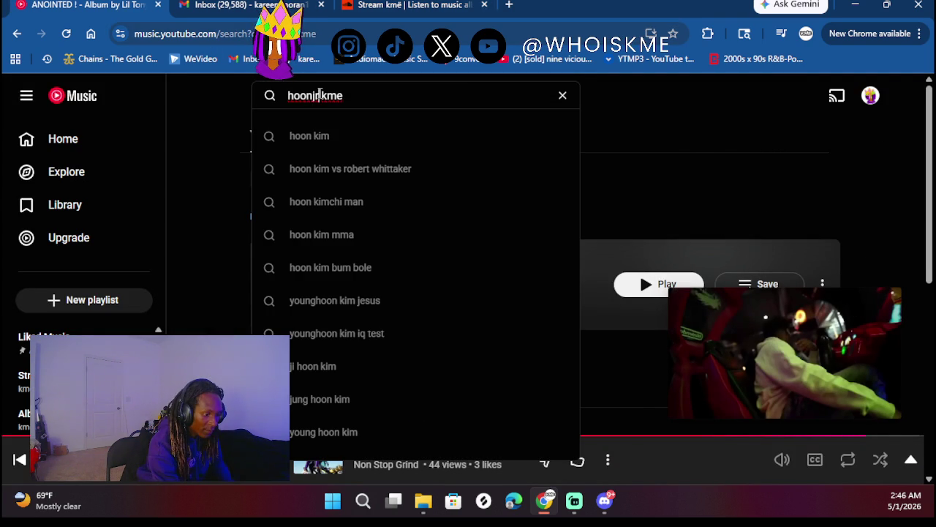
- Search for 'kme' instead of 'hoonjr kme', browse the results, and open the kmë artist channel
key(BackSpace)
key(BackSpace)
key(BackSpace)
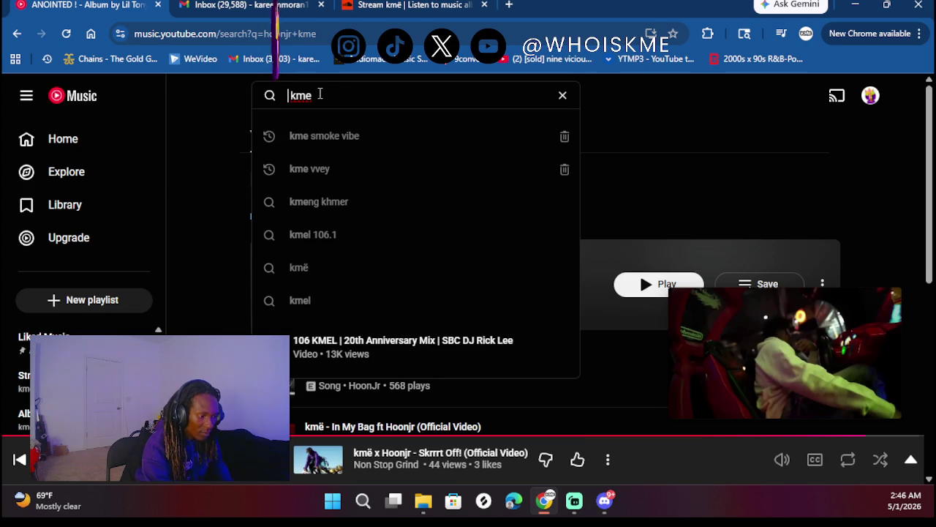
key(Return)
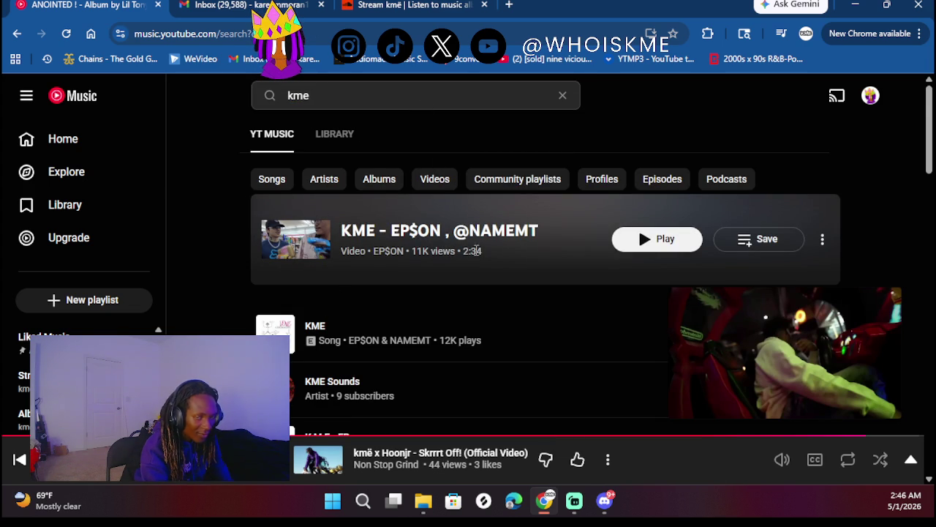
scroll(423, 313, down, 2)
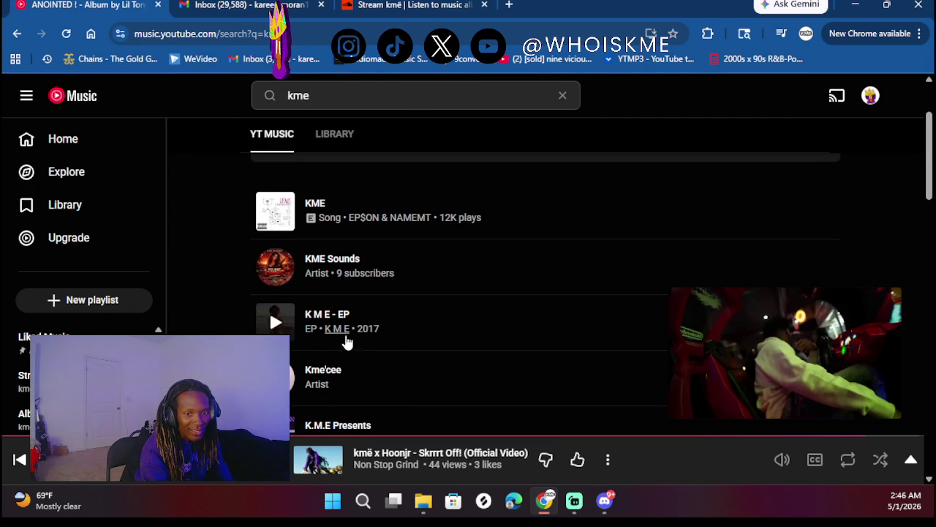
scroll(325, 396, down, 9)
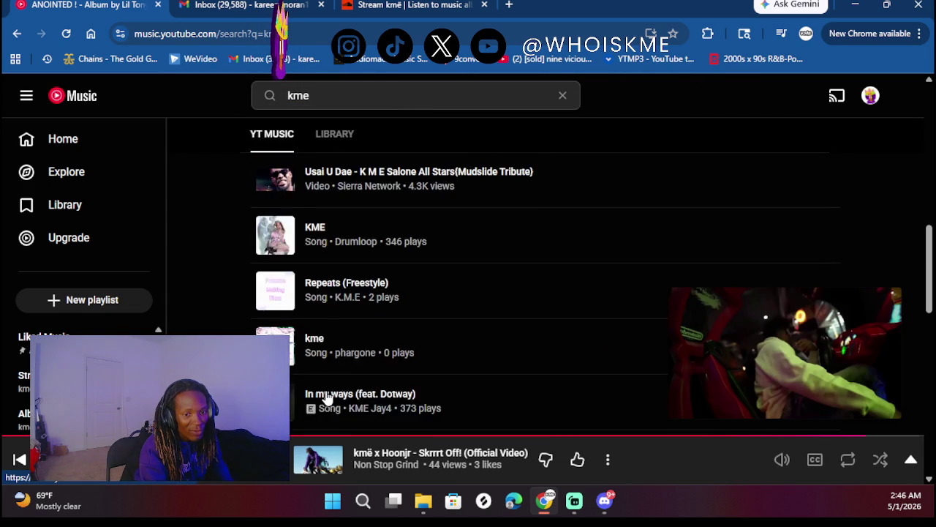
scroll(327, 397, down, 6)
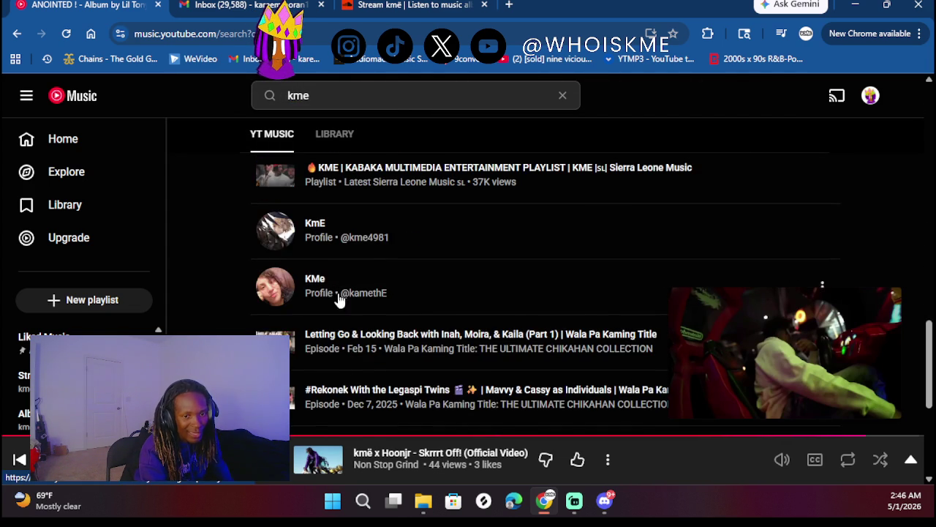
scroll(342, 369, down, 3)
scroll(342, 369, up, 15)
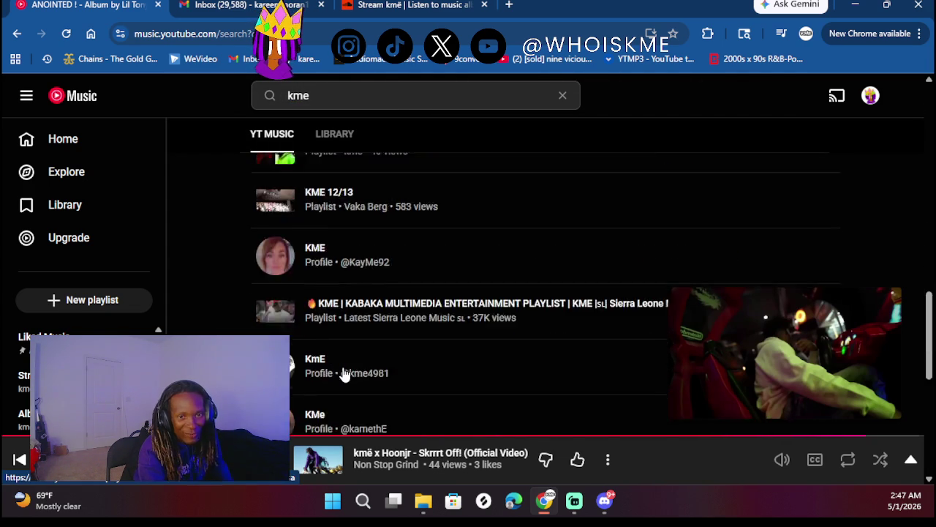
scroll(343, 370, down, 9)
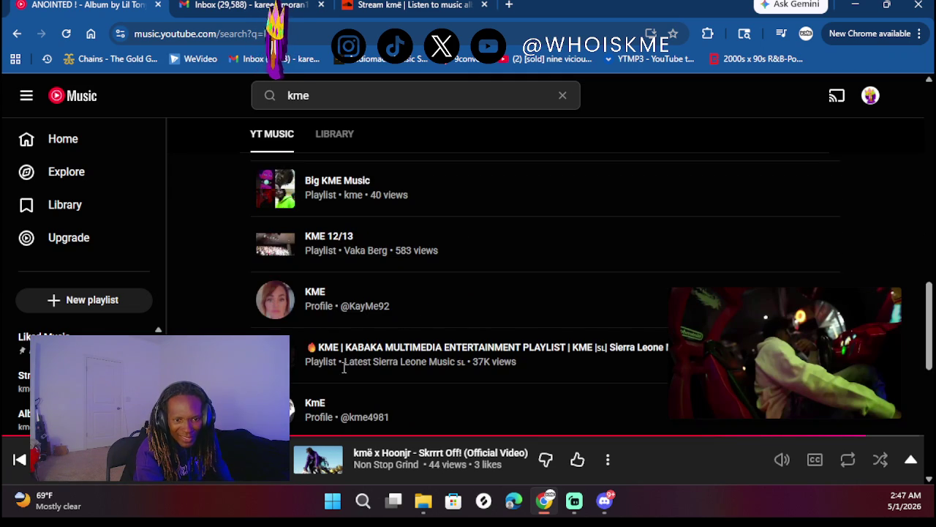
scroll(344, 362, down, 6)
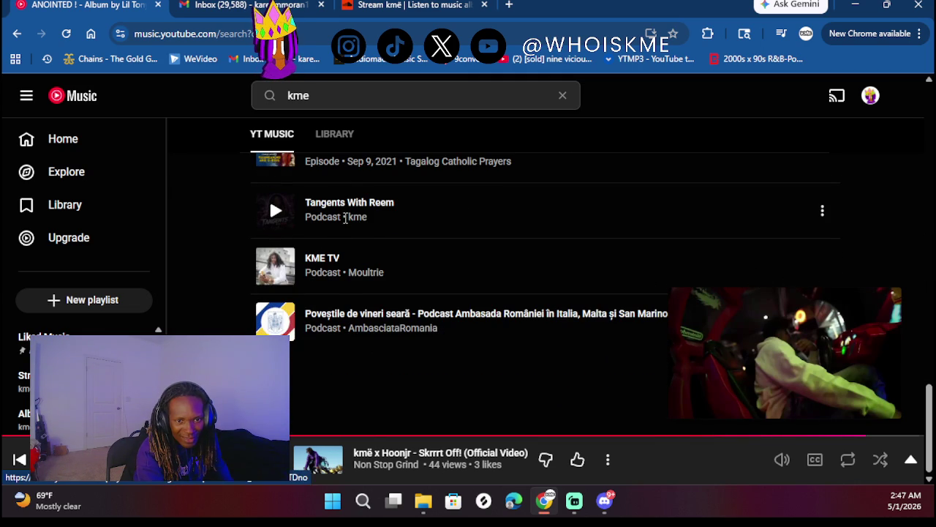
click(358, 218)
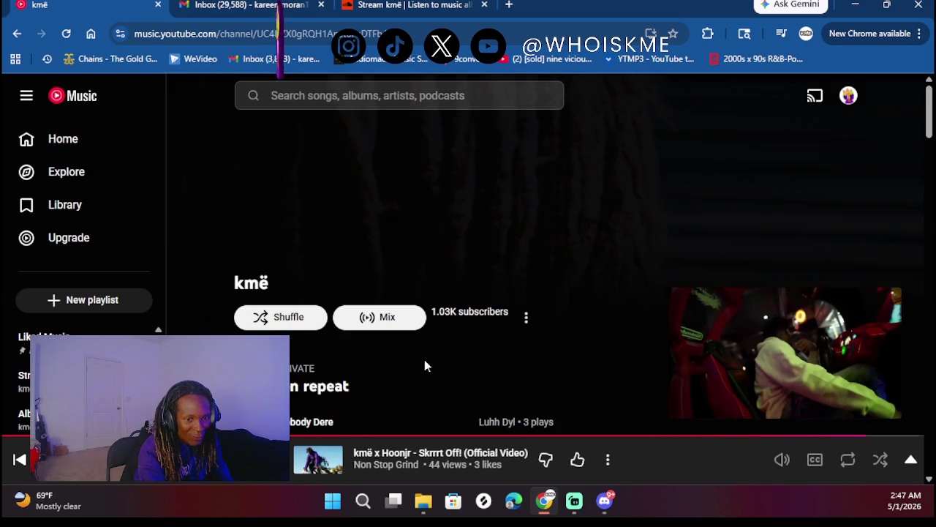
- Scroll through kmë's channel page looking over its sections
scroll(424, 362, down, 5)
scroll(514, 351, up, 2)
scroll(513, 292, down, 2)
scroll(439, 293, down, 8)
scroll(440, 288, down, 3)
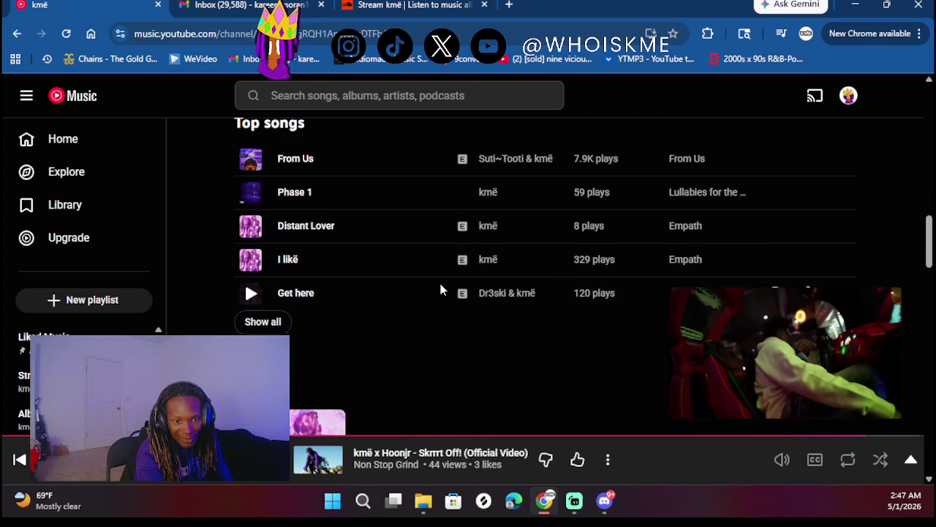
scroll(440, 289, down, 4)
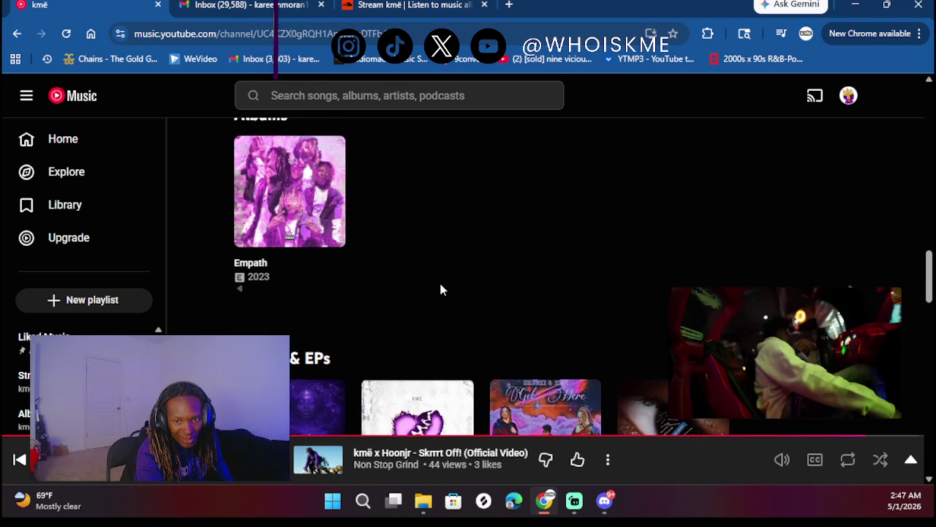
scroll(421, 258, up, 1)
scroll(421, 258, up, 1)
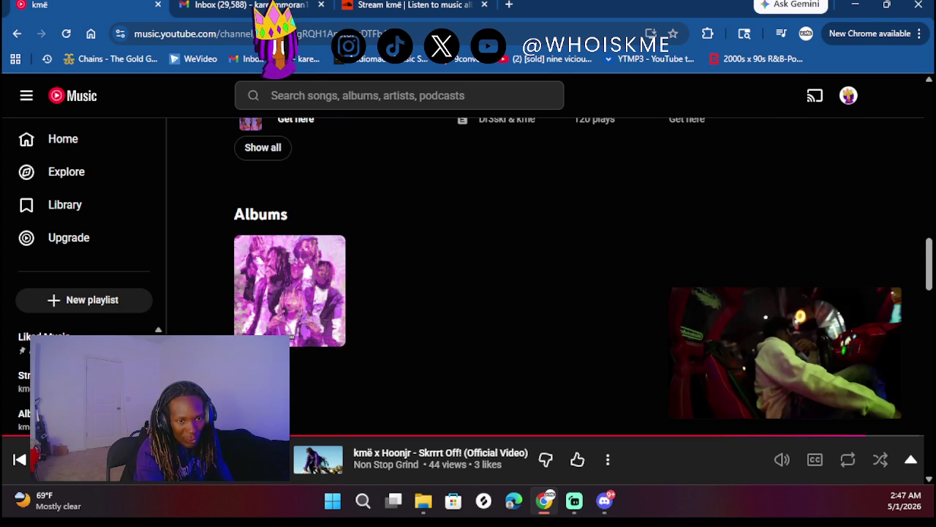
mouse_move(309, 292)
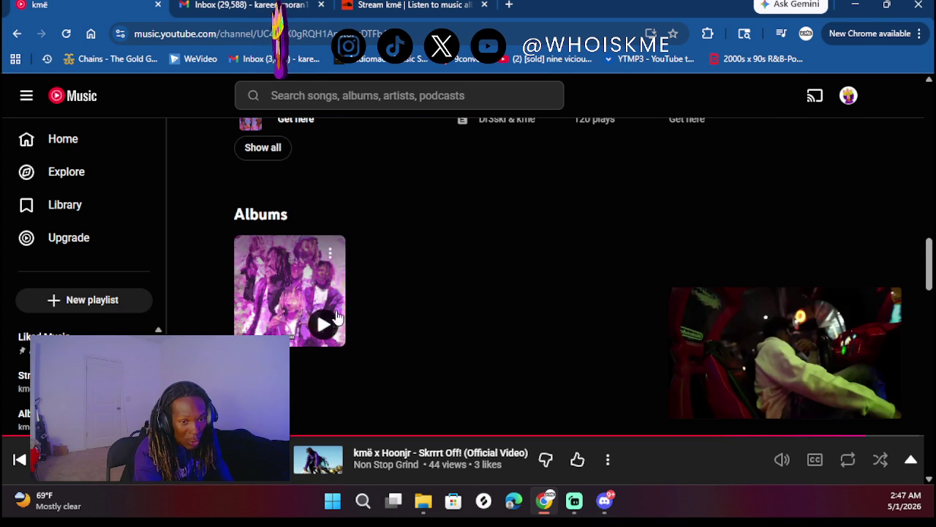
- Play 'Prayers to da cross (Official Video)' from the channel's Videos shelf
scroll(409, 248, down, 3)
scroll(411, 253, down, 1)
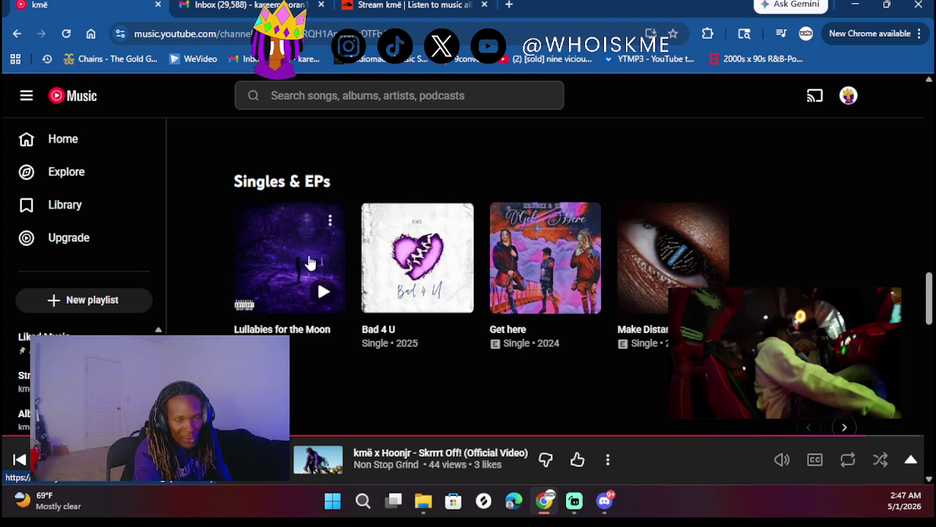
scroll(308, 265, up, 1)
scroll(426, 241, down, 1)
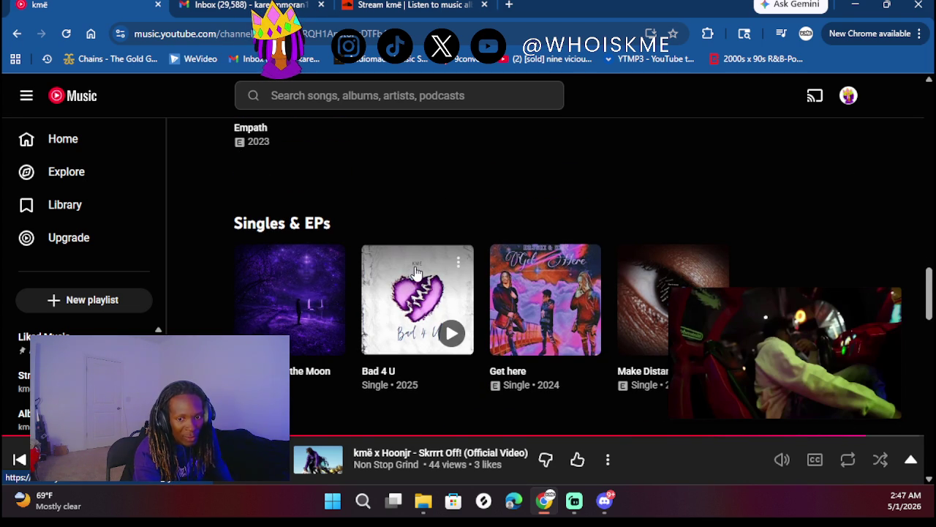
scroll(415, 266, down, 4)
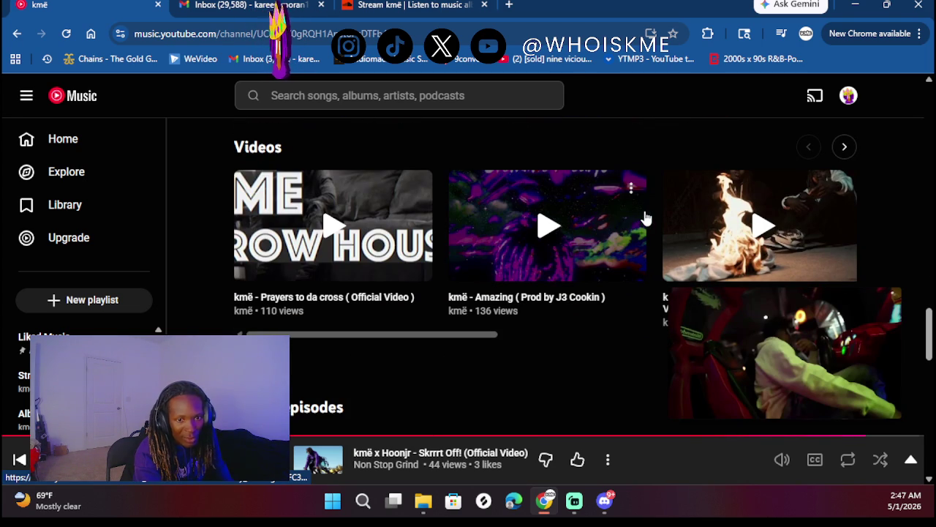
click(333, 227)
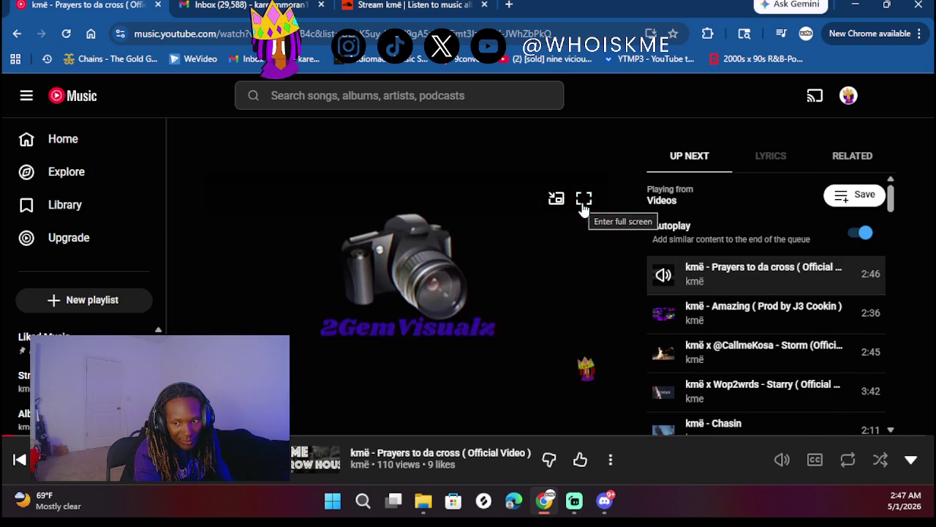
- Watch Prayers to da cross full screen at slightly higher volume, then exit full screen
click(583, 205)
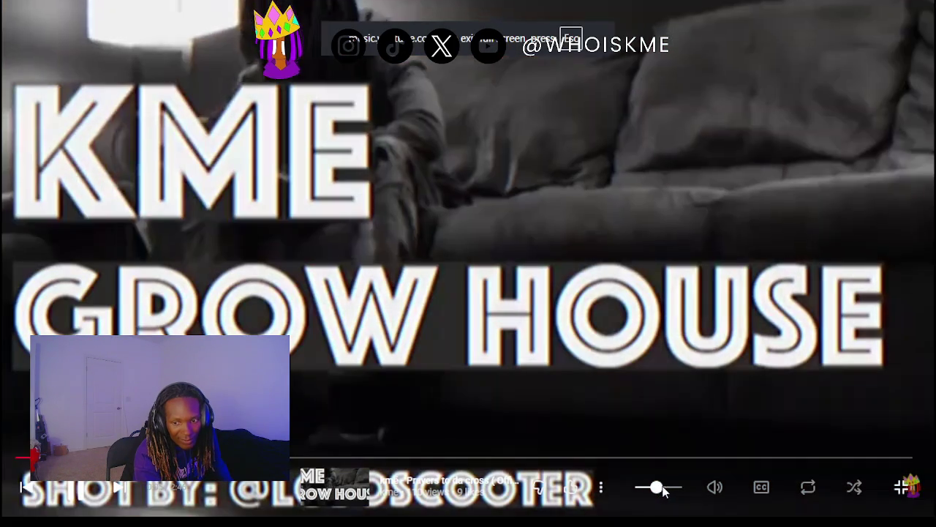
click(671, 488)
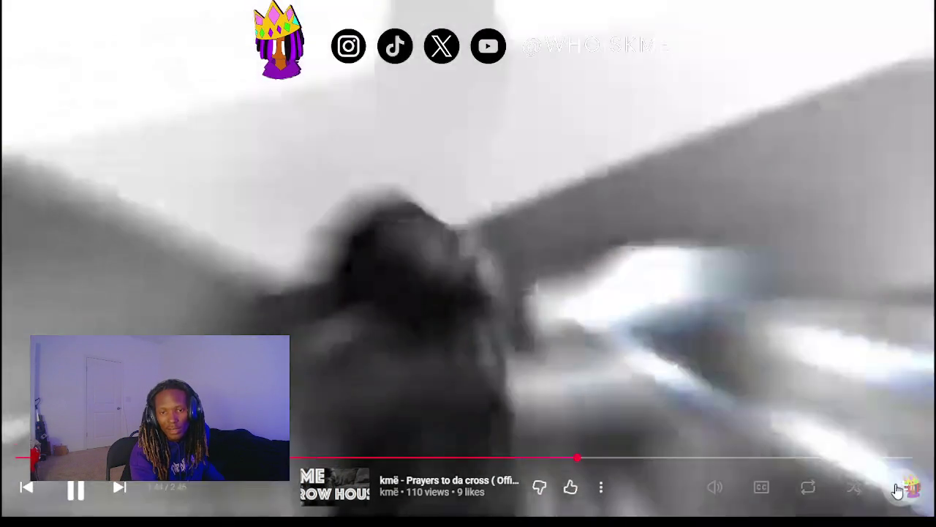
click(898, 490)
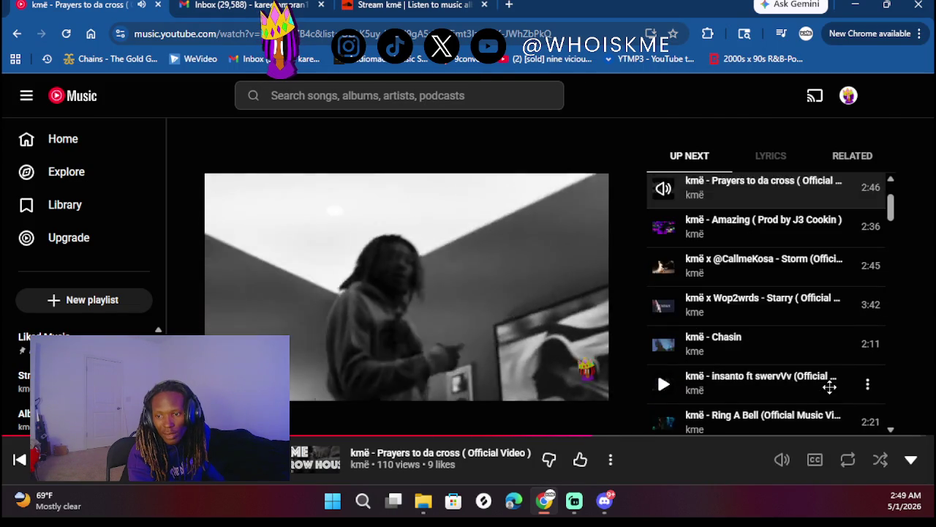
scroll(830, 388, down, 3)
scroll(829, 391, up, 2)
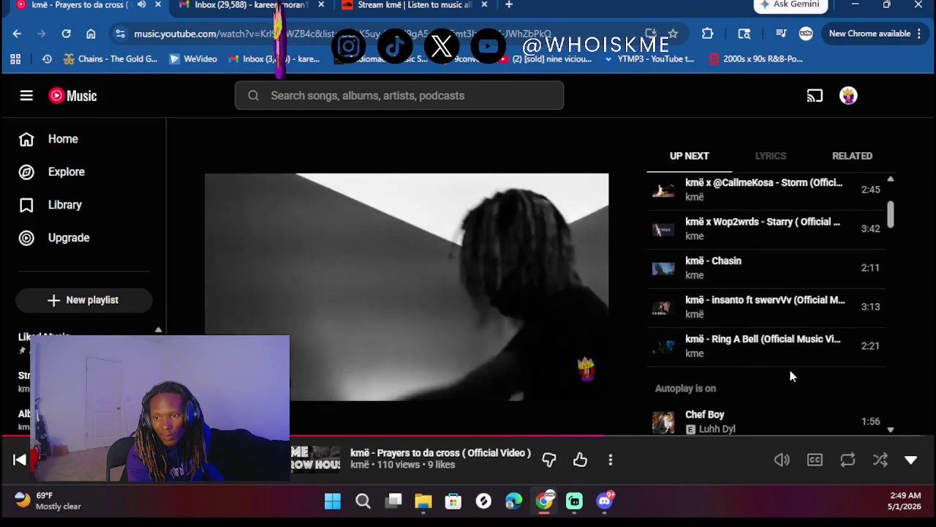
- Collapse the player, scroll to Playlists by kmë, and open Kenwood Icon 3
scroll(707, 299, up, 3)
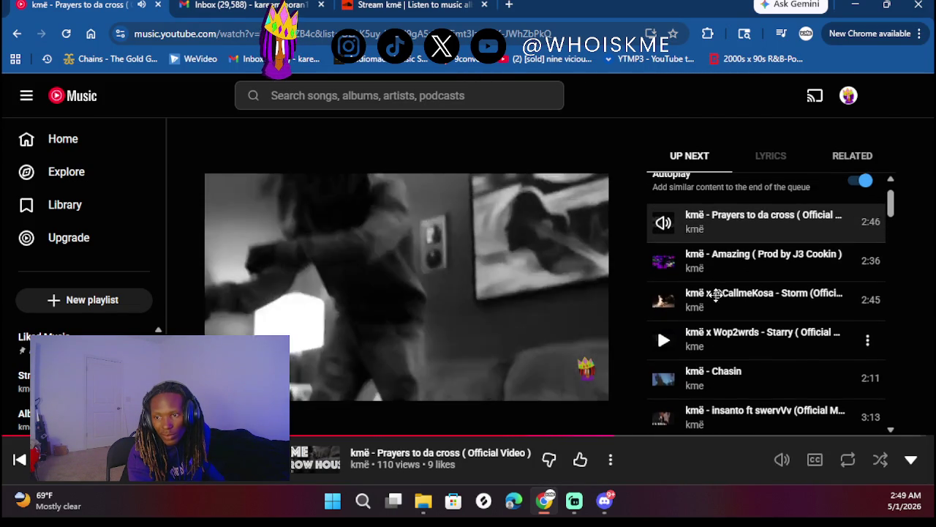
click(910, 459)
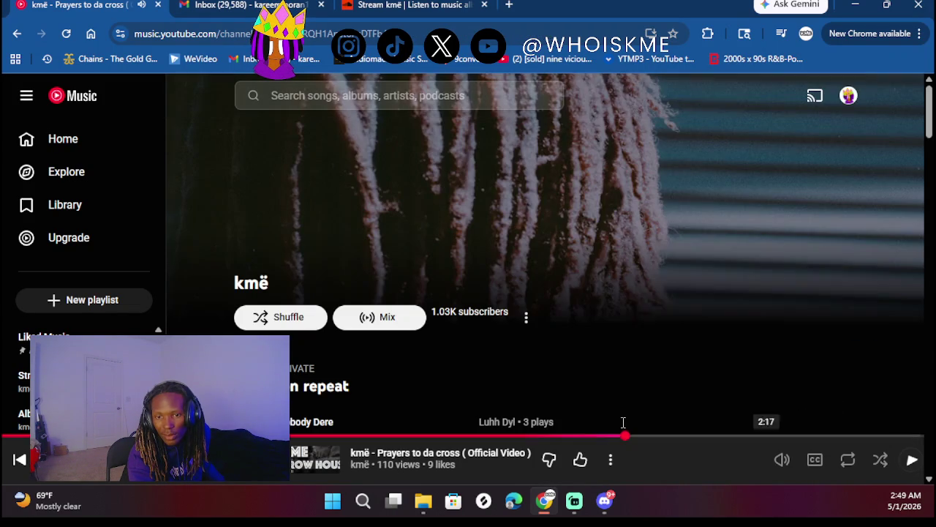
scroll(577, 314, down, 10)
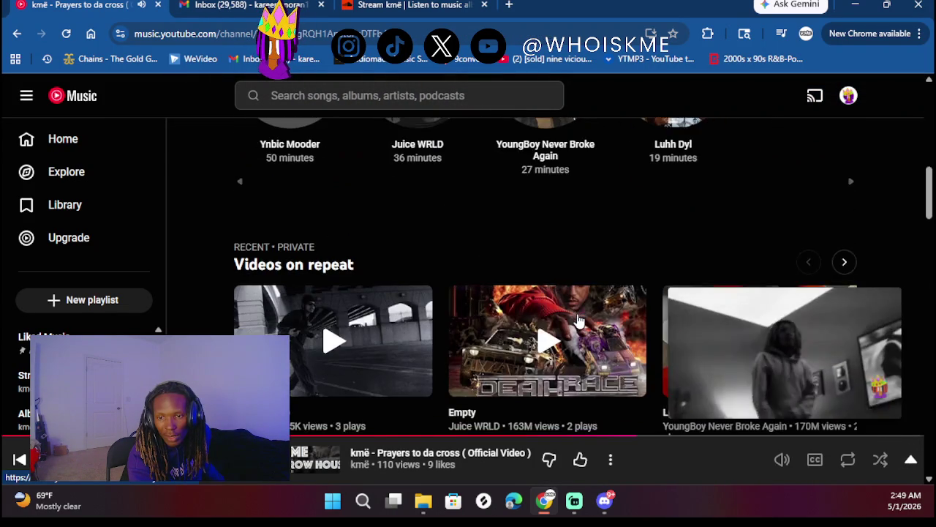
scroll(577, 319, down, 10)
scroll(578, 314, down, 10)
scroll(577, 320, down, 5)
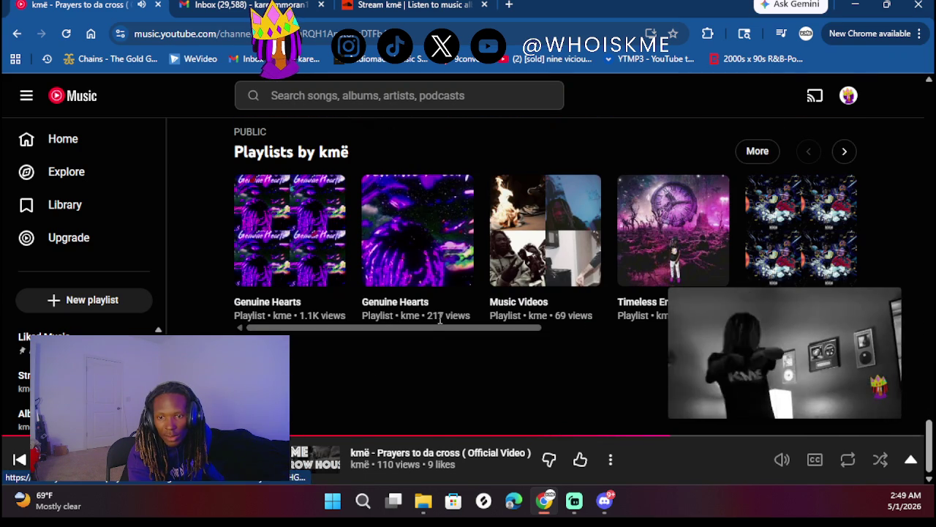
mouse_move(388, 327)
mouse_down()
mouse_move(566, 330)
mouse_move(693, 355)
mouse_up()
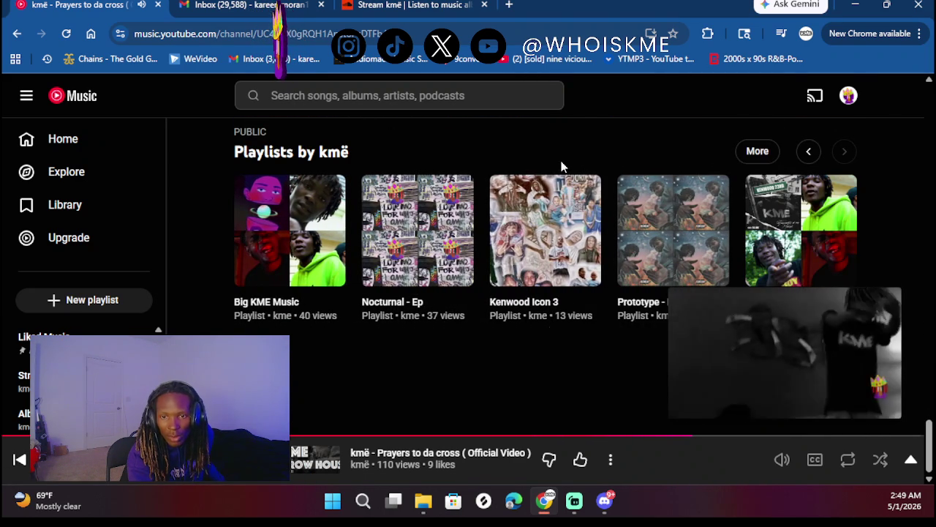
click(550, 234)
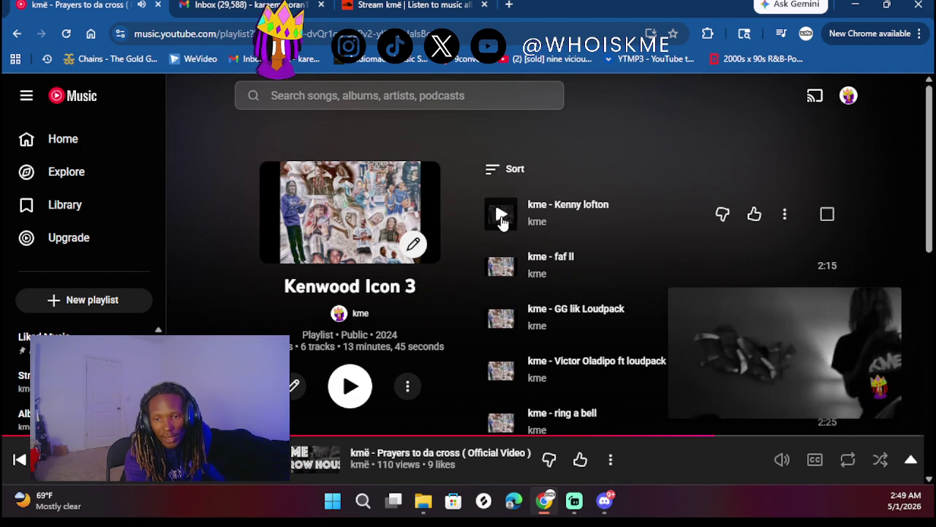
- Play Kenny lofton from Kenwood Icon 3, lower the volume twice, then pause it
click(501, 216)
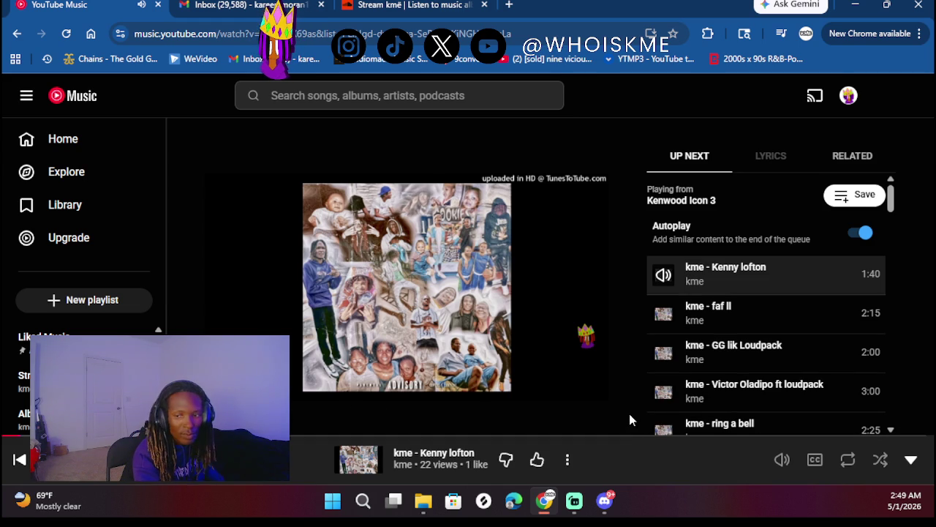
mouse_move(780, 459)
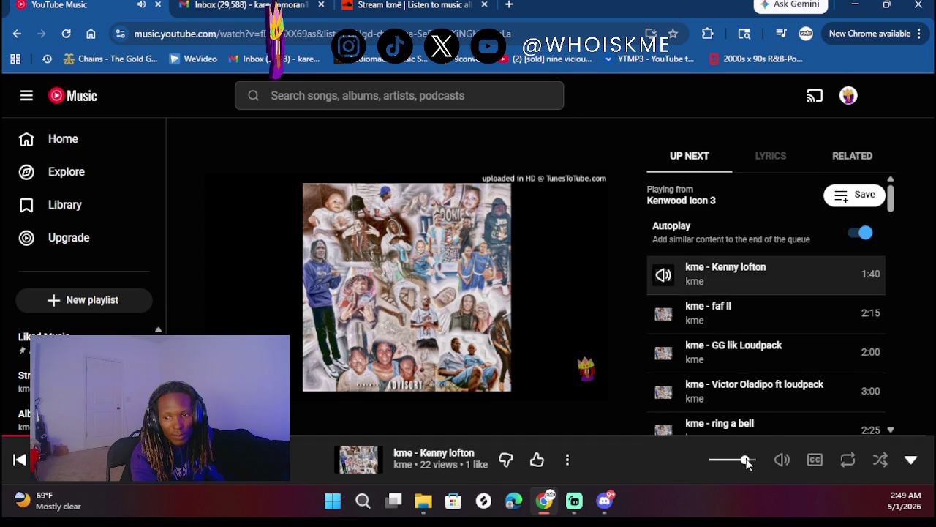
drag(746, 462, 740, 463)
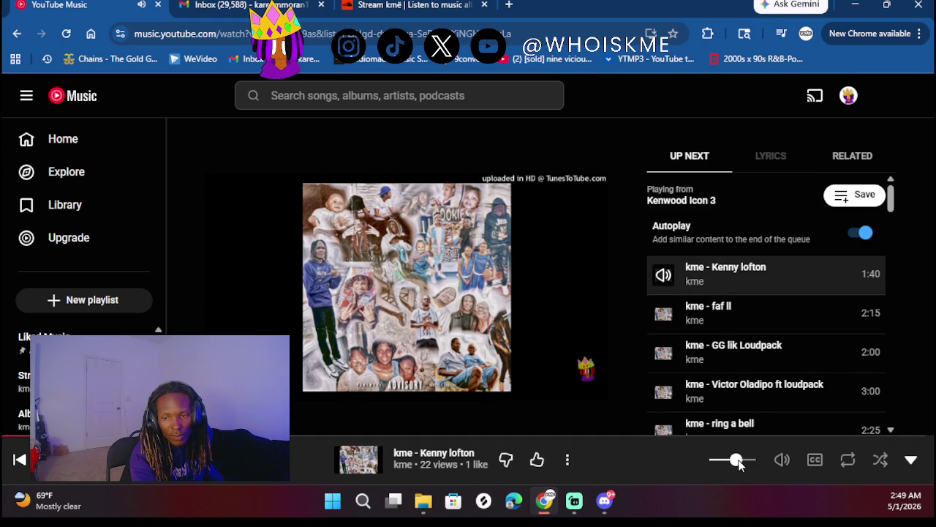
scroll(775, 341, down, 3)
scroll(775, 341, up, 2)
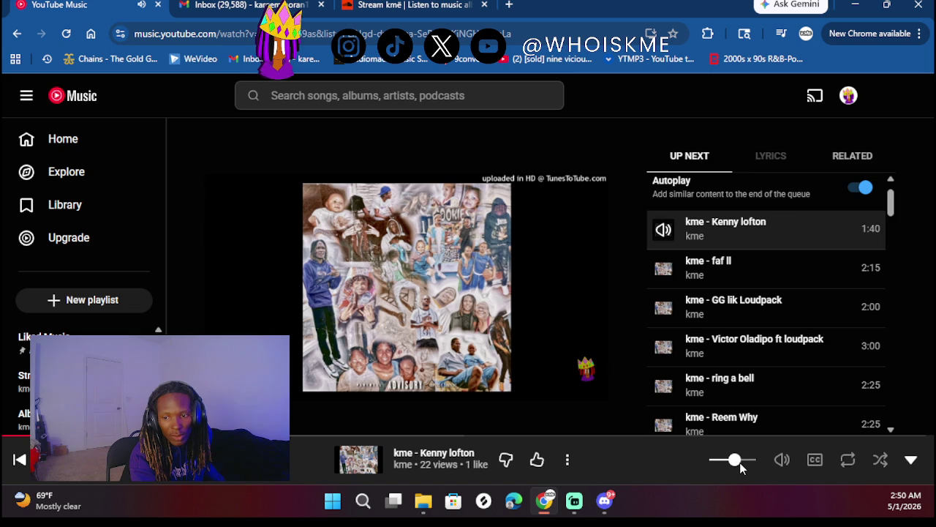
drag(741, 461, 738, 462)
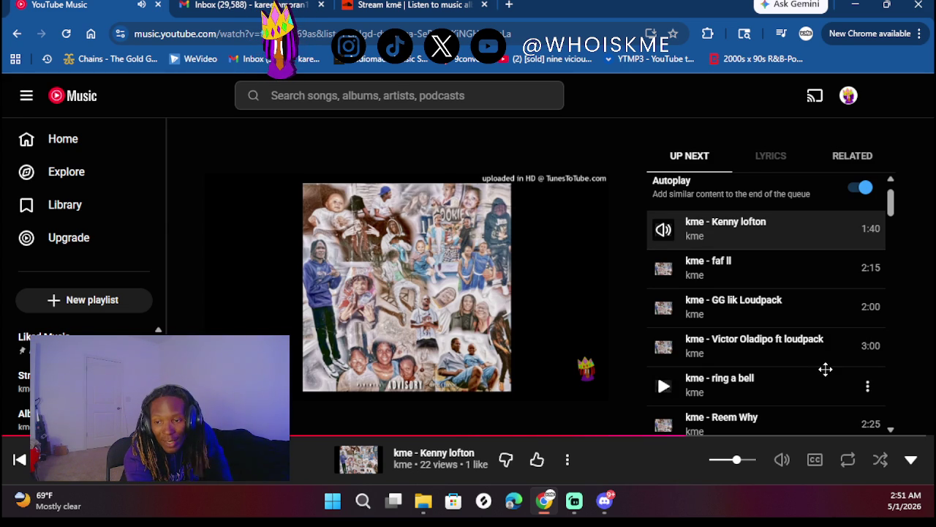
scroll(827, 374, down, 2)
scroll(827, 376, up, 1)
scroll(826, 372, up, 1)
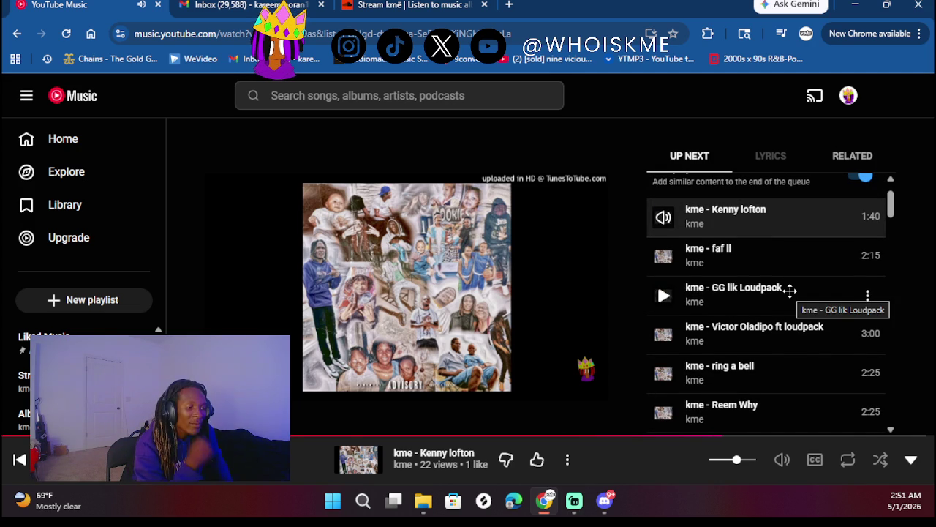
key(space)
- Load youtube.com in the SoundCloud tab's address bar
click(381, 7)
click(333, 34)
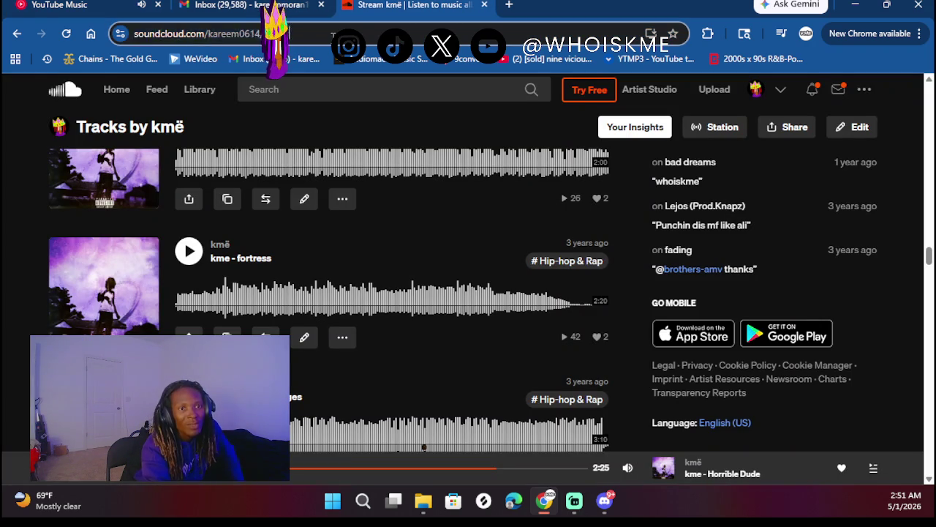
key(BackSpace)
text(youtube.com)
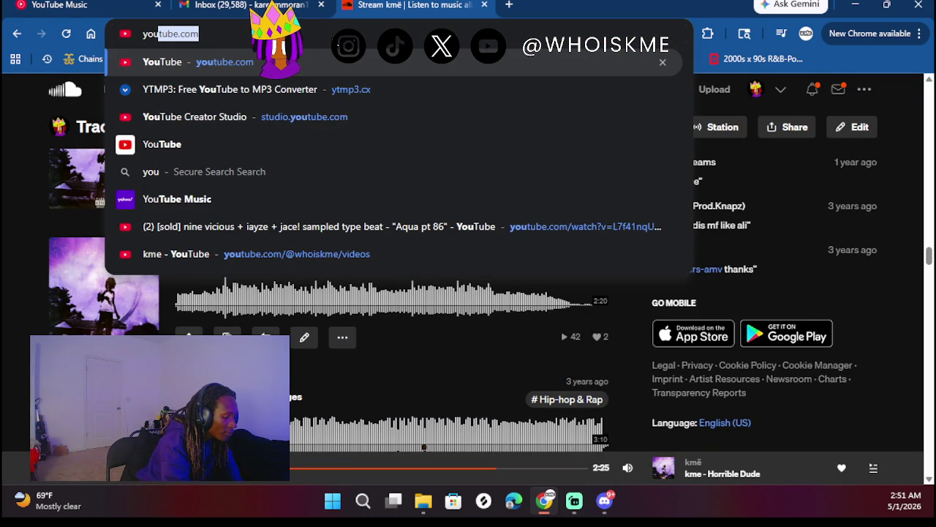
key(Return)
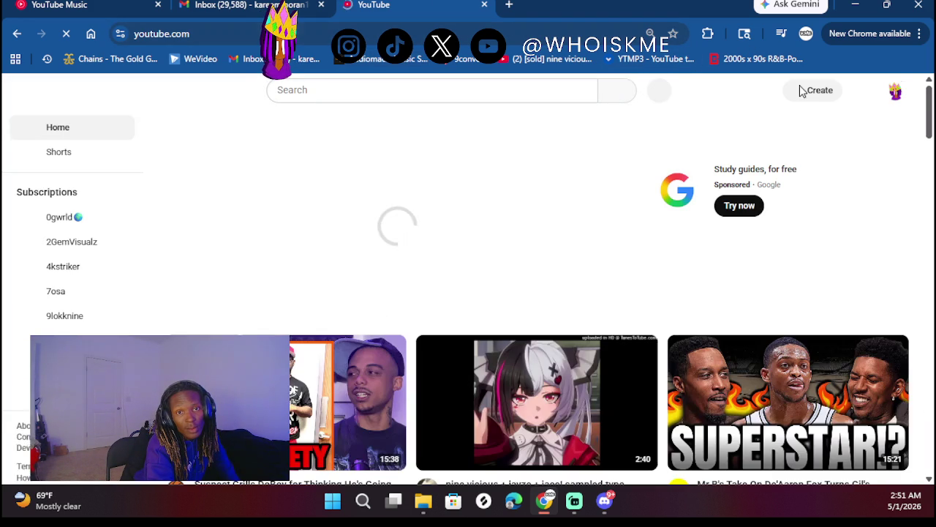
- Check the YouTube account menu and toggle the sidebar between compact and full
click(892, 94)
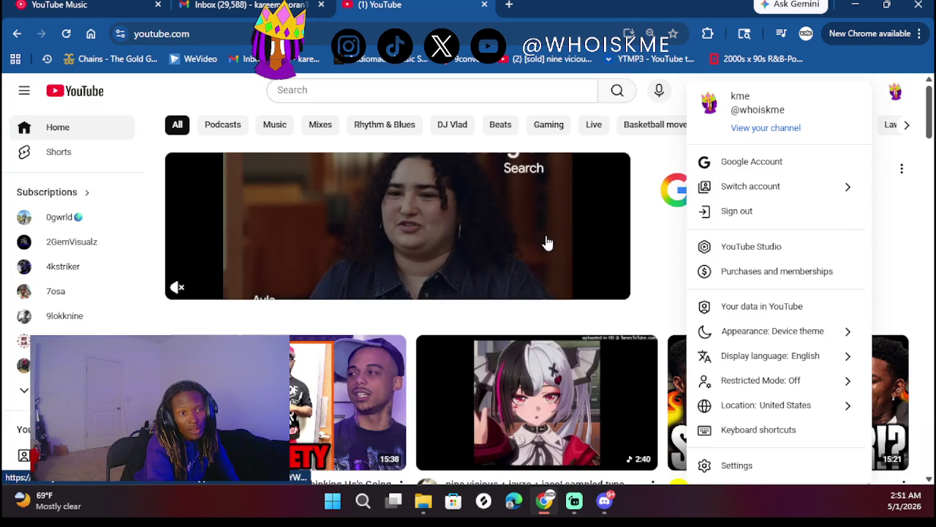
click(898, 96)
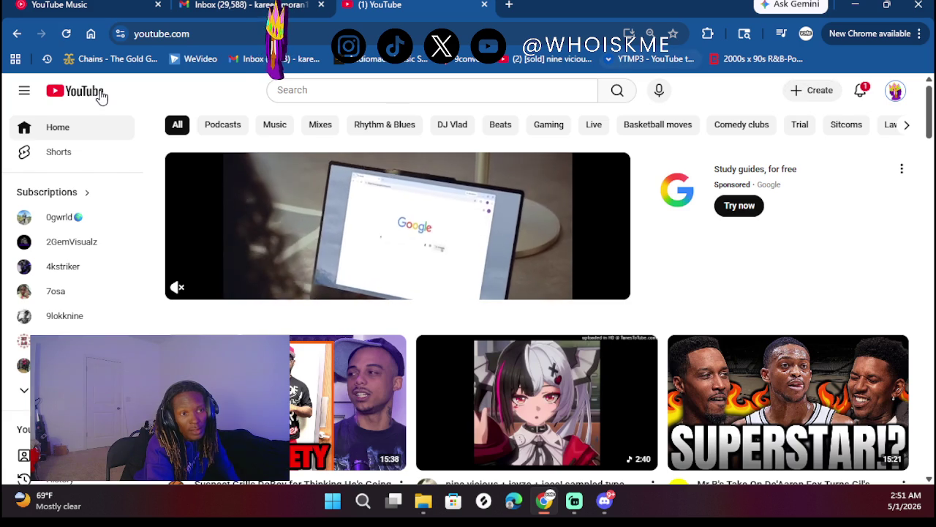
click(24, 89)
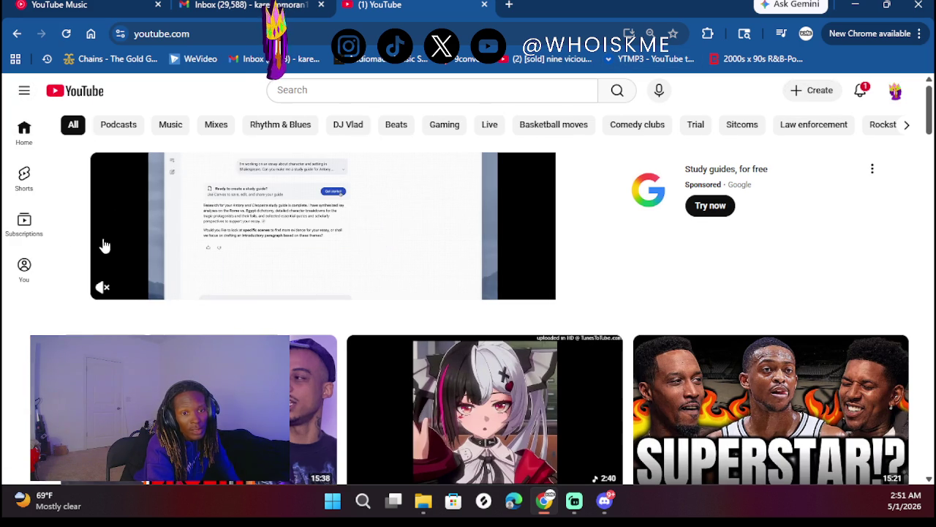
click(24, 90)
scroll(39, 260, down, 8)
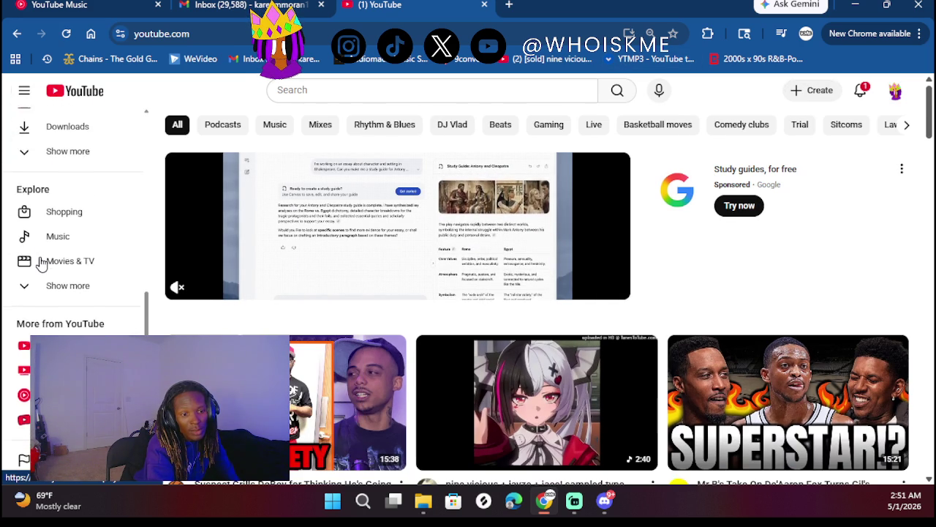
scroll(39, 263, up, 3)
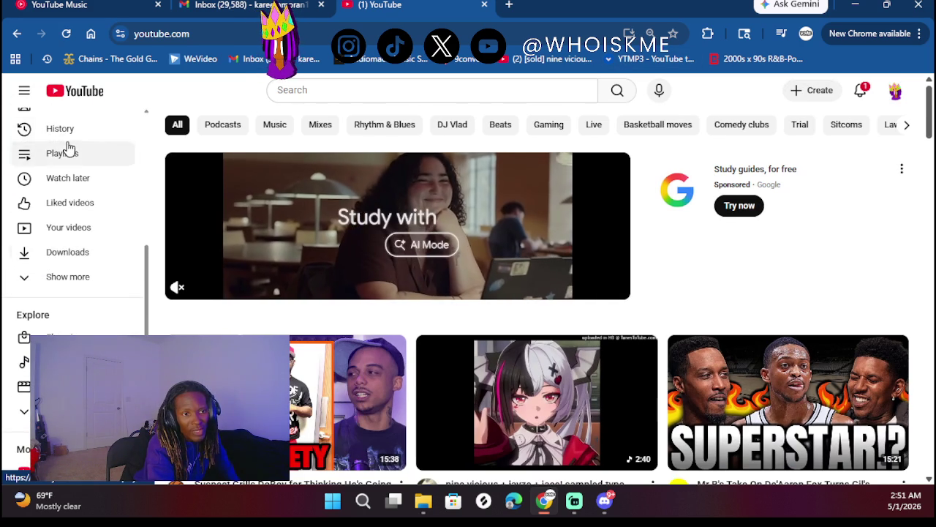
- Show the saved Playlists page filtered to playlists only, then open a new blank tab
click(65, 152)
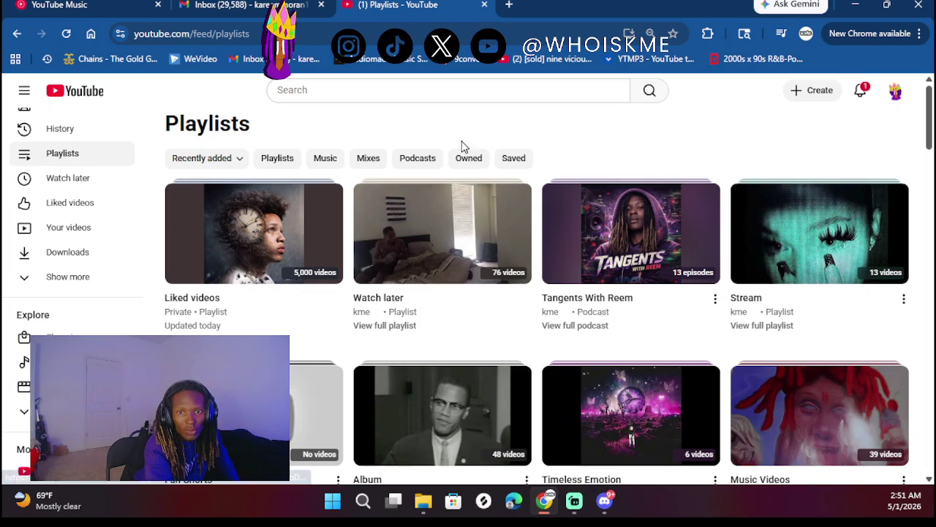
scroll(288, 246, down, 3)
scroll(289, 246, up, 3)
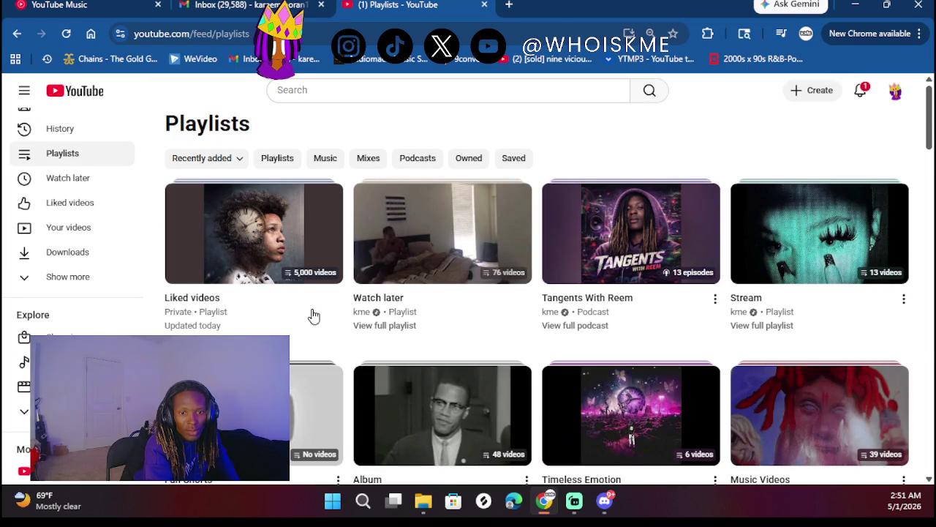
right_click(609, 144)
click(583, 144)
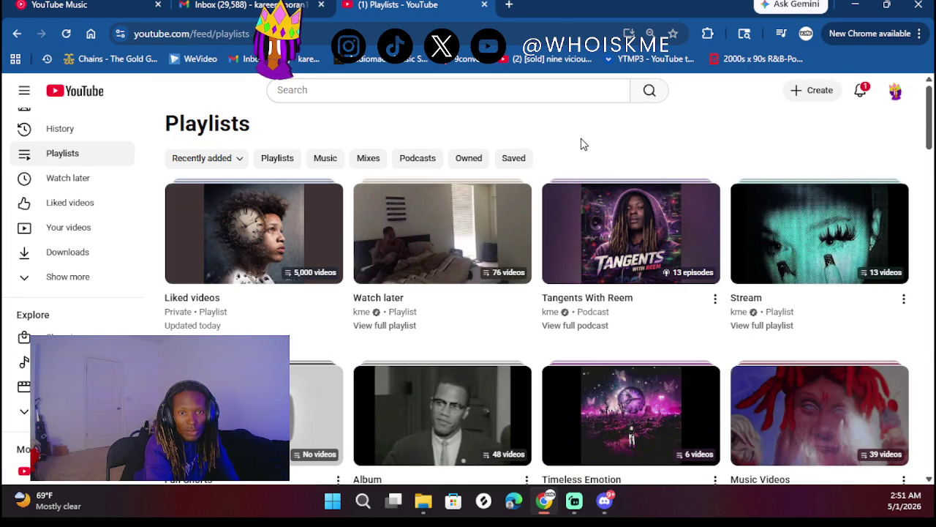
click(267, 158)
scroll(314, 313, down, 13)
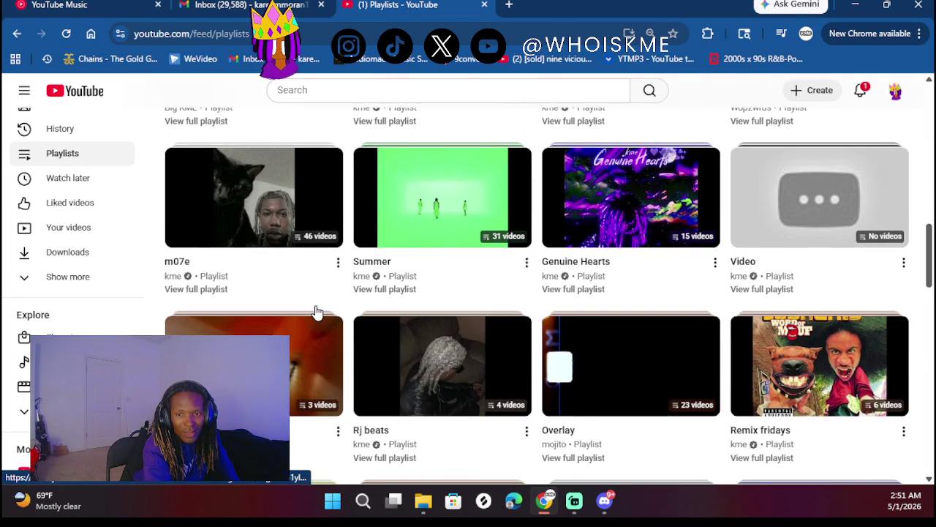
scroll(315, 313, up, 10)
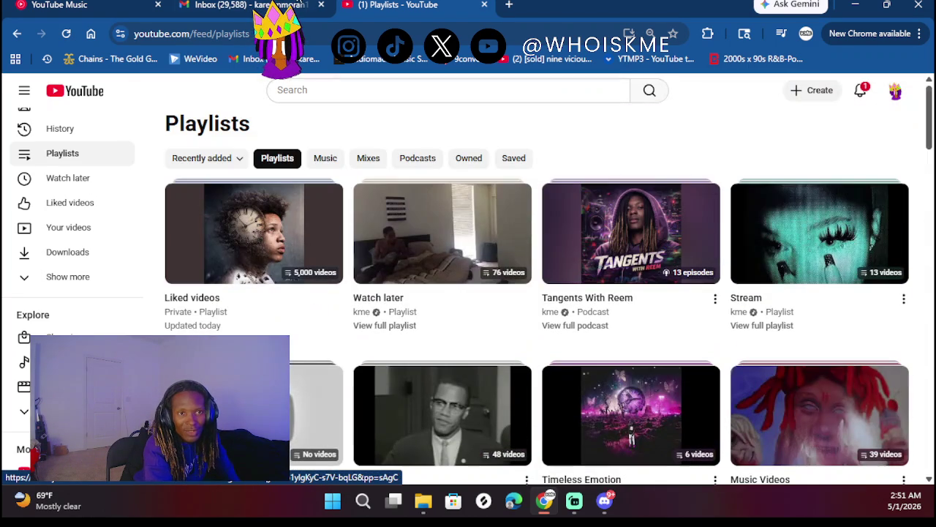
click(509, 5)
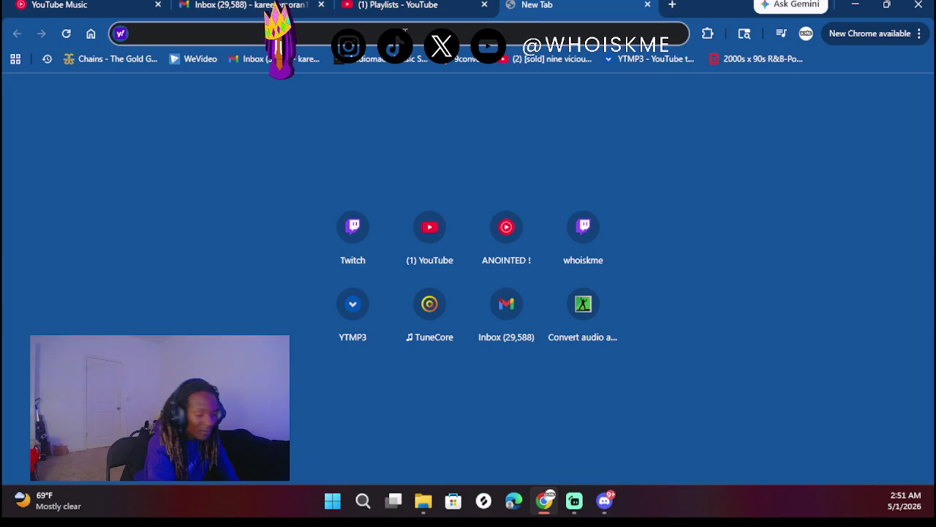
- Go to tunestotube.com, correcting a typo in the address
text(tunes2)
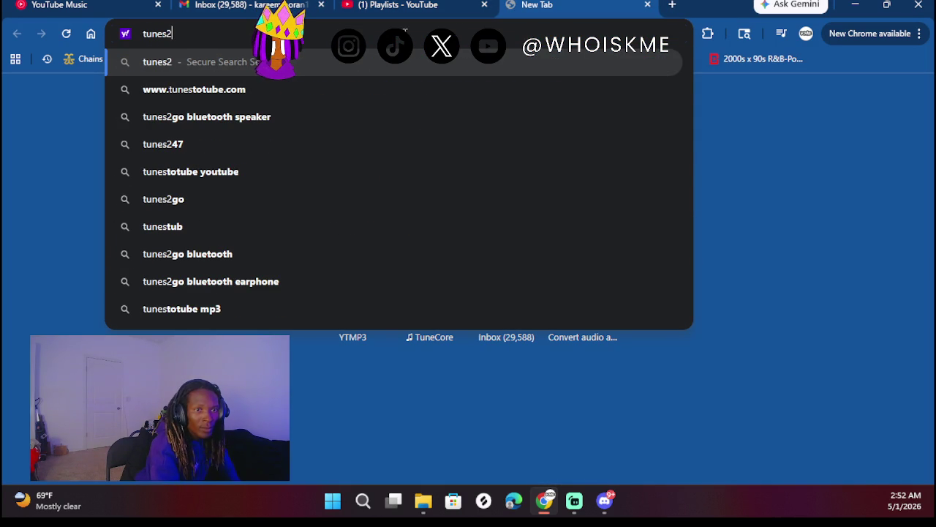
text(=)
key(BackSpace)
key(BackSpace)
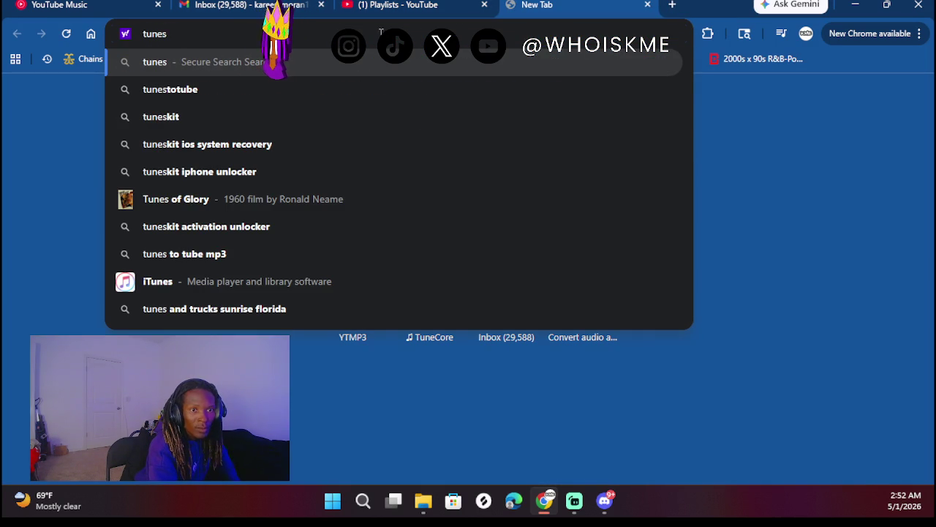
text(t)
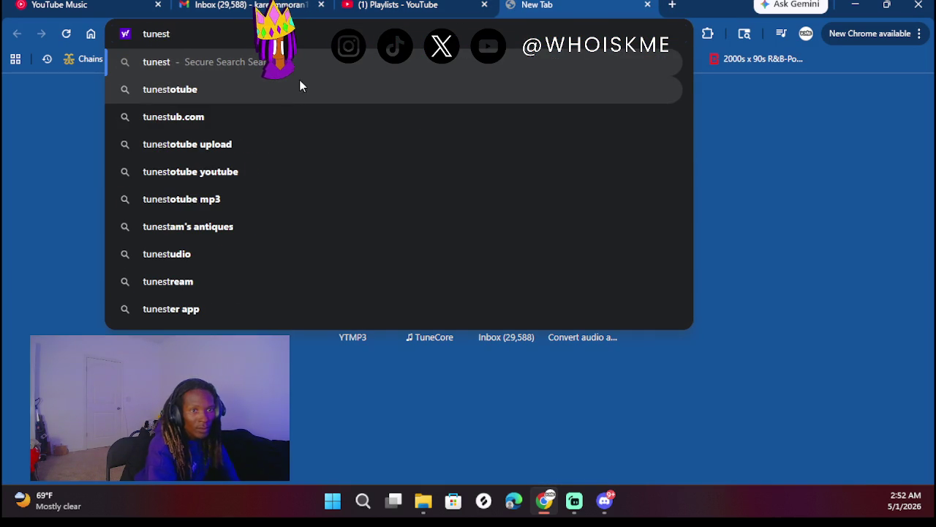
text(otube.)
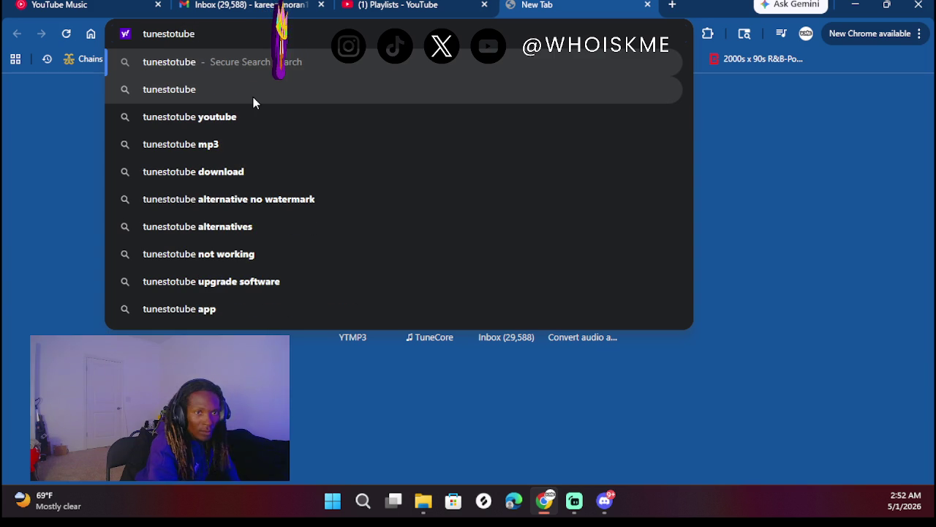
text(com)
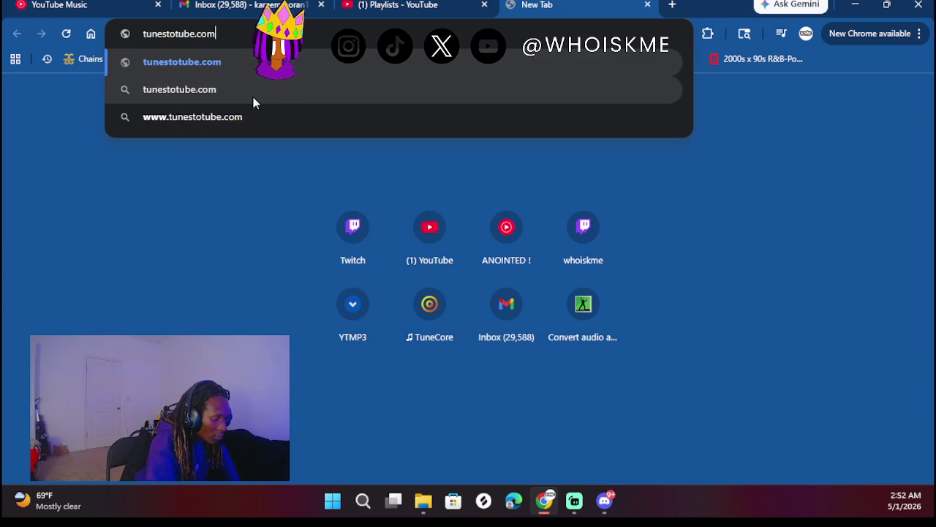
key(Return)
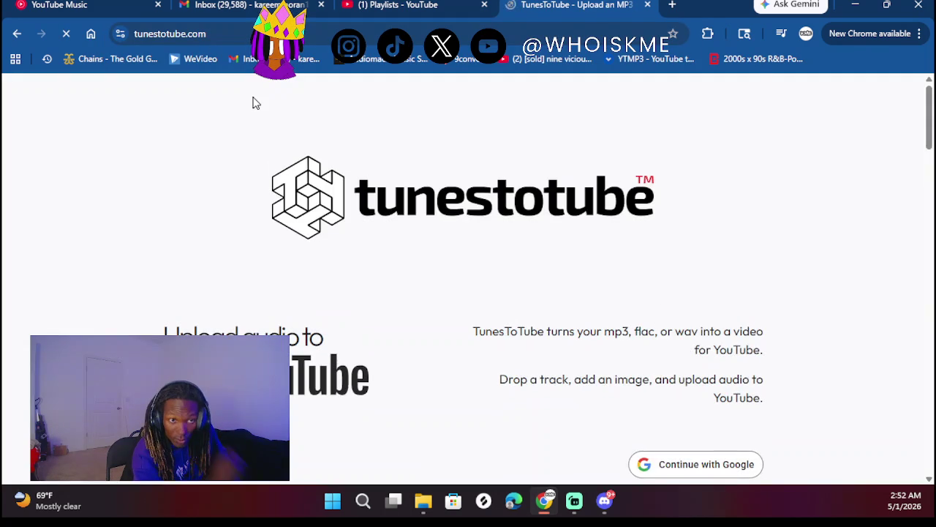
scroll(522, 288, down, 6)
scroll(522, 289, up, 4)
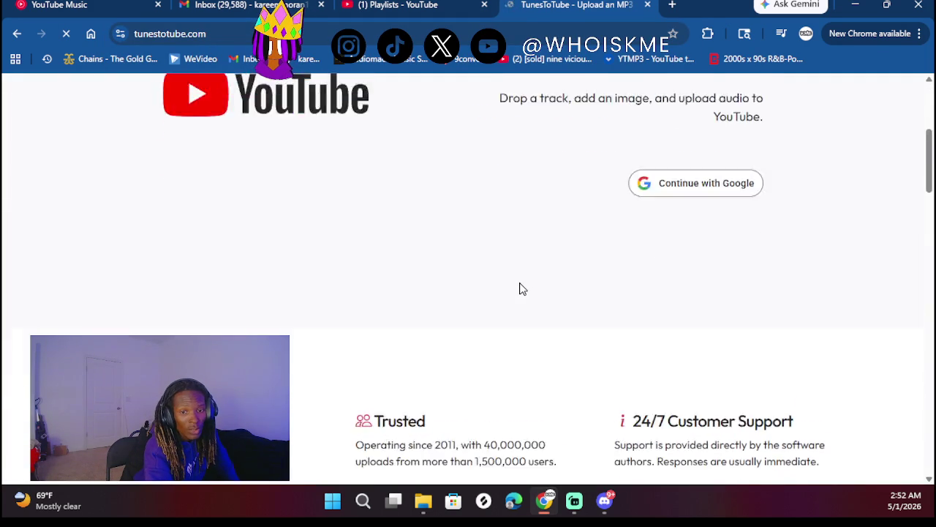
scroll(522, 289, down, 1)
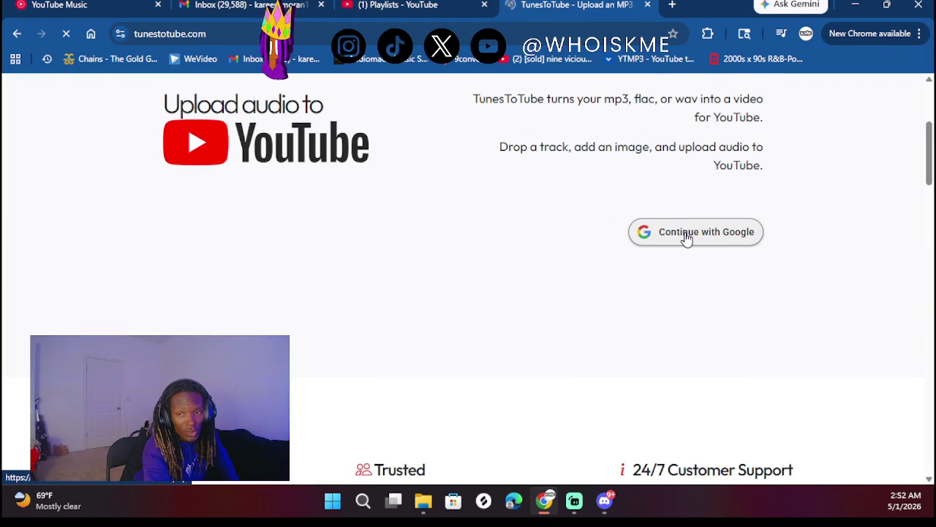
- Sign in to TunesToTube with the YouTube channel's Google account and grant access
click(644, 226)
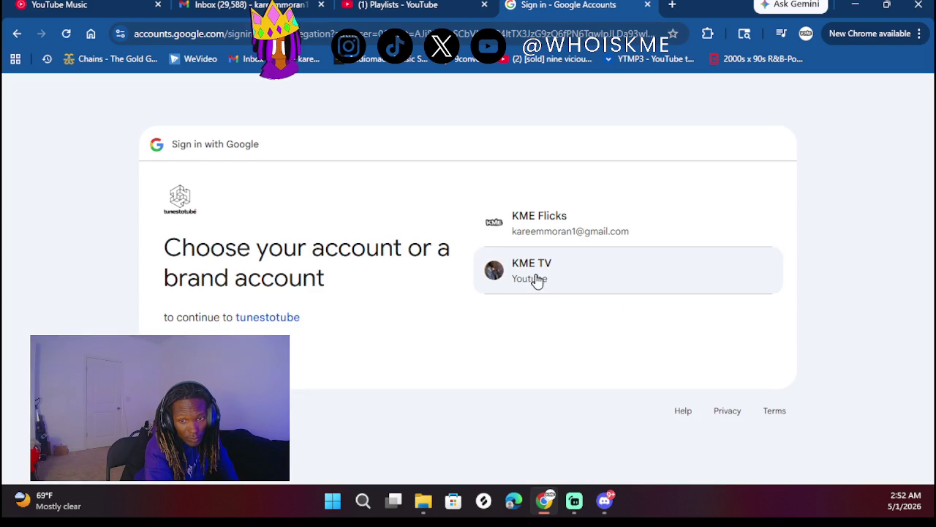
click(537, 278)
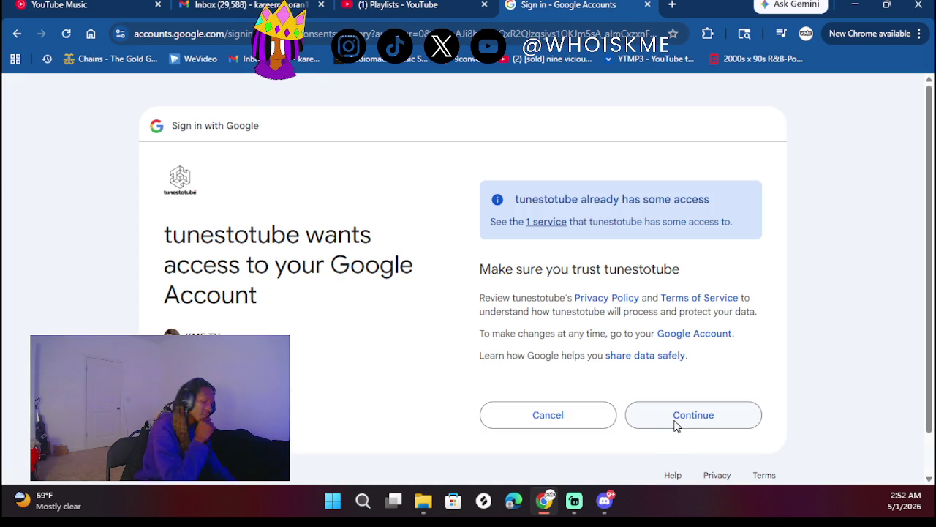
click(664, 419)
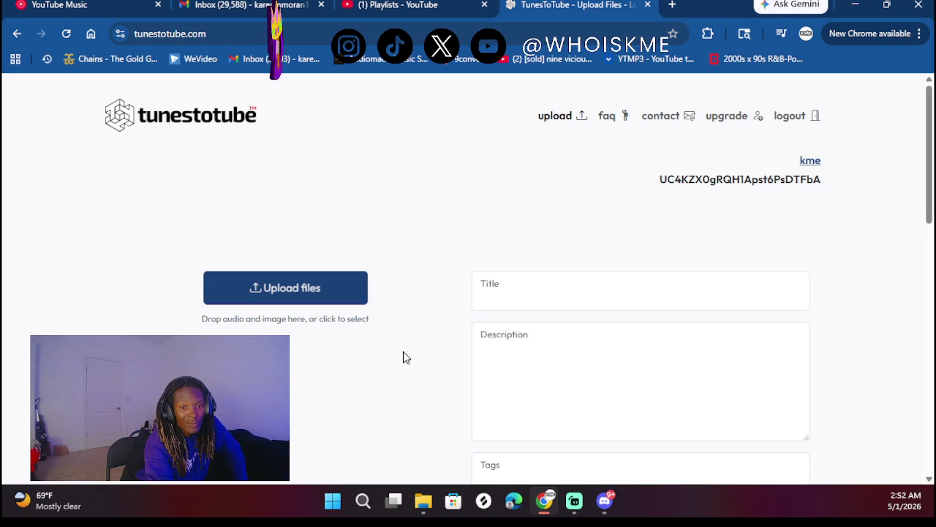
- Bring up File Explorer, snap it left, and keep the browser maximized
click(425, 500)
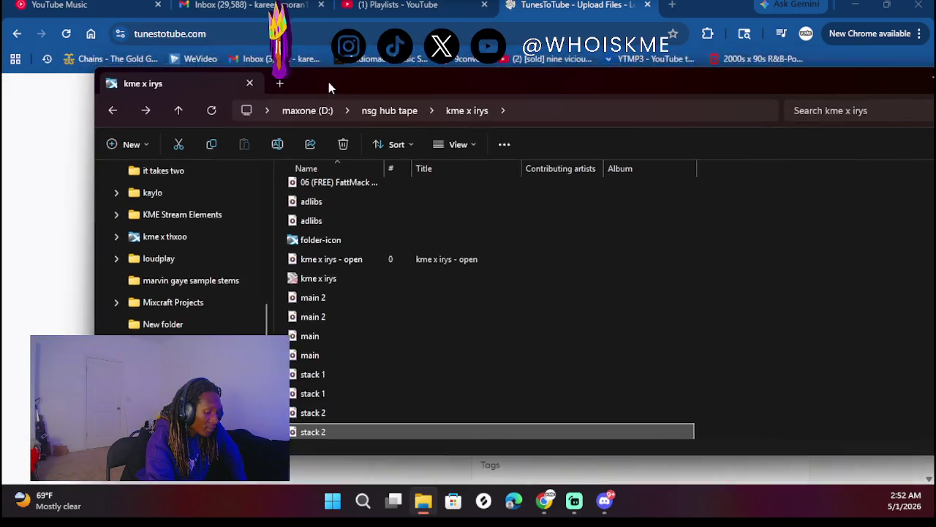
mouse_move(328, 82)
mouse_down()
mouse_move(322, 15)
mouse_move(301, 24)
mouse_up()
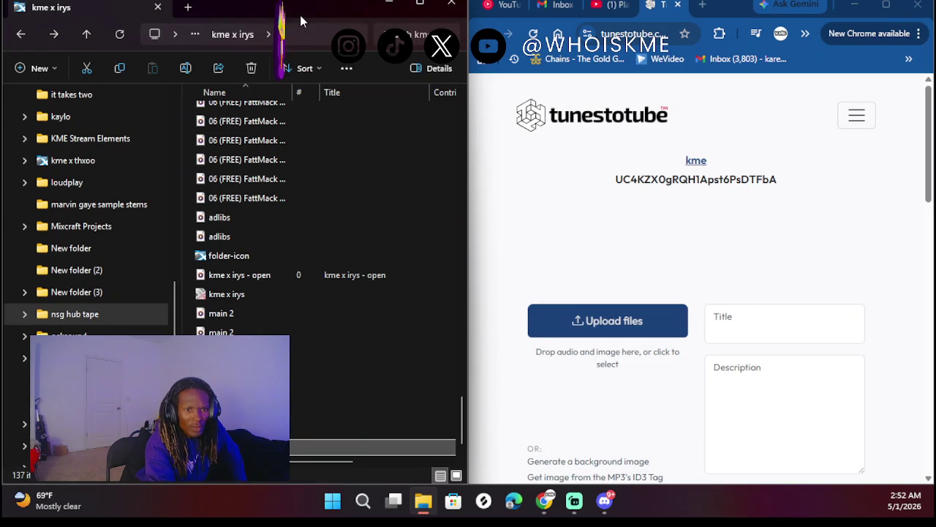
mouse_move(738, 9)
mouse_down()
mouse_move(541, 212)
mouse_move(554, 6)
mouse_up()
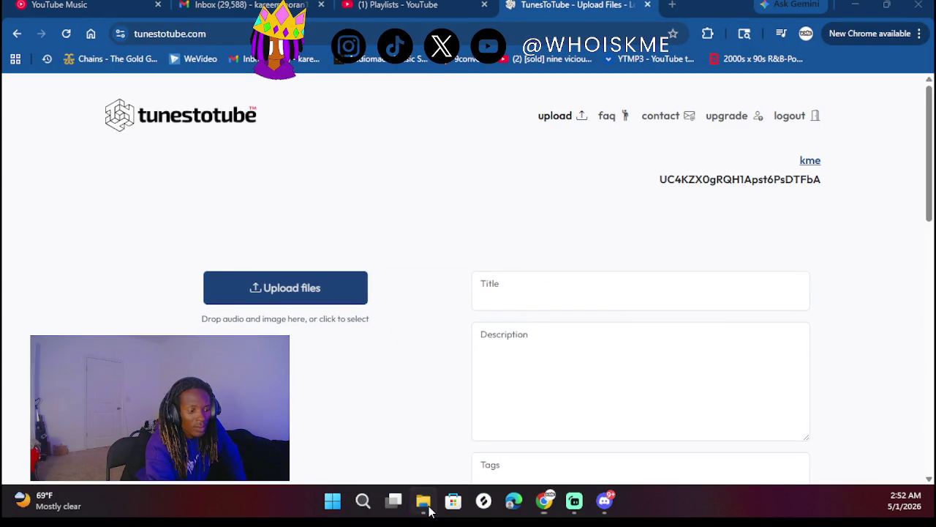
- Open the loudplay folder in File Explorer and move the window aside
click(423, 500)
scroll(95, 310, up, 3)
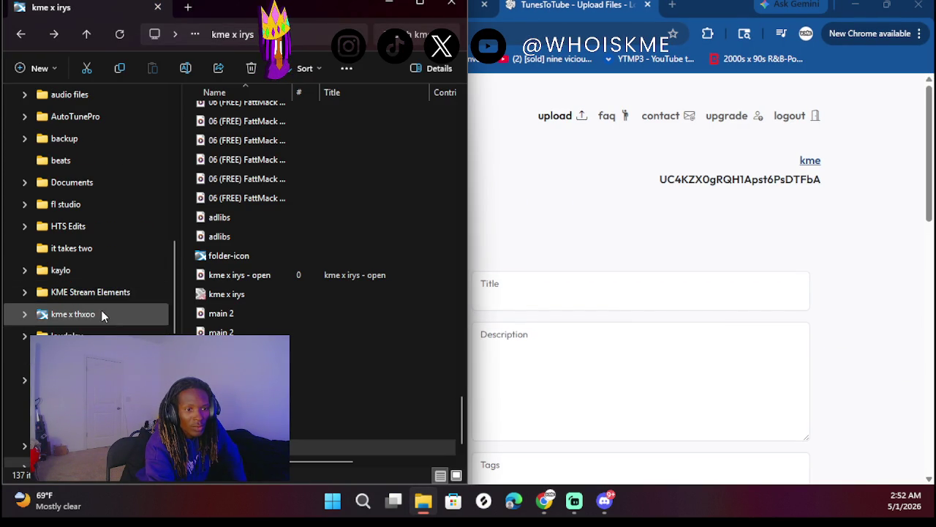
click(65, 336)
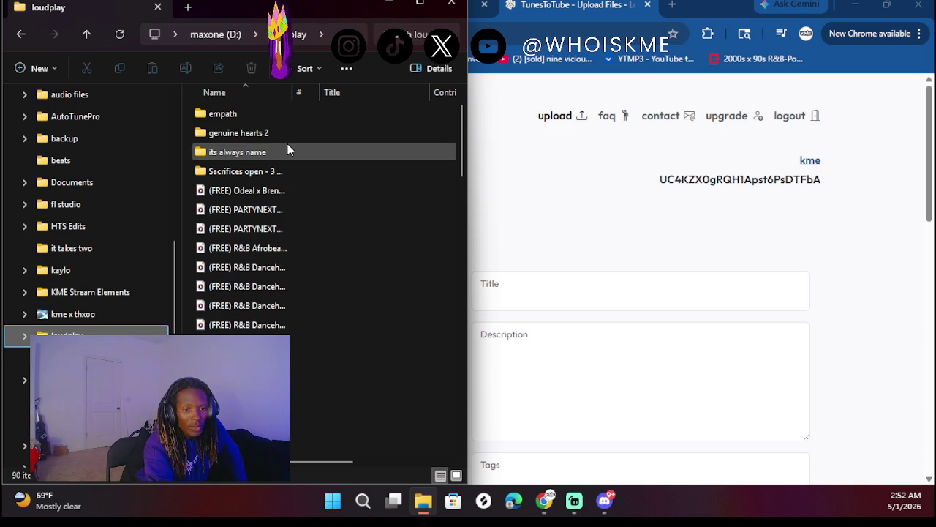
scroll(288, 144, down, 10)
scroll(288, 144, down, 6)
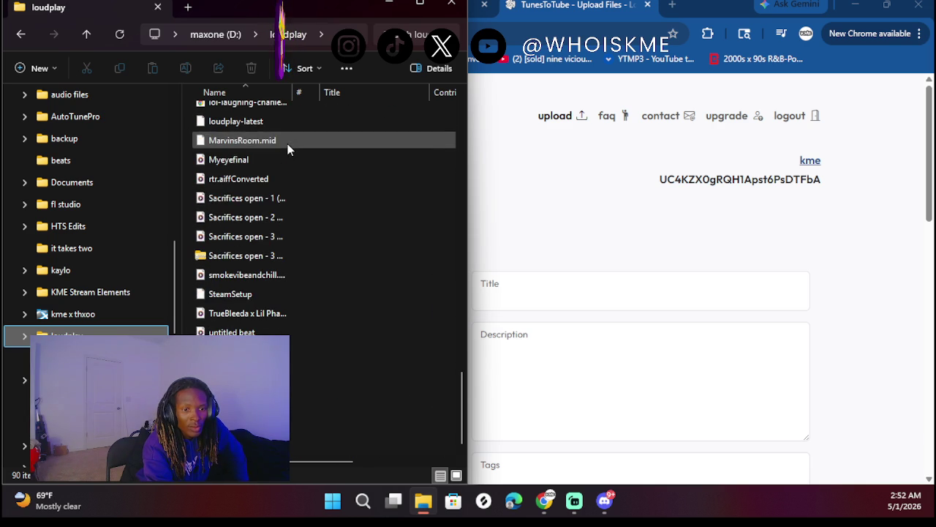
scroll(288, 201, up, 15)
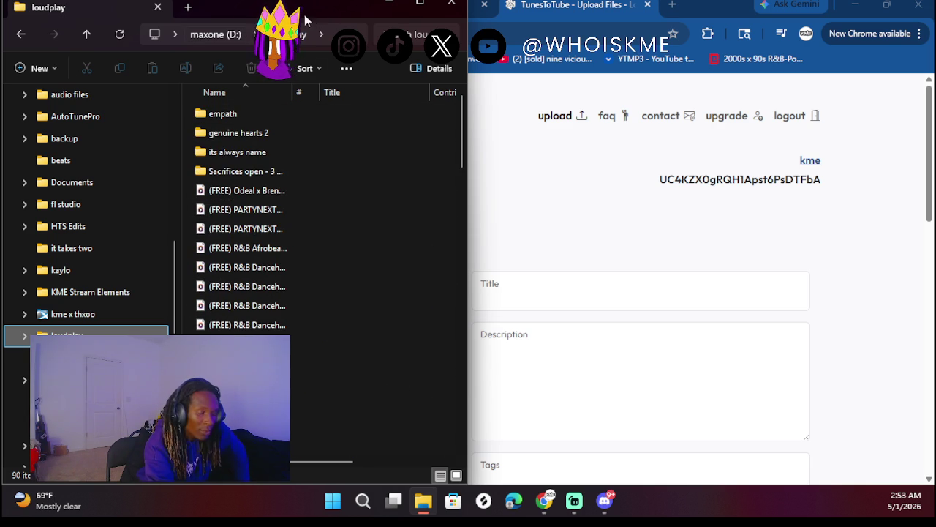
mouse_move(267, 73)
mouse_down()
mouse_move(0, 37)
mouse_move(129, 38)
mouse_move(626, 81)
mouse_move(654, 69)
mouse_up()
- Open the genuine hearts 2 folder, browse its track files, and reposition the window
double_click(322, 172)
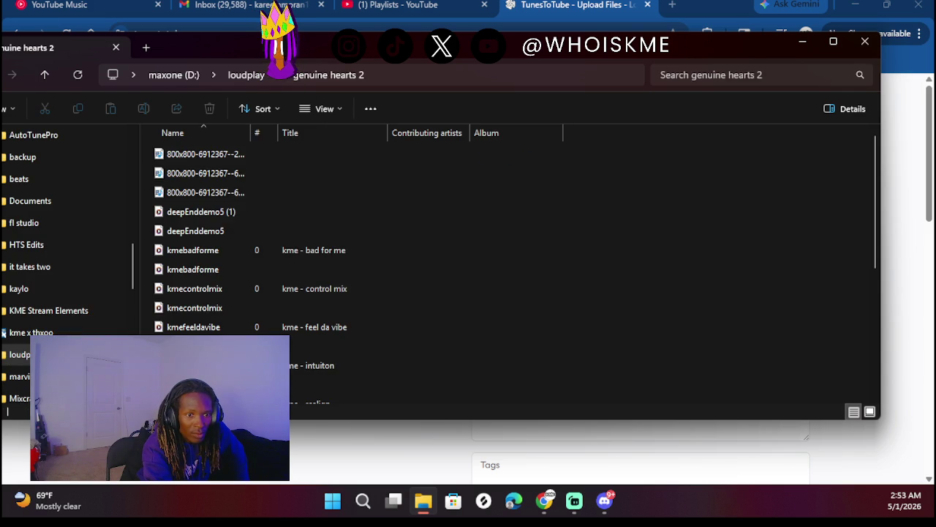
scroll(251, 293, down, 5)
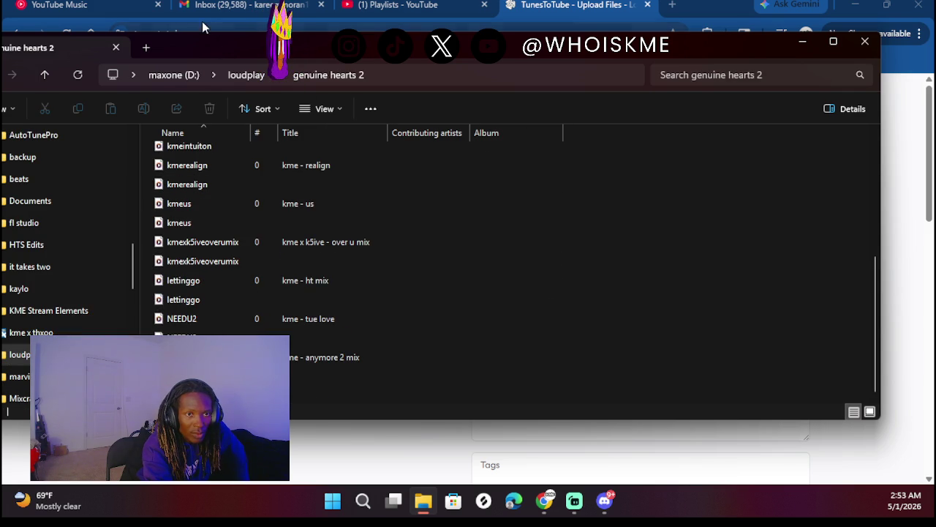
mouse_move(210, 55)
mouse_down()
mouse_move(187, 57)
mouse_move(146, 100)
mouse_up()
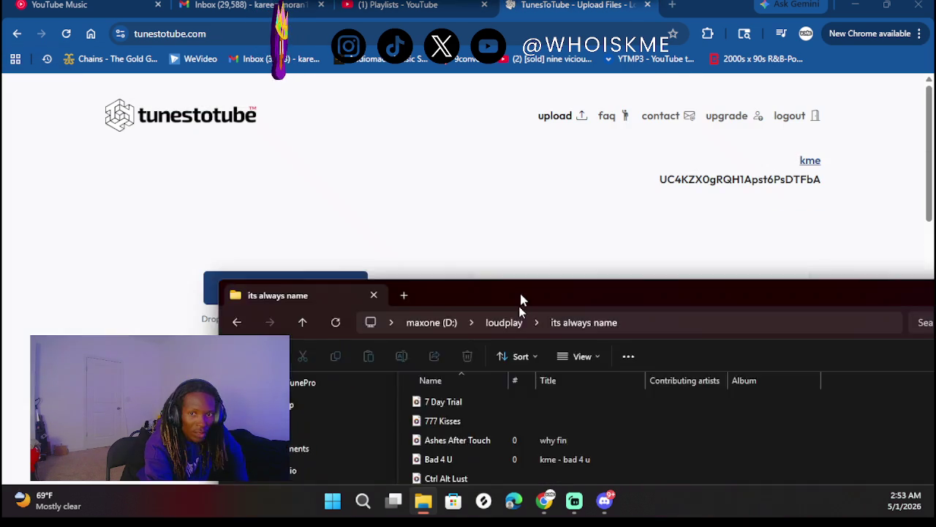
drag(519, 306, 532, 339)
- Title the video '7 Day Trial' and attach 7 Day Trial.wav (29.68 MB), which is flagged as too big
click(501, 286)
text(7 Day Trial)
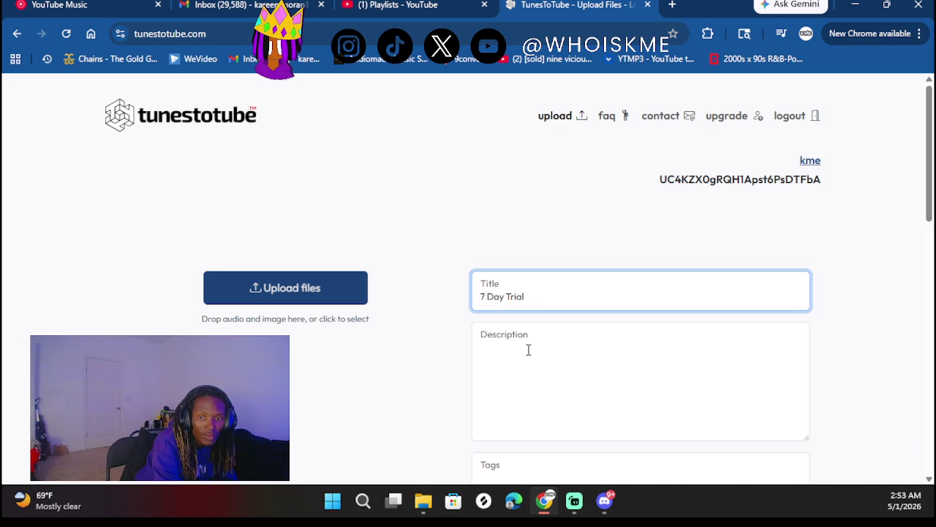
click(528, 349)
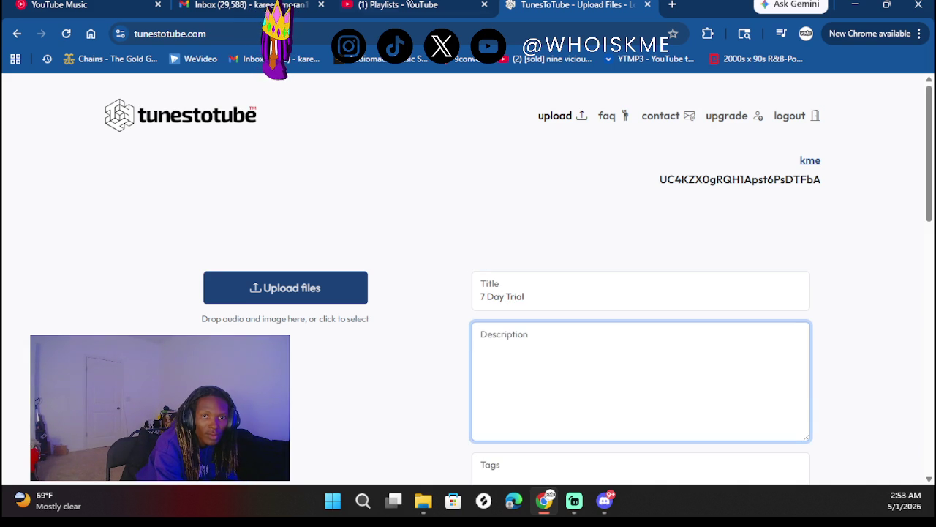
scroll(468, 295, down, 2)
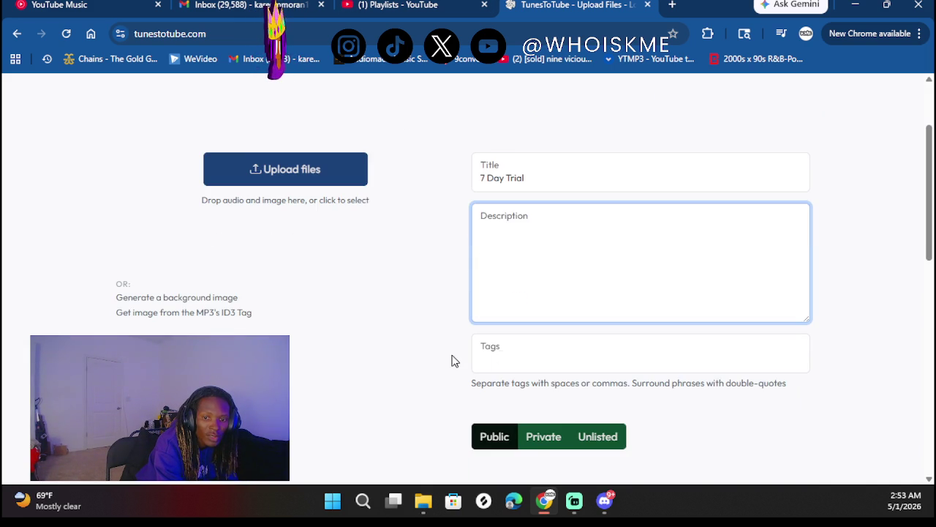
scroll(449, 359, down, 3)
scroll(409, 347, up, 4)
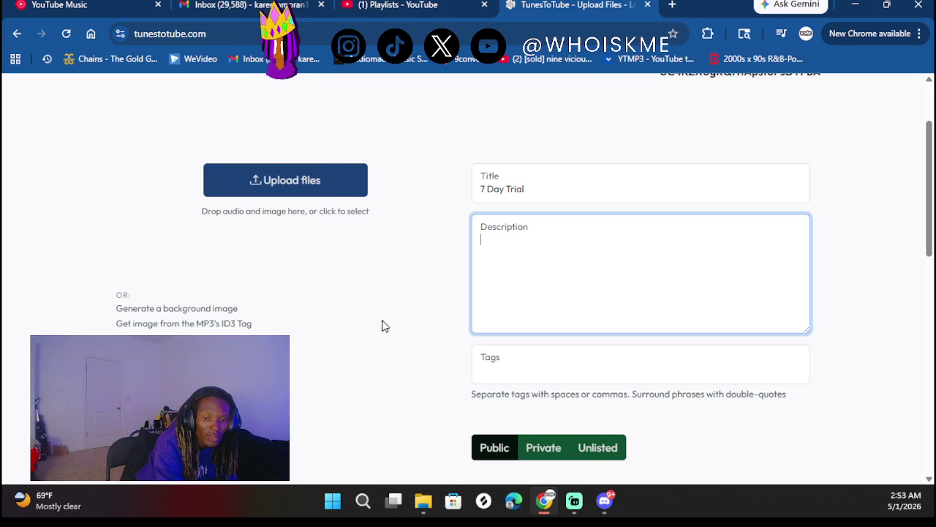
click(424, 502)
mouse_move(455, 446)
mouse_down()
mouse_move(439, 205)
mouse_move(308, 198)
mouse_up()
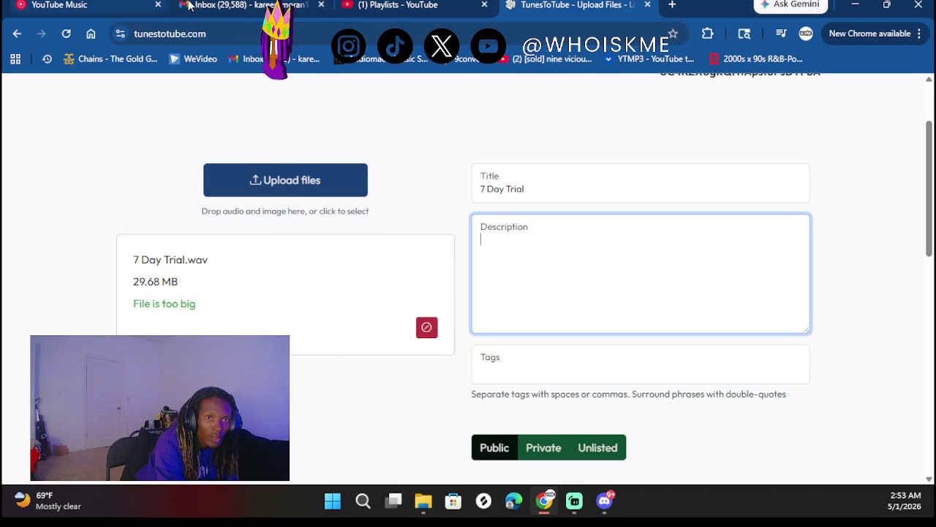
- Close the mail tab and attach the 800x800 JPG cover image to the upload
click(253, 4)
key(ctrl+w)
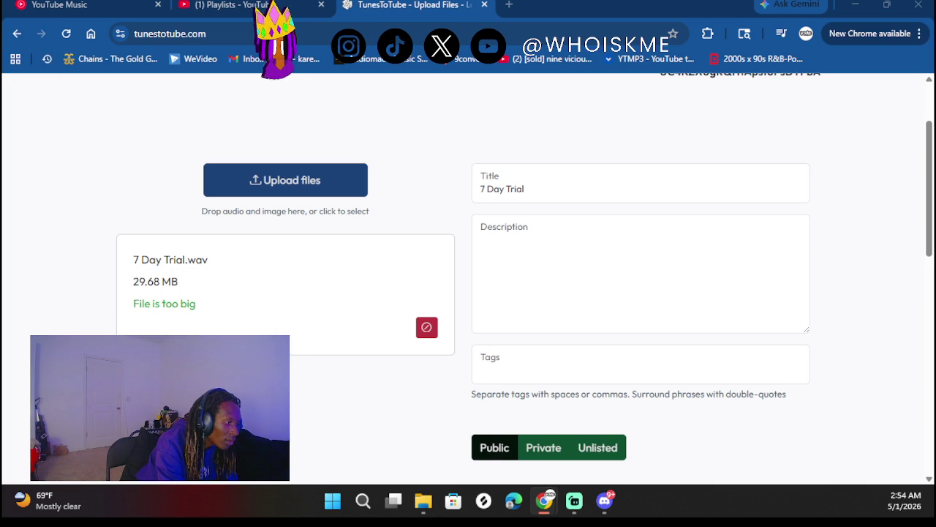
mouse_move(424, 501)
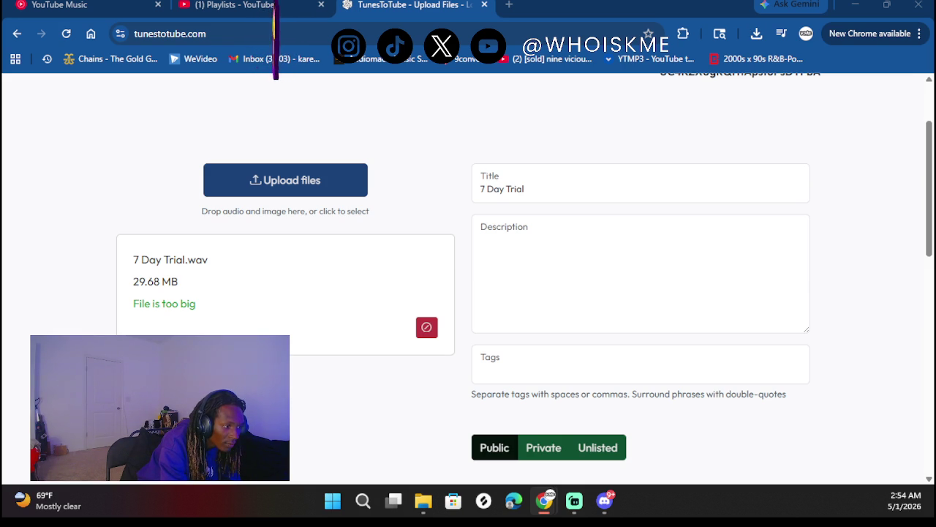
mouse_move(38, 74)
mouse_down()
mouse_move(260, 189)
mouse_move(256, 204)
mouse_up()
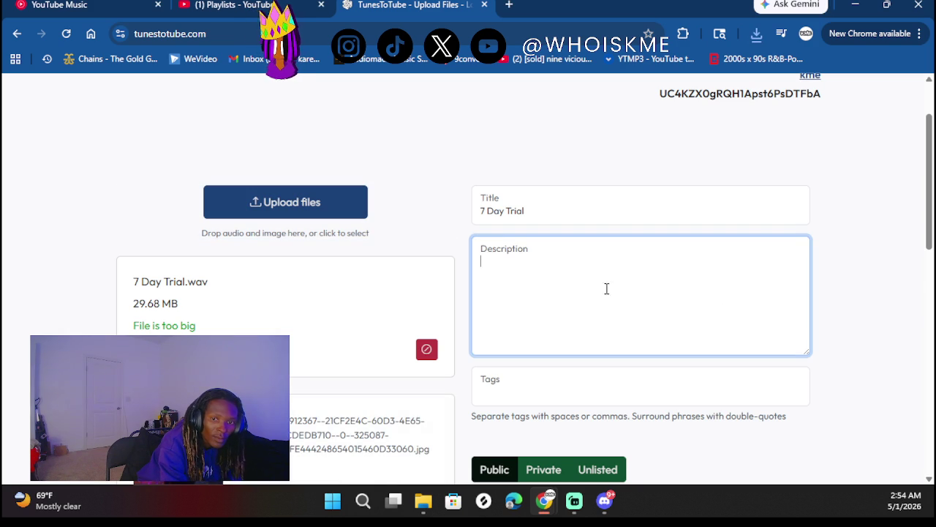
- Review the cover under the 29.68 MB track, then bring back the 'its always name' folder
scroll(484, 324, down, 1)
scroll(504, 389, down, 3)
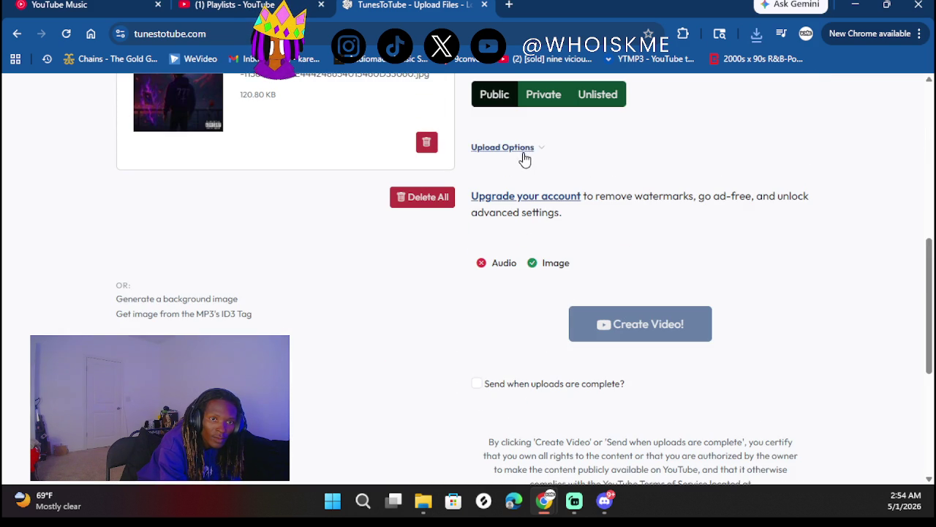
scroll(523, 155, up, 2)
scroll(473, 252, up, 1)
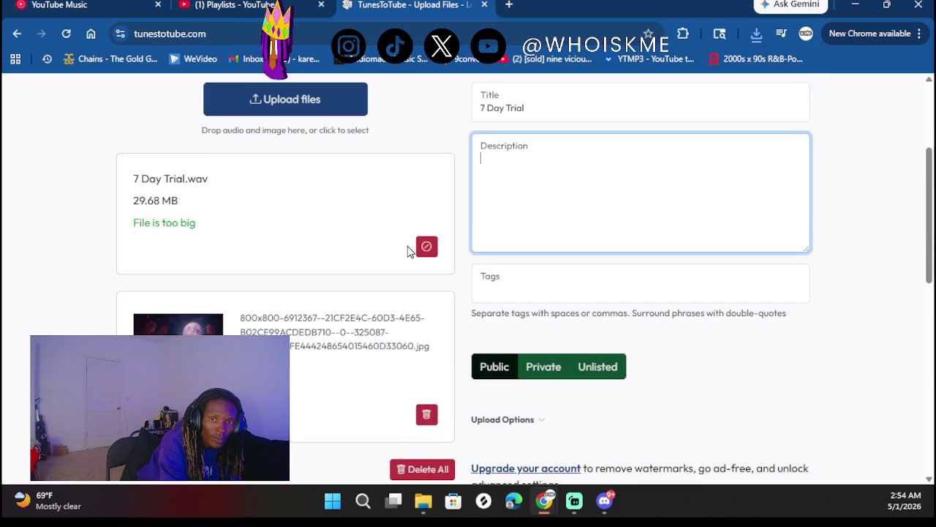
scroll(407, 250, up, 1)
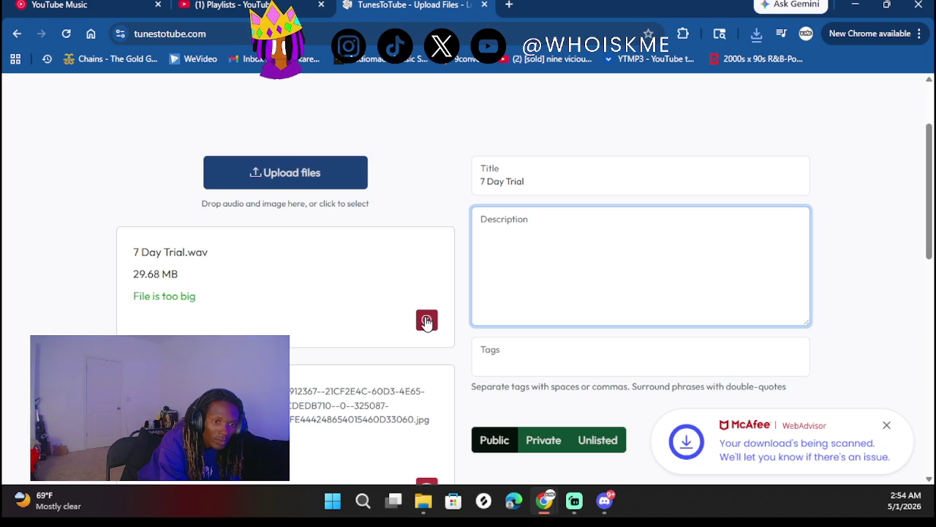
scroll(402, 278, up, 1)
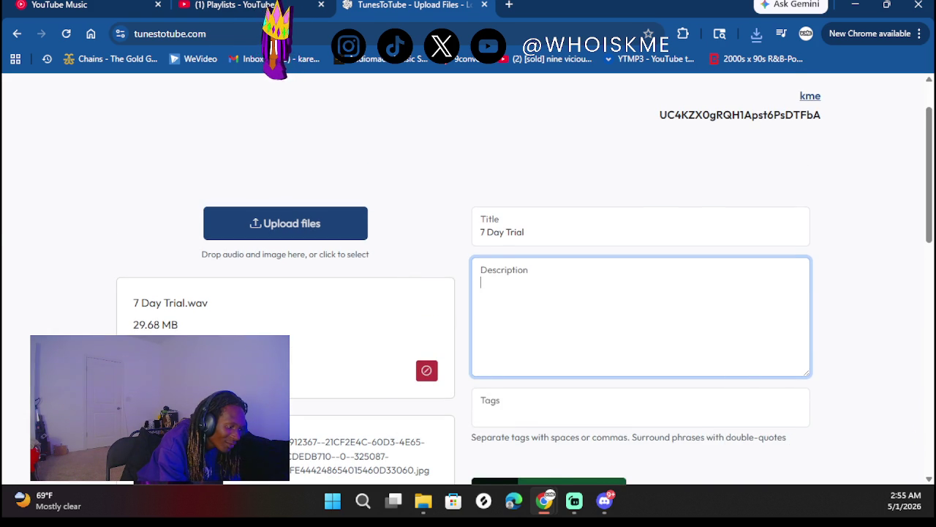
key(alt+Tab)
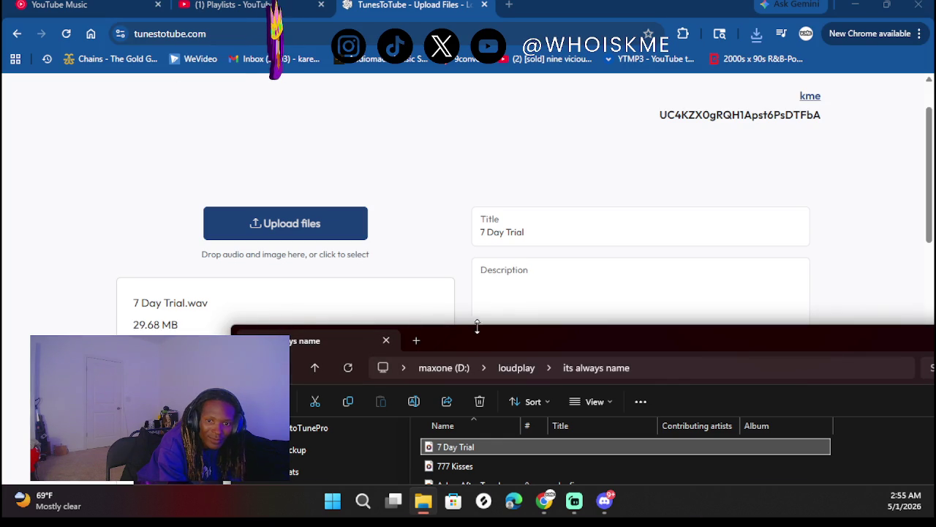
- Open Online-Convert's audio-to-MP3 converter in a new tab and upload the 7 Day Trial track
click(445, 76)
key(ctrl+t)
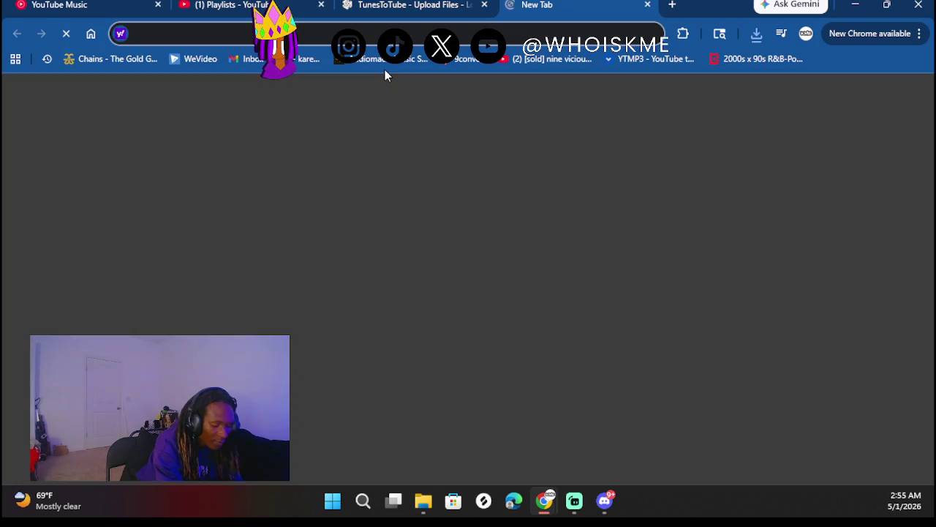
text(con)
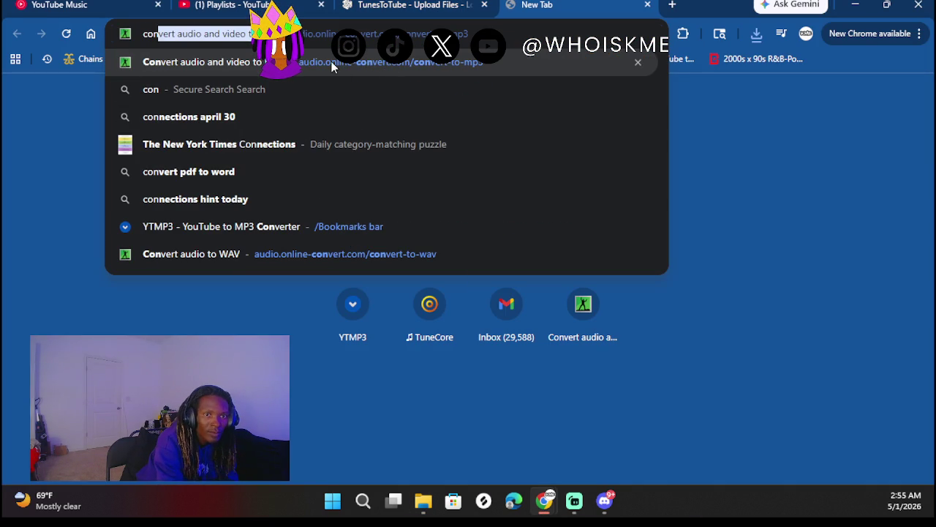
click(331, 62)
scroll(379, 341, down, 1)
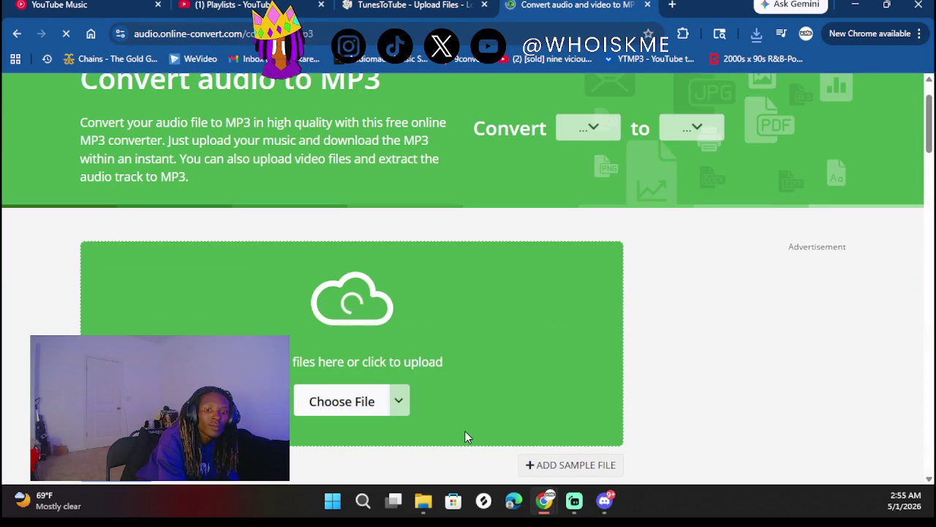
key(alt+Tab)
drag(455, 446, 358, 281)
scroll(551, 301, down, 2)
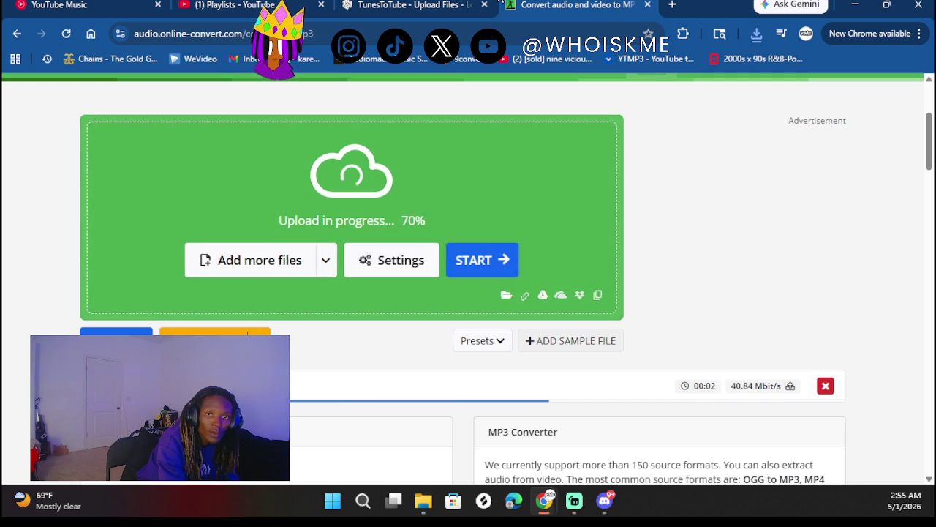
- Lower the YouTube Music volume slightly and minimize Chrome to show the desktop
click(65, 4)
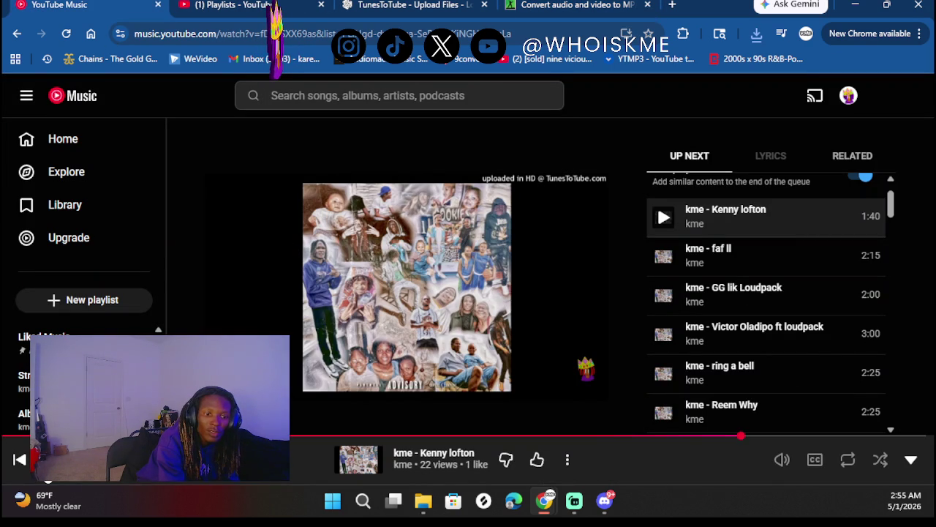
mouse_move(750, 469)
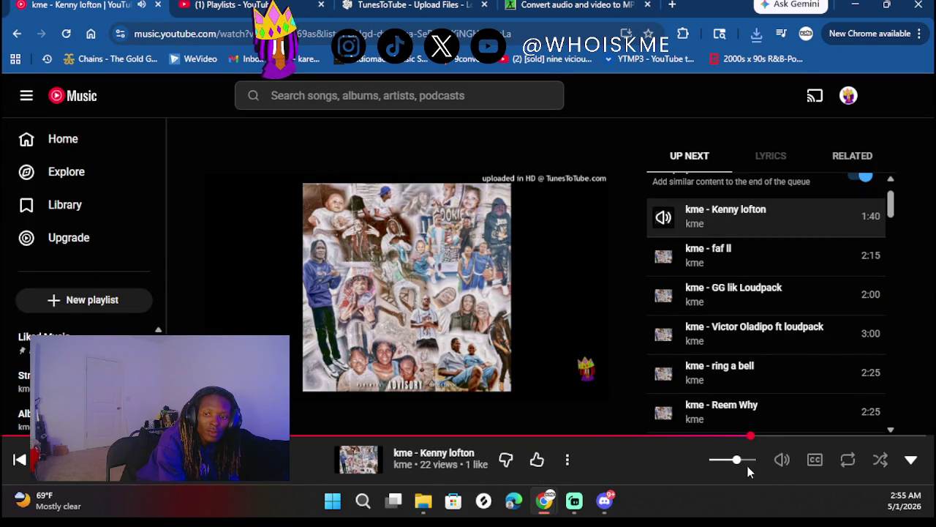
drag(723, 463, 720, 462)
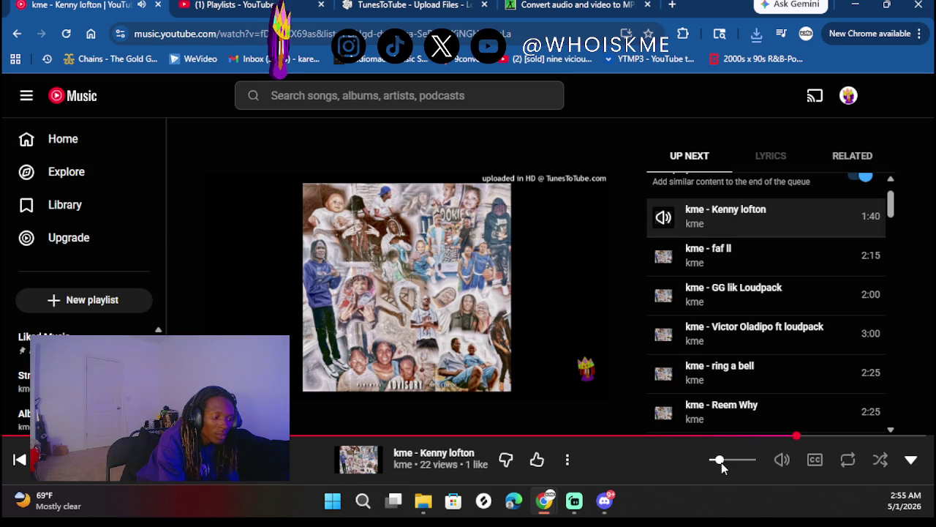
click(855, 4)
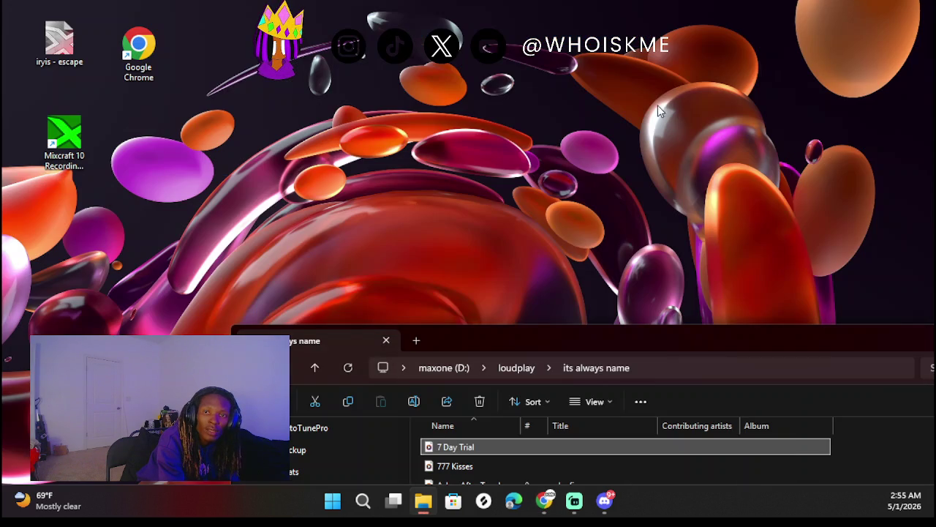
- Start the MP3 conversion of 7 Day Trial on the Online-Convert page
mouse_move(544, 501)
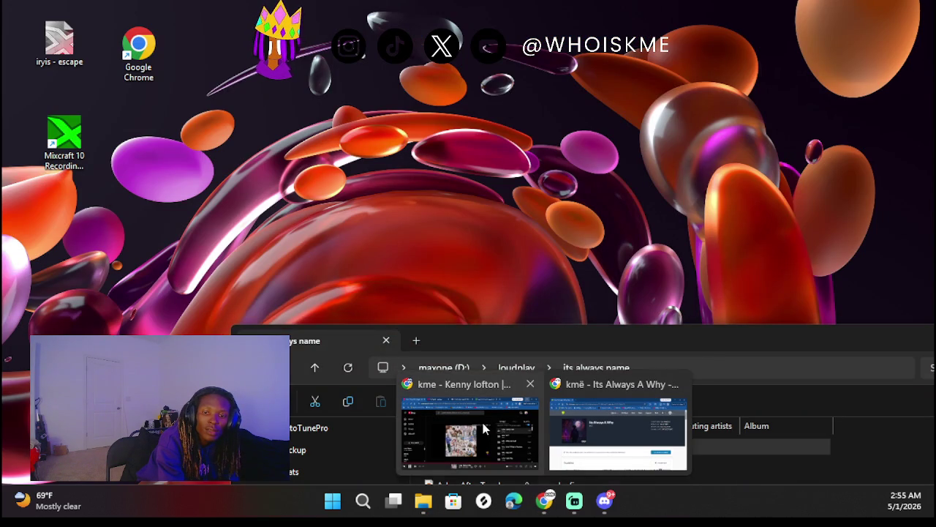
click(492, 427)
click(578, 4)
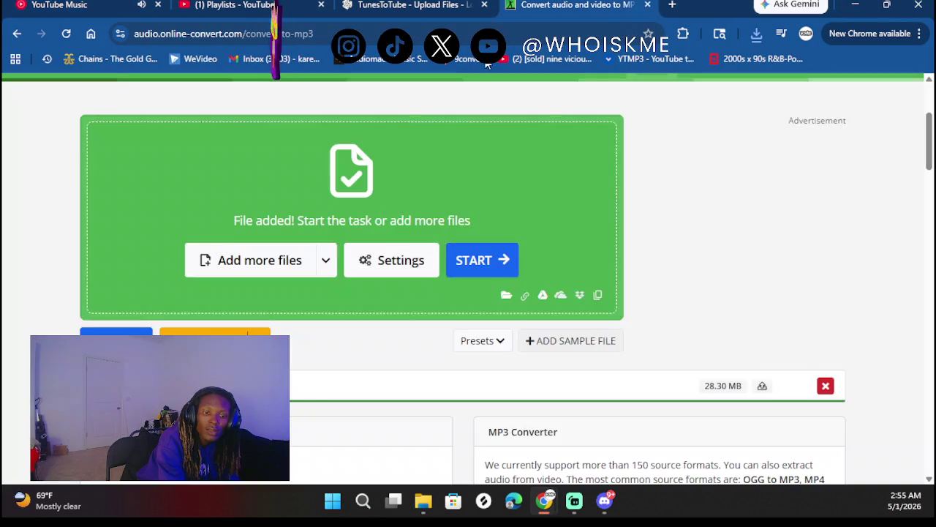
click(497, 262)
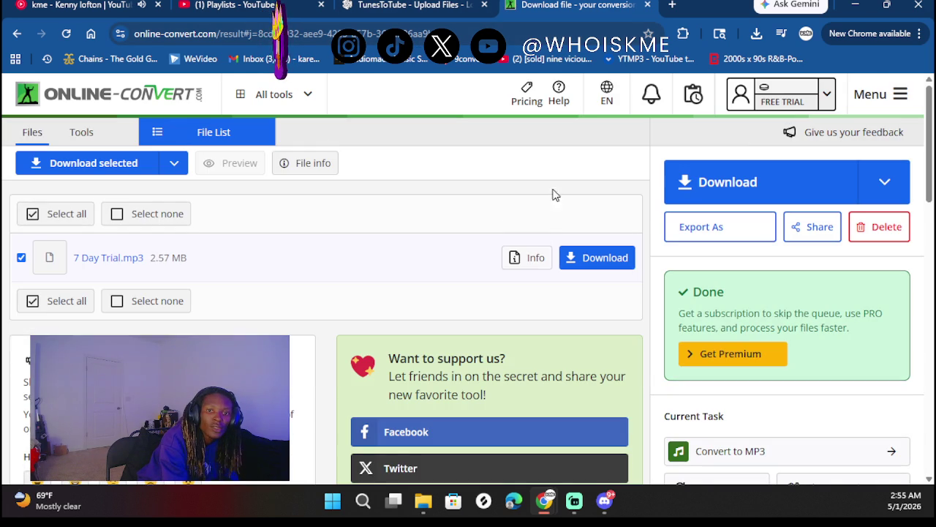
- Save the 2.57 MB 7 Day Trial.mp3 into D: > loudplay > its always name, then return to TunesToTube
click(589, 258)
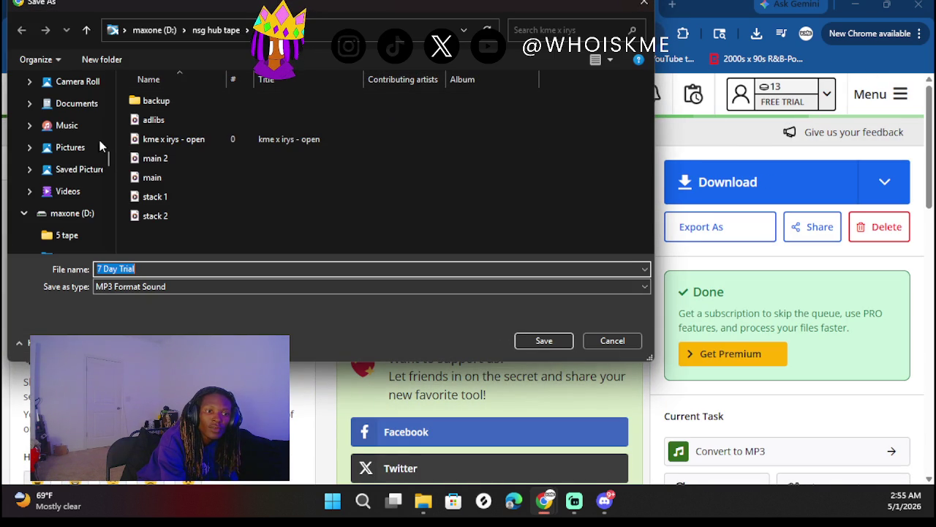
scroll(65, 202, down, 1)
scroll(79, 212, down, 2)
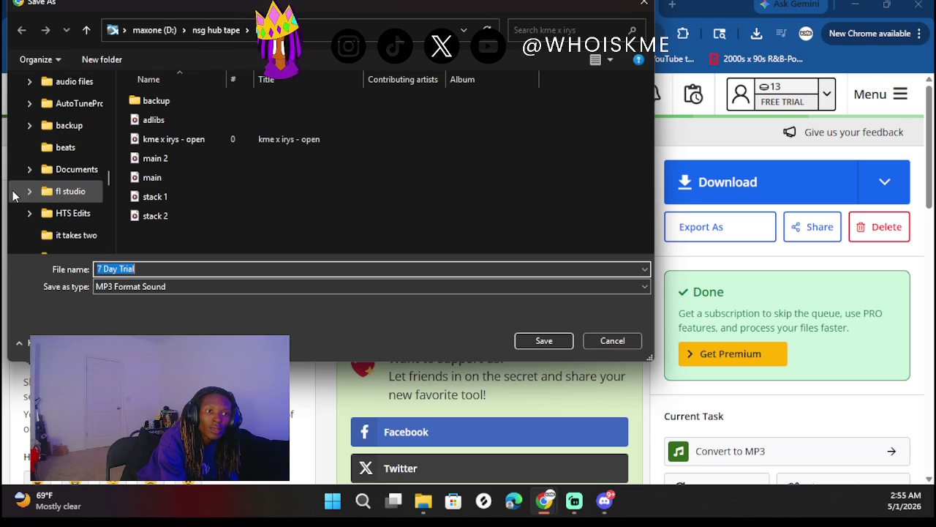
scroll(51, 179, down, 2)
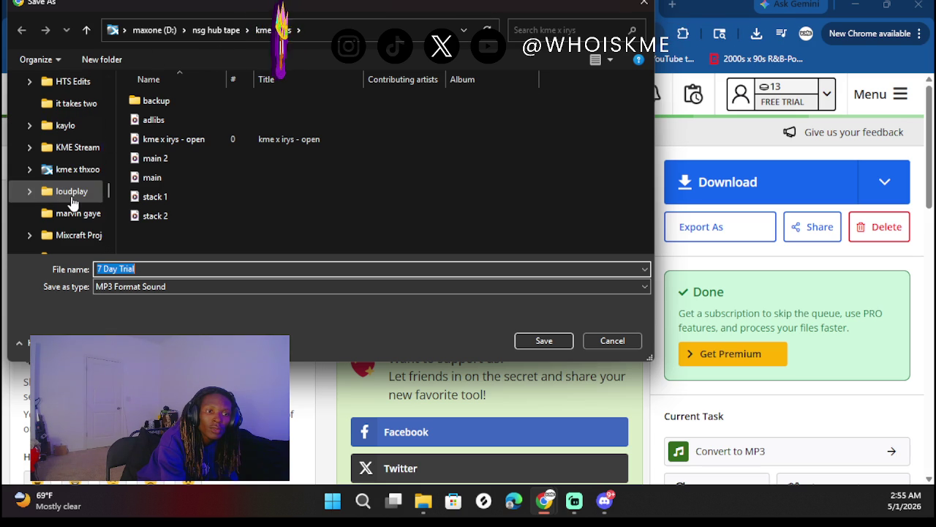
click(72, 196)
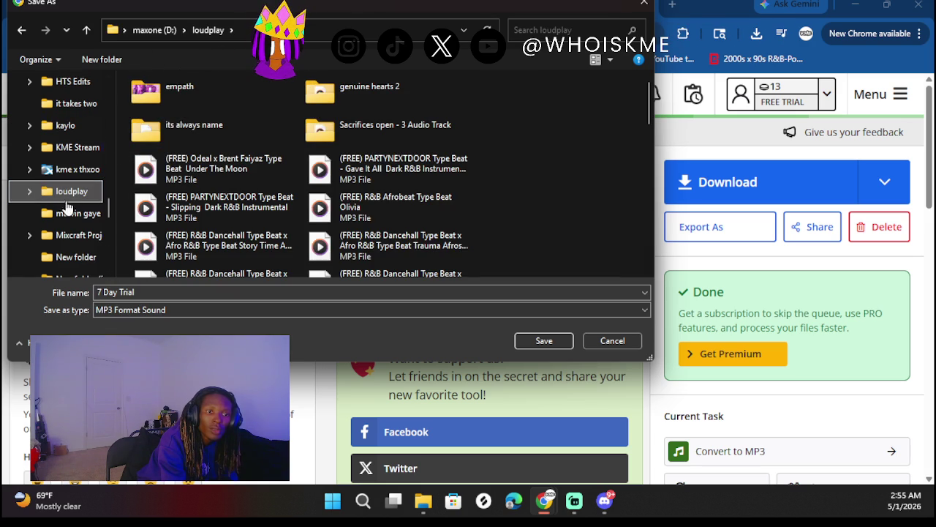
click(226, 126)
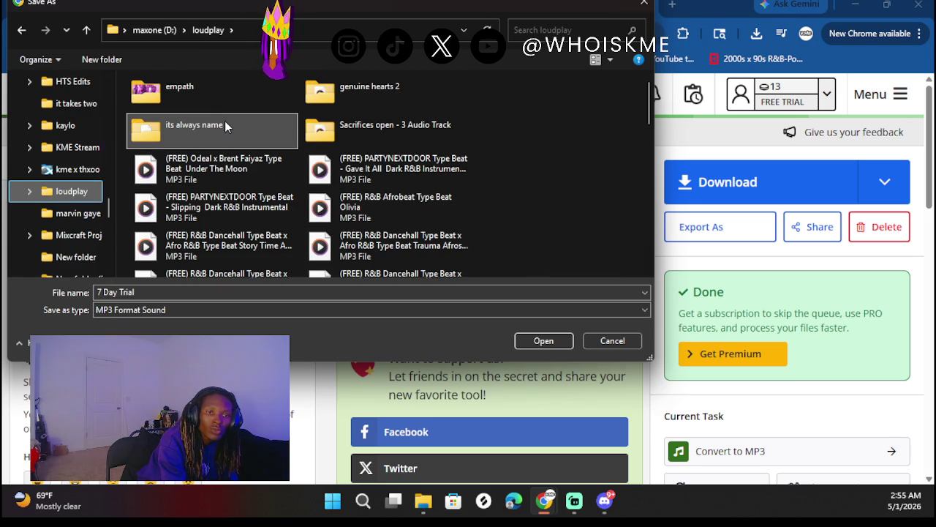
double_click(225, 122)
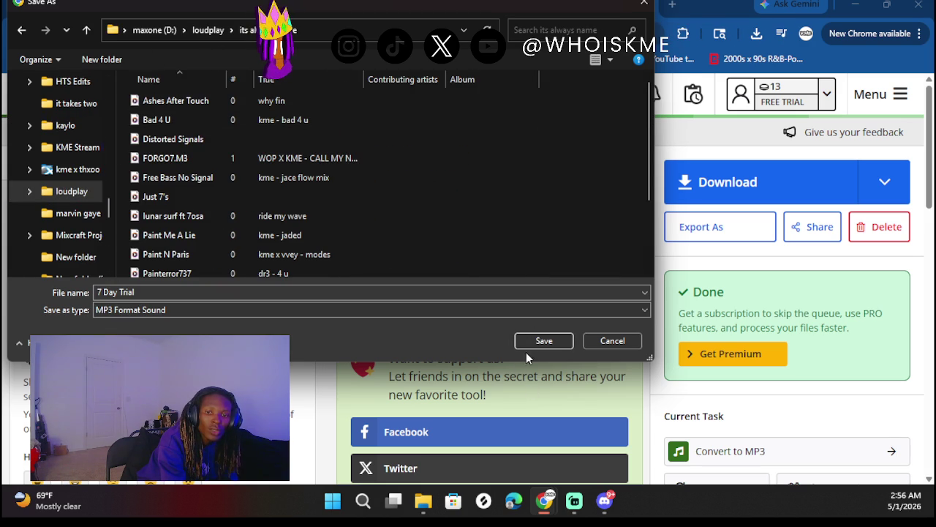
click(522, 346)
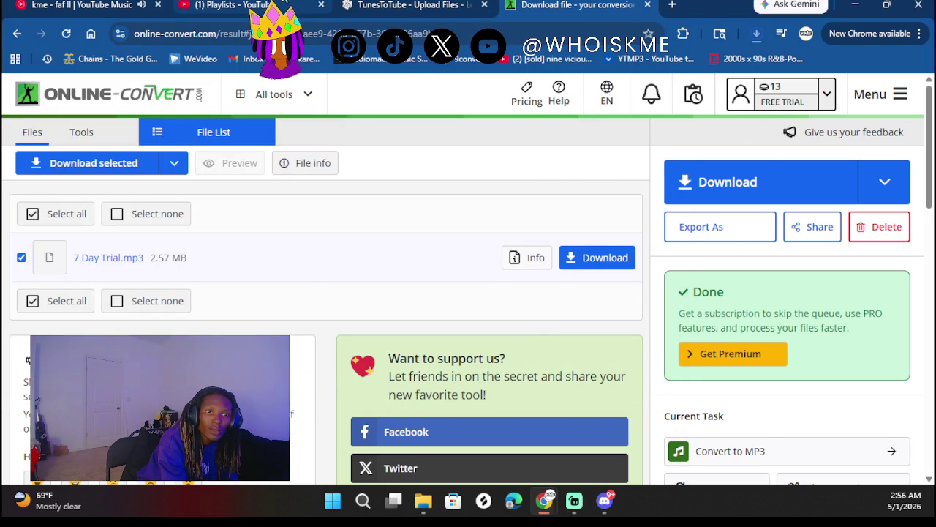
click(411, 4)
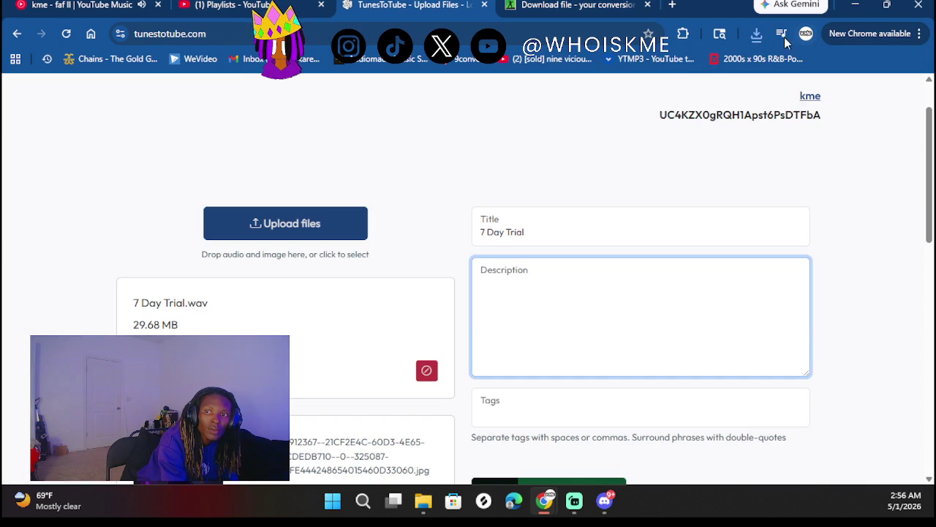
click(754, 35)
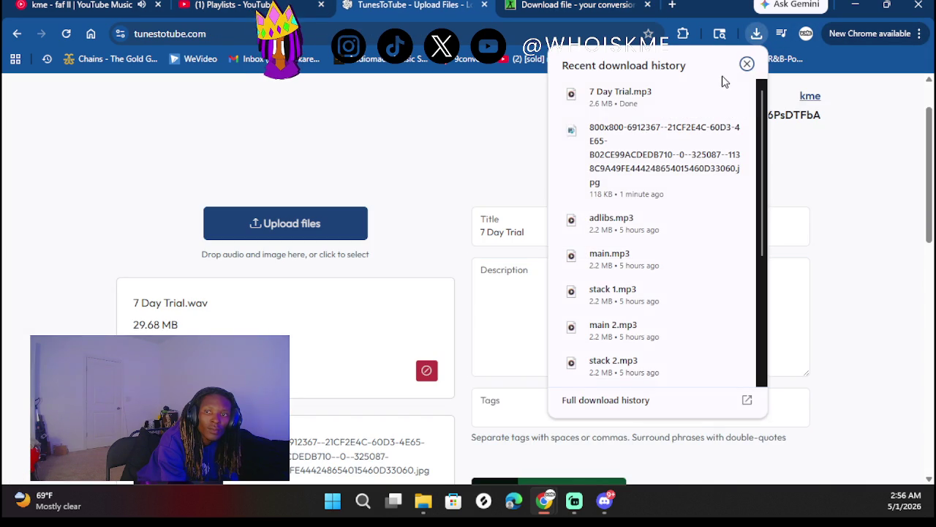
- Replace 7 Day Trial.wav with the 2.69 MB 7 Day Trial.mp3 from downloads and create the video
click(428, 371)
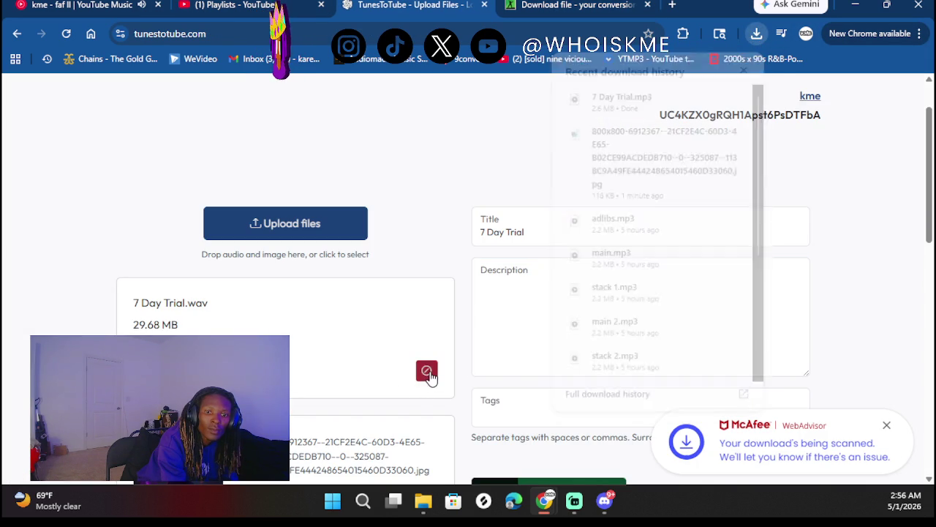
click(757, 34)
drag(620, 91, 330, 261)
scroll(368, 251, down, 1)
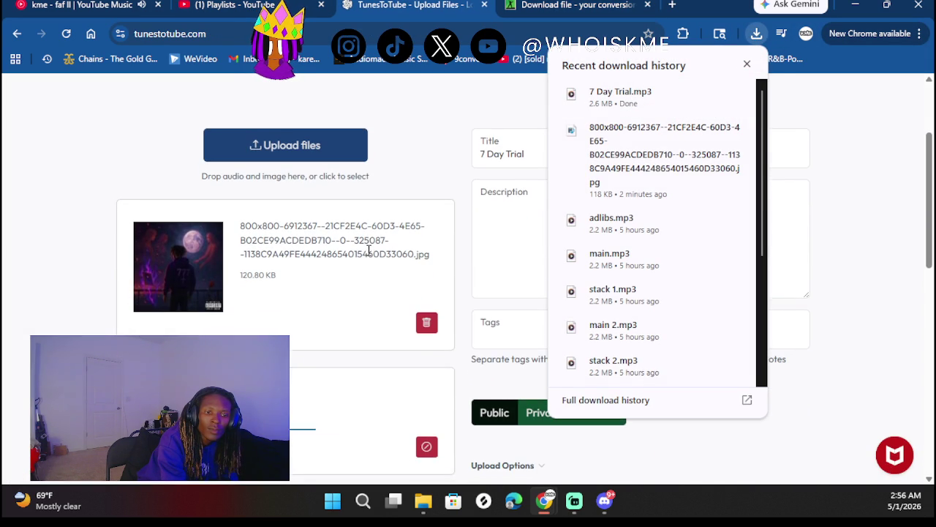
scroll(289, 369, down, 2)
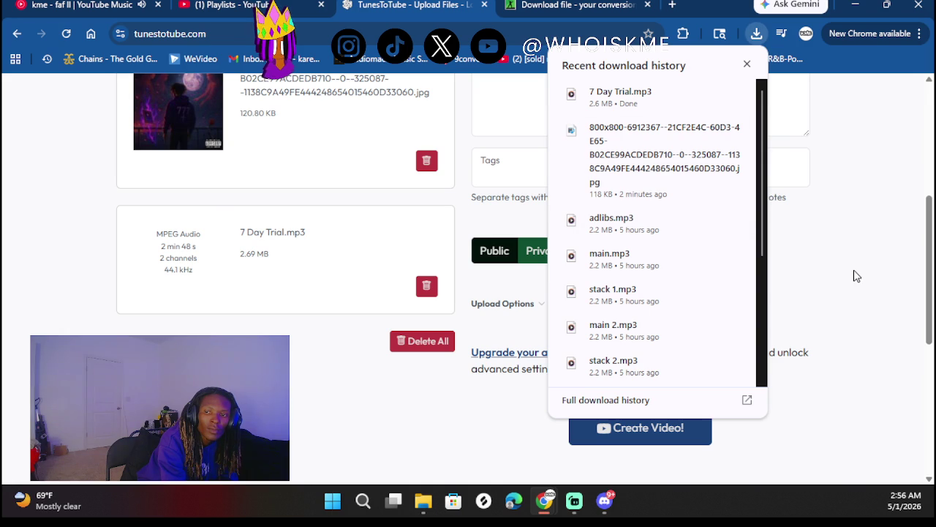
click(679, 438)
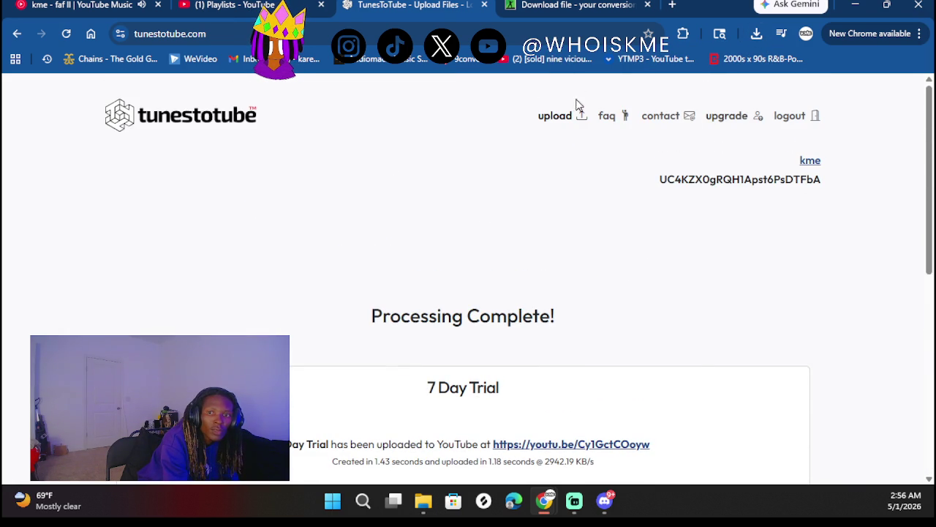
click(581, 123)
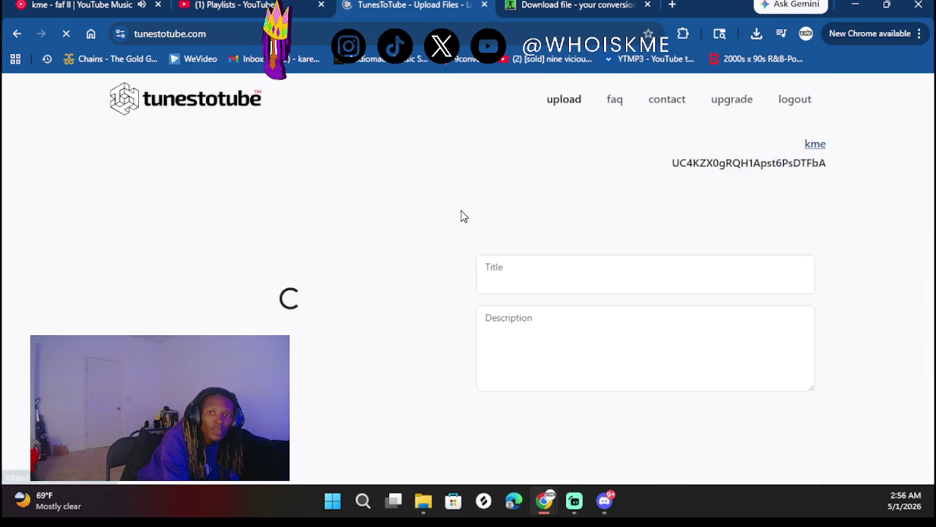
- Enter '777 Kisses' as the new upload's title, with the track folder moved aside
click(524, 303)
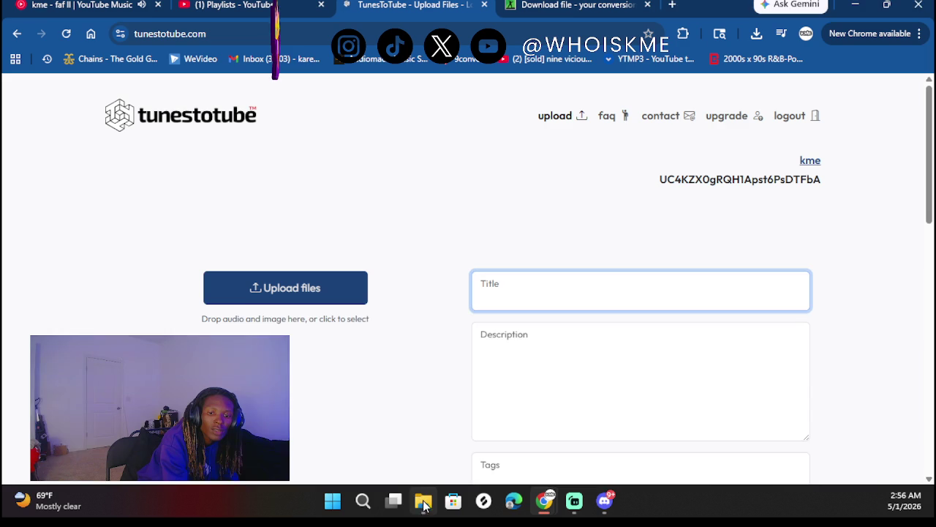
click(423, 500)
mouse_move(458, 342)
mouse_down()
mouse_move(125, 328)
mouse_move(0, 207)
mouse_move(0, 220)
mouse_up()
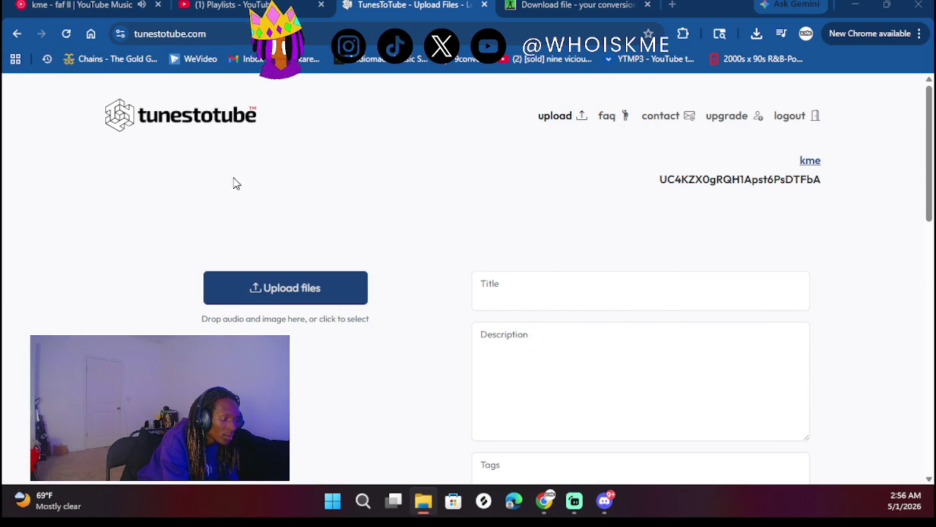
click(520, 294)
text(777 Kisses)
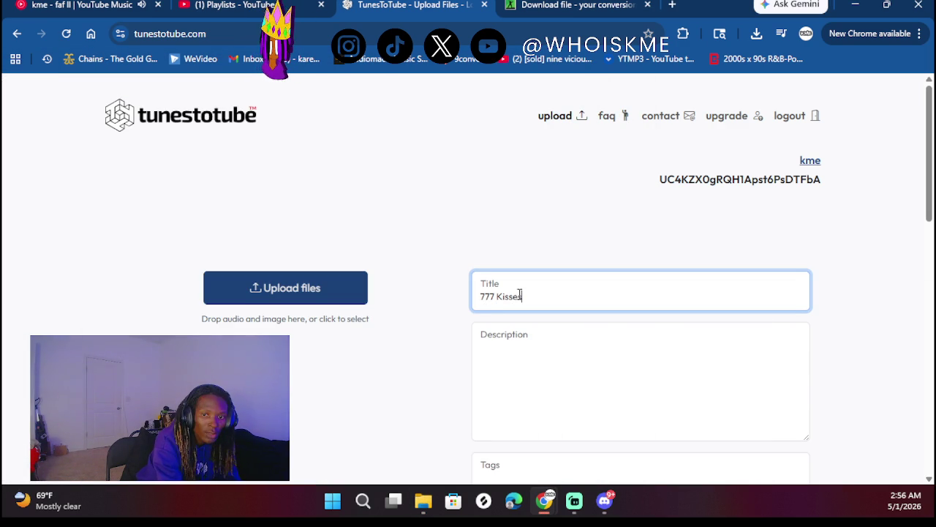
click(526, 355)
scroll(371, 298, down, 1)
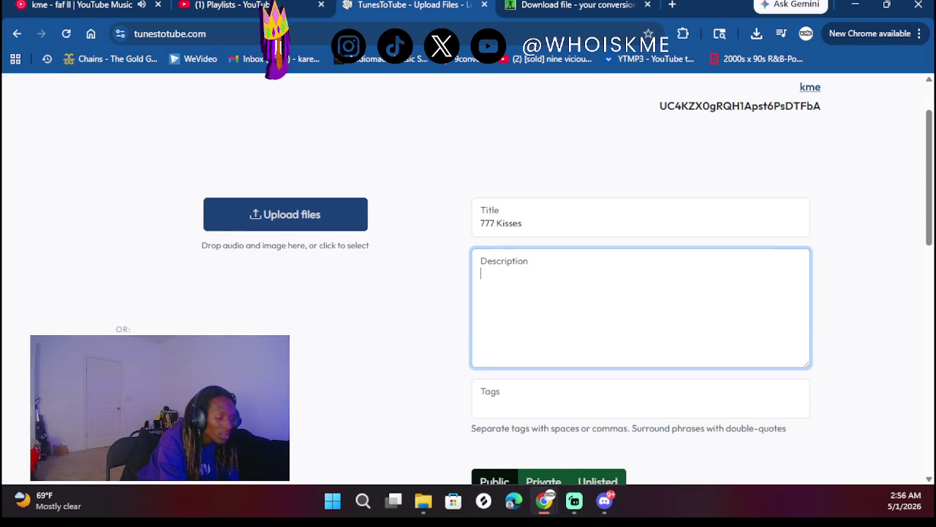
- Drop 777 Kisses.wav into the upload, remove it again, and return to Online-Convert
mouse_move(429, 125)
mouse_down()
mouse_move(284, 212)
mouse_move(285, 223)
mouse_up()
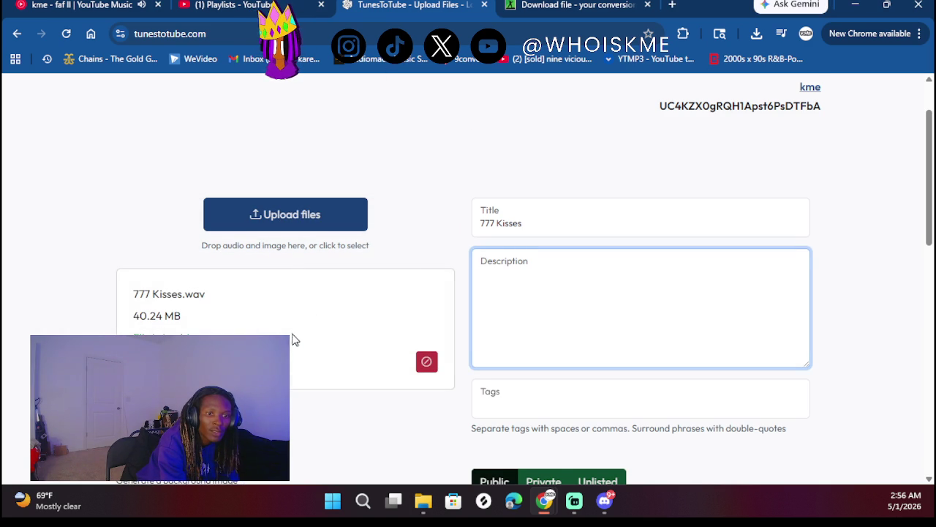
click(427, 360)
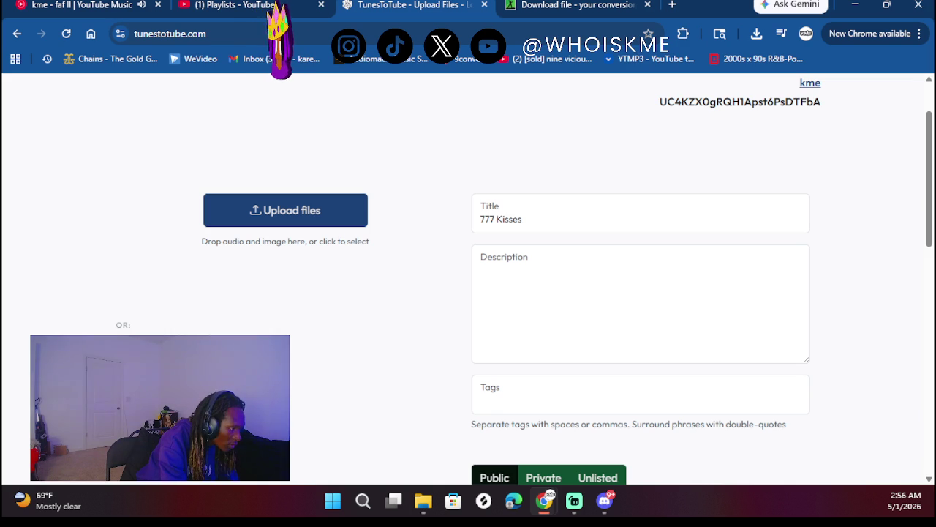
click(423, 501)
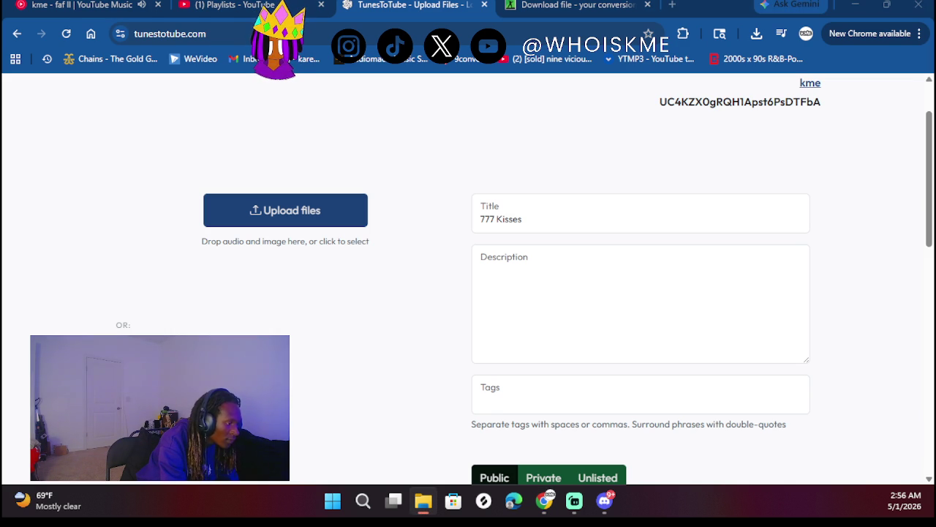
drag(523, 203, 430, 220)
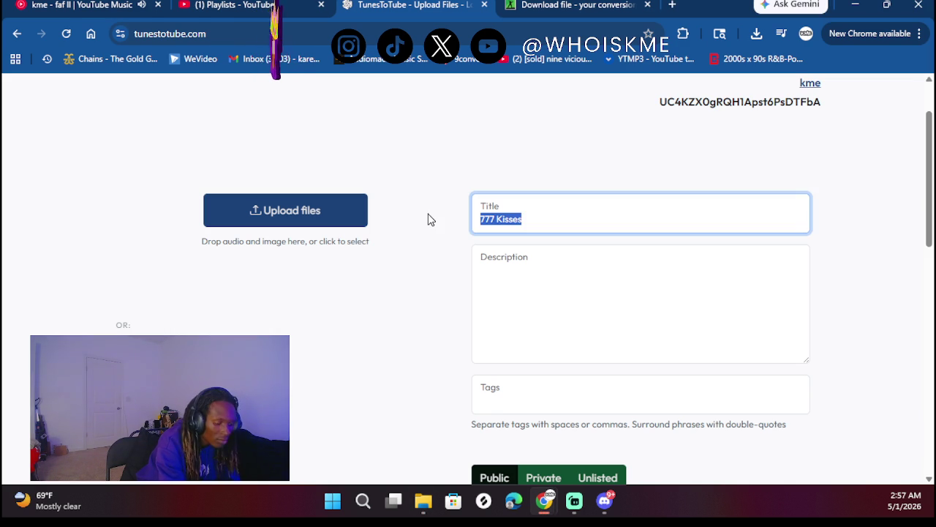
click(382, 349)
key(ctrl+Tab)
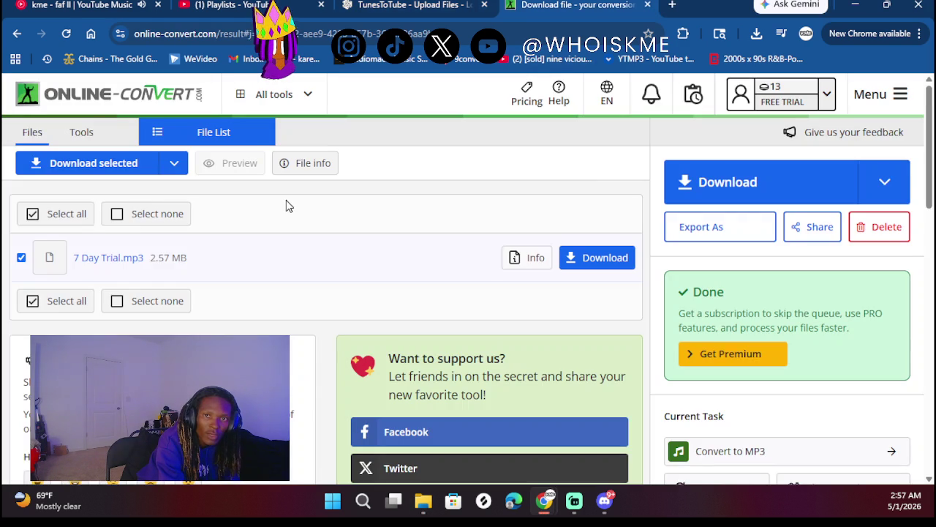
- Return to the MP3 converter upload page and add the 777 Kisses audio file
click(101, 105)
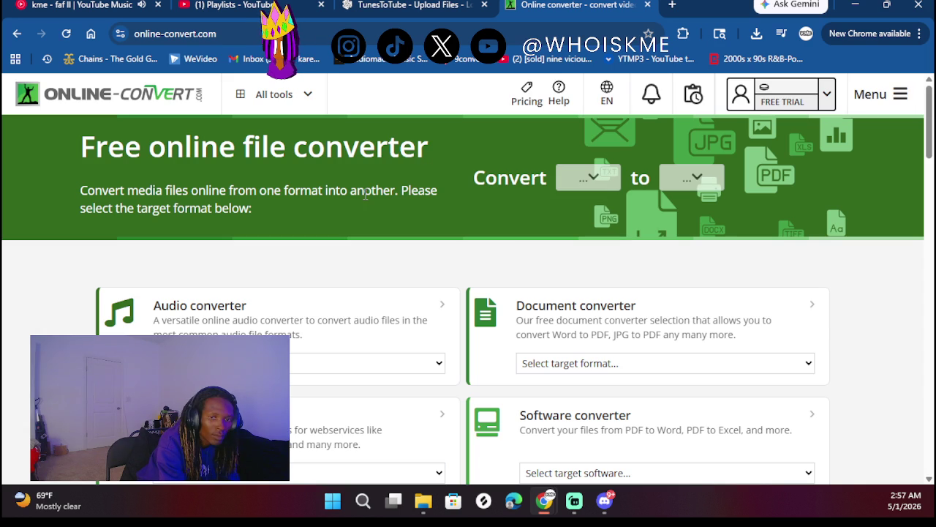
click(349, 323)
scroll(468, 278, down, 2)
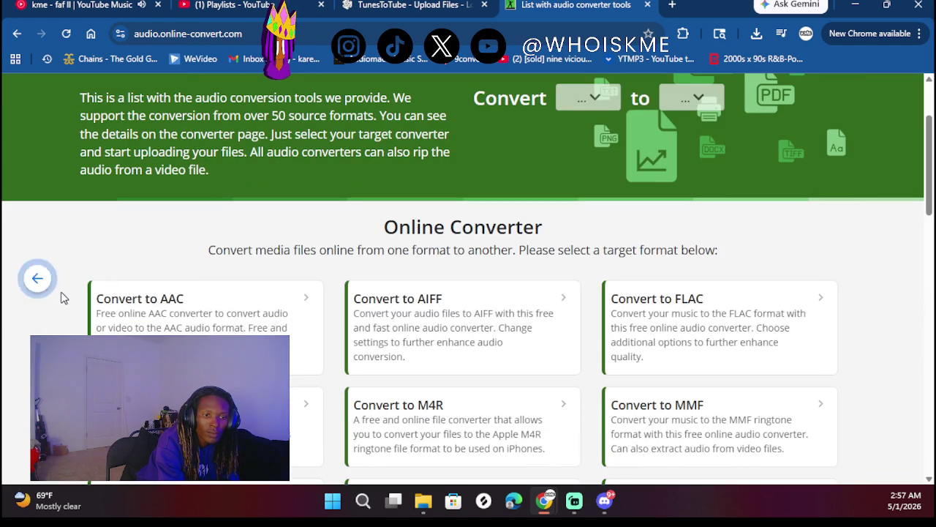
key(alt+Left)
key(alt+Left)
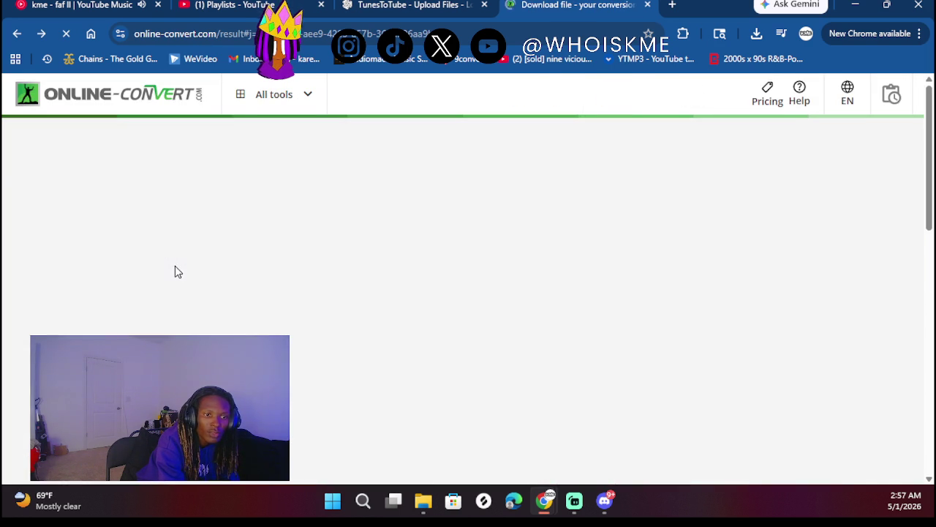
key(alt+Left)
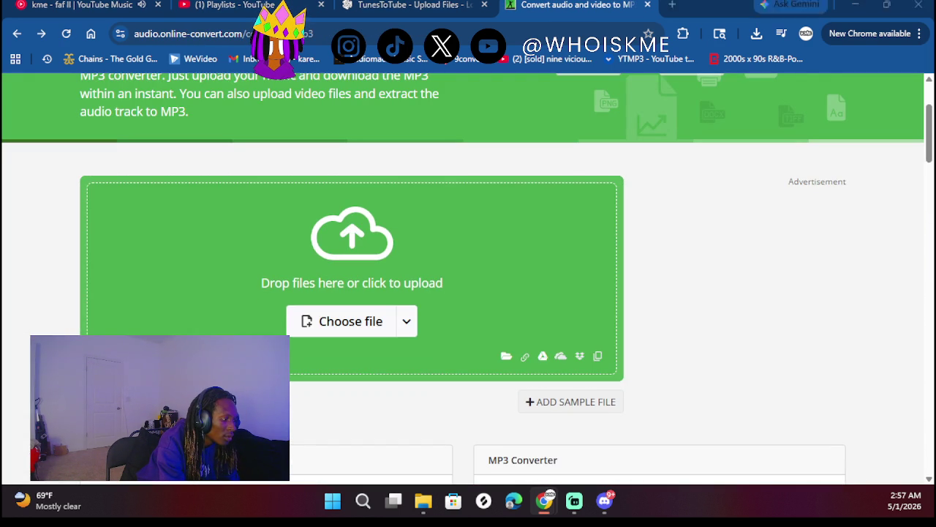
drag(383, 225, 428, 257)
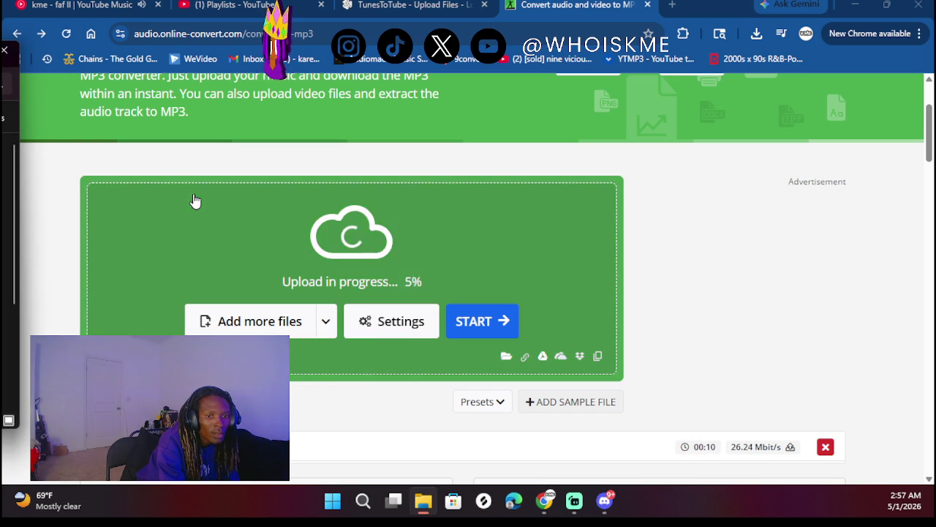
- Convert and save the 3.48 MB 777 Kisses.mp3, then go back to TunesToTube
click(500, 325)
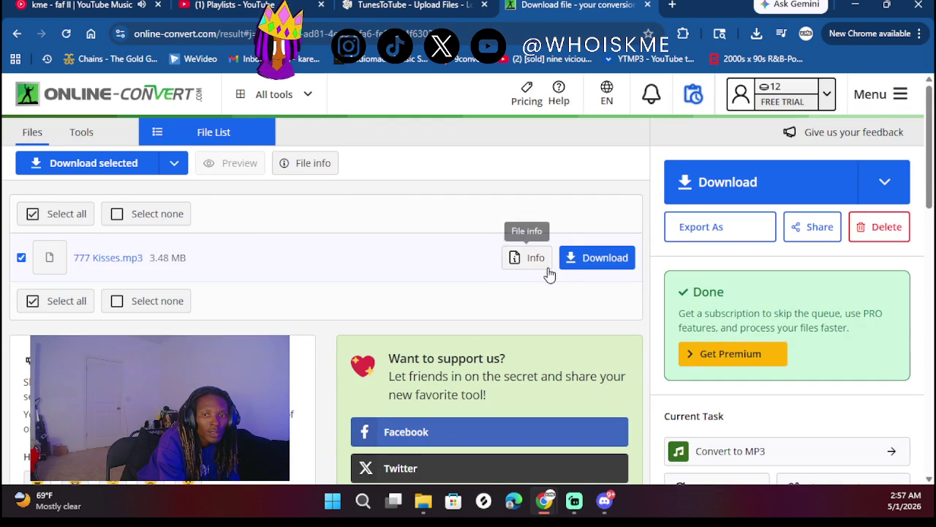
click(596, 262)
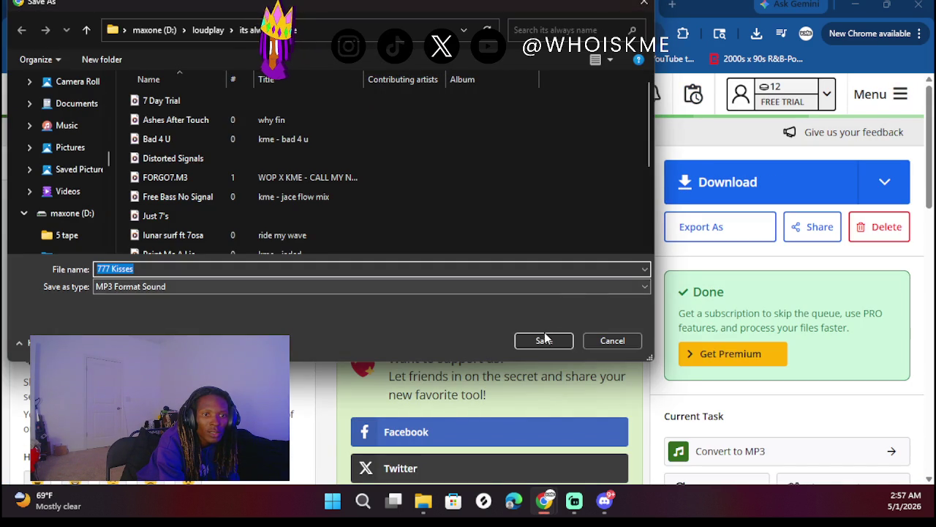
click(545, 338)
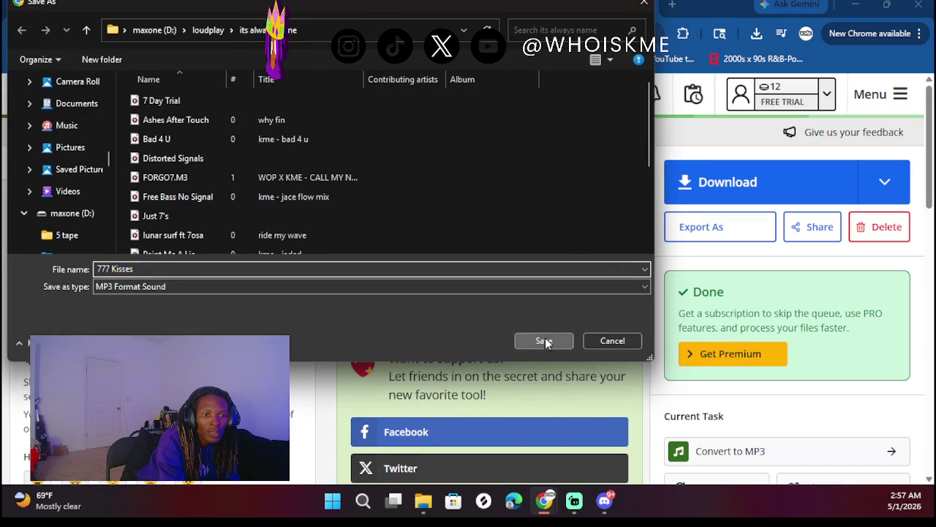
key(ctrl+shift+Tab)
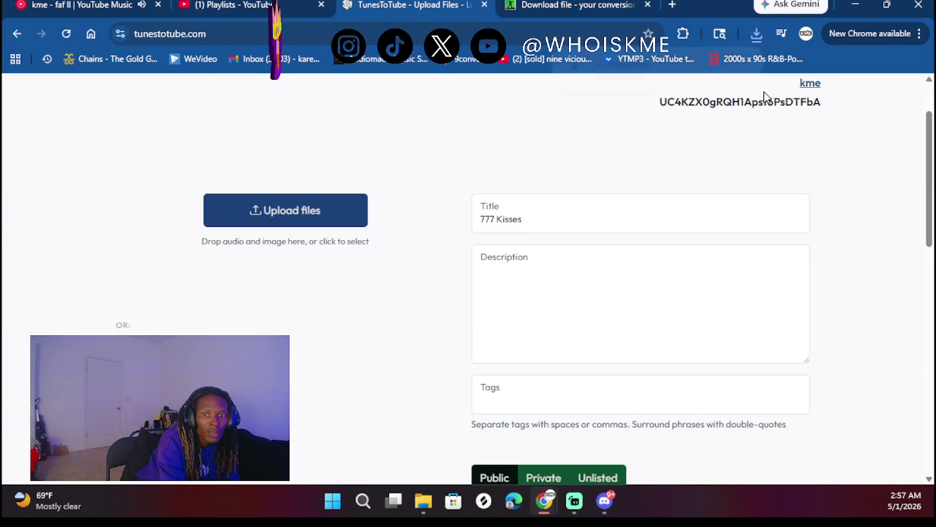
- Attach 777 Kisses.mp3 and its cover JPG from downloads, create the video, and start a fresh form
mouse_move(635, 64)
mouse_down()
mouse_move(479, 94)
mouse_move(304, 196)
mouse_up()
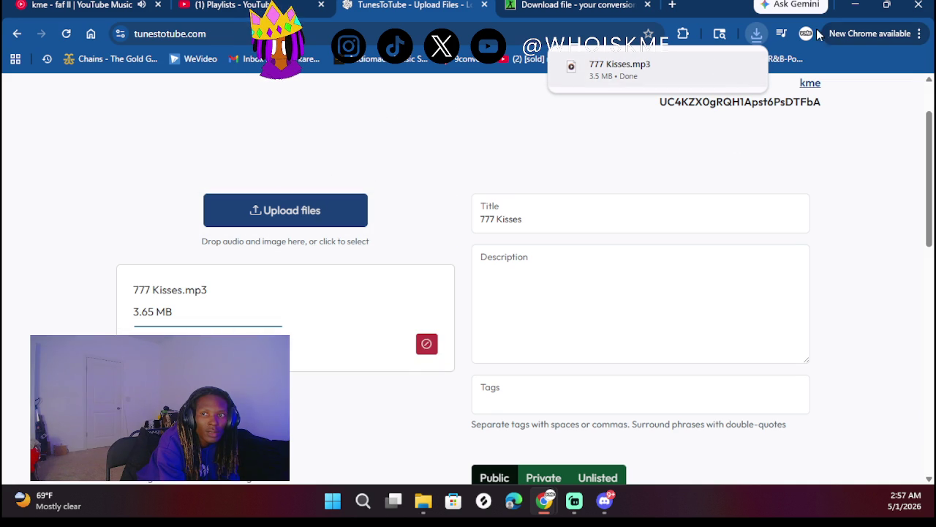
click(753, 35)
mouse_move(676, 179)
mouse_down()
mouse_move(267, 208)
mouse_move(421, 248)
mouse_up()
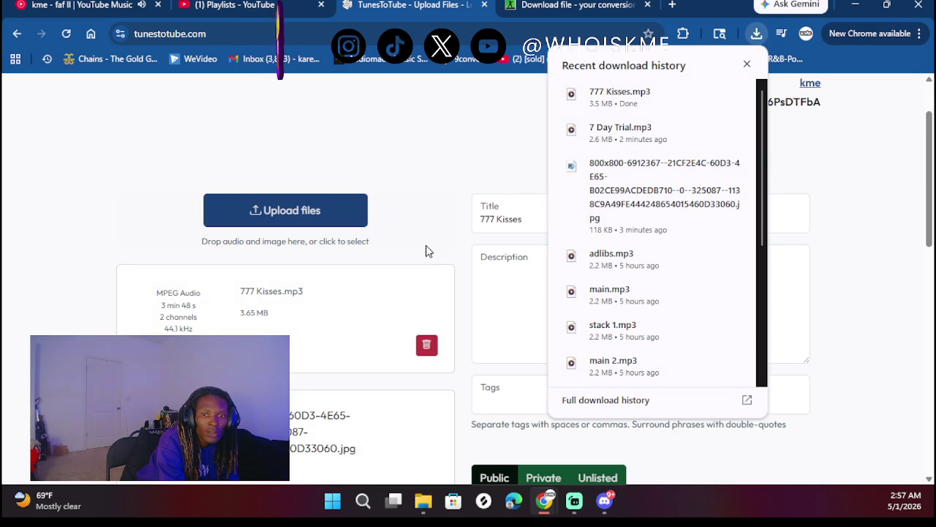
scroll(482, 345, down, 2)
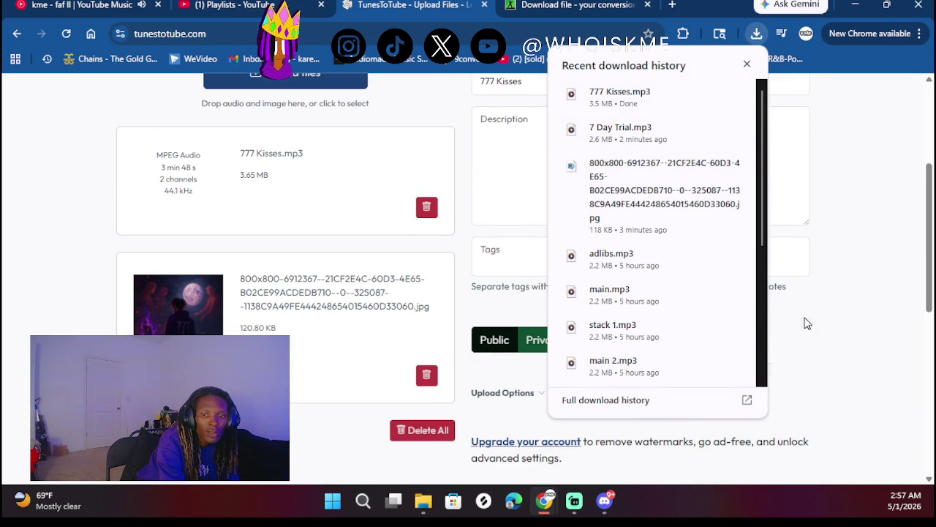
click(747, 64)
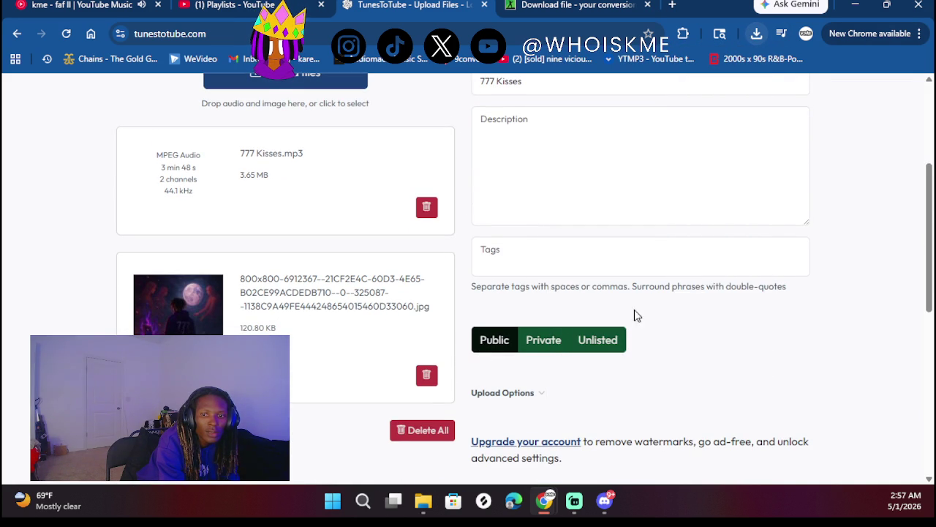
scroll(541, 352, down, 2)
click(611, 382)
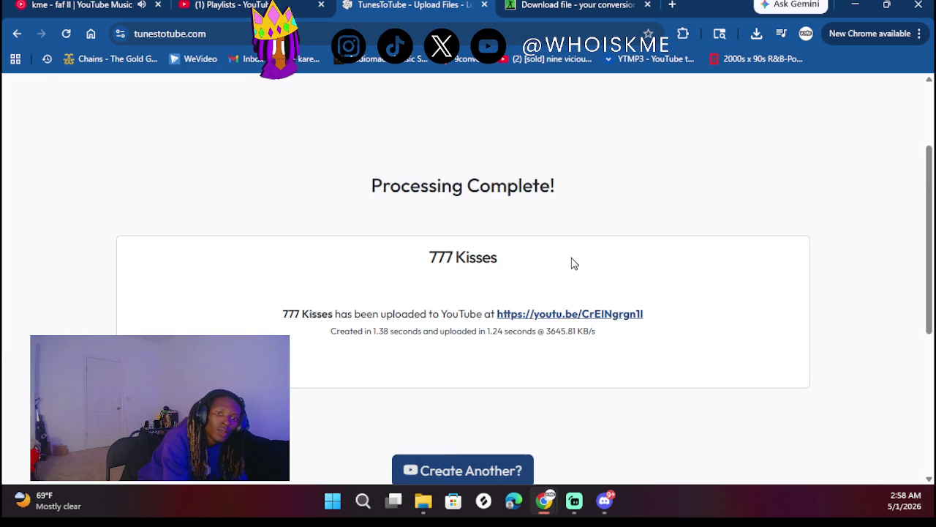
scroll(574, 263, up, 2)
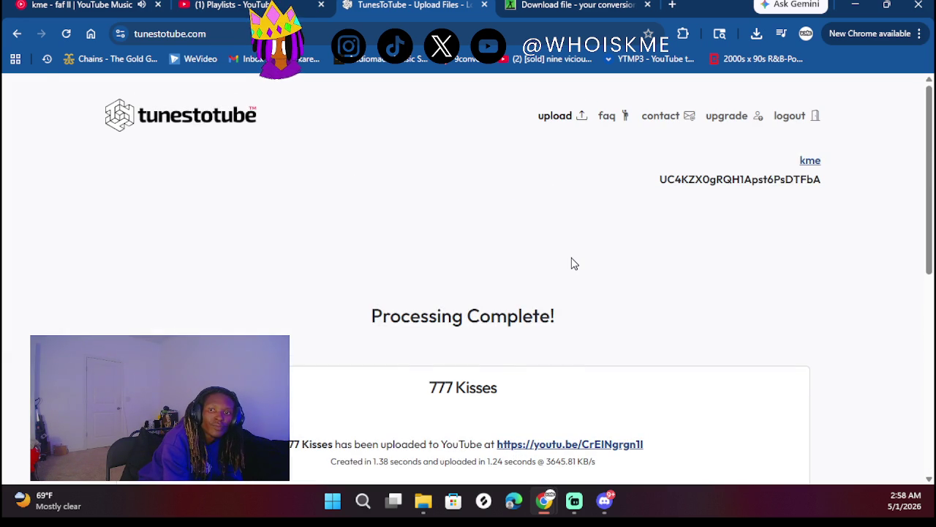
click(564, 118)
- Title the new upload 'Ctrl Alt Lust', then drop in and remove an audio file
click(508, 290)
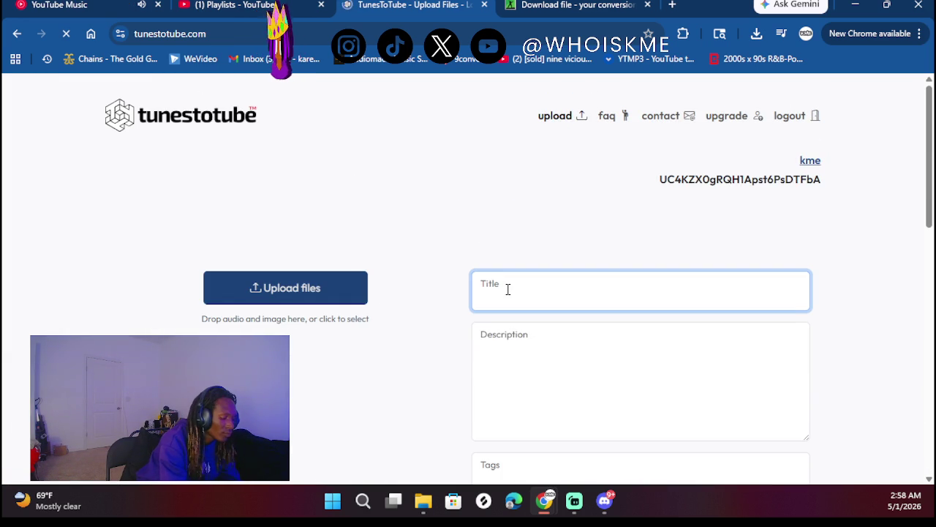
text(AS)
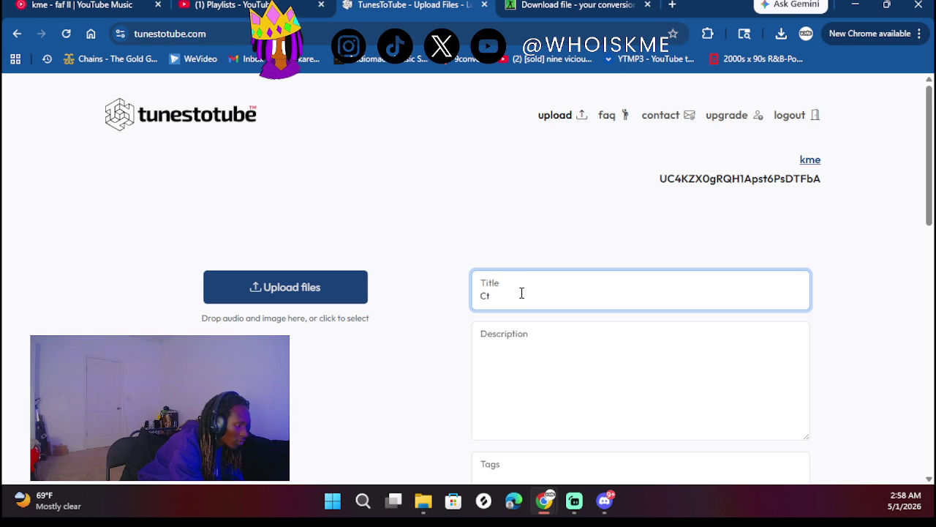
text(l)
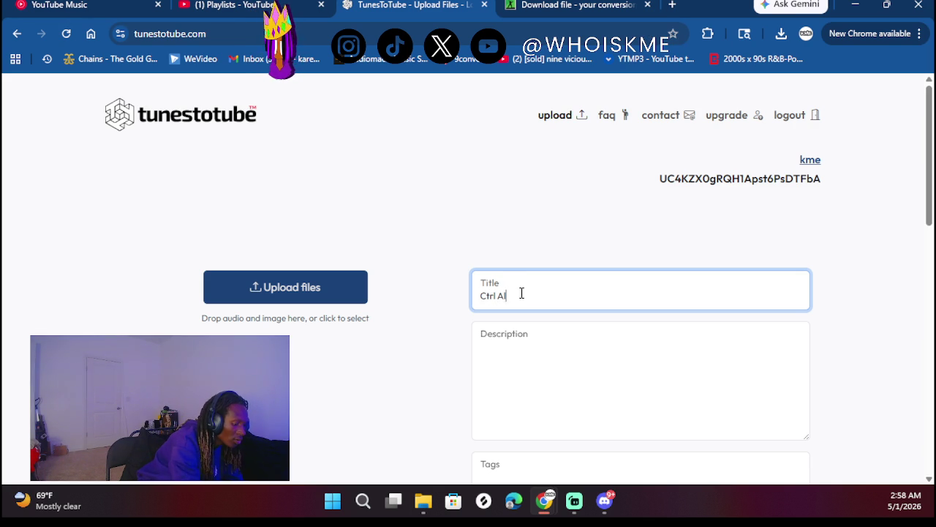
text(t Lust)
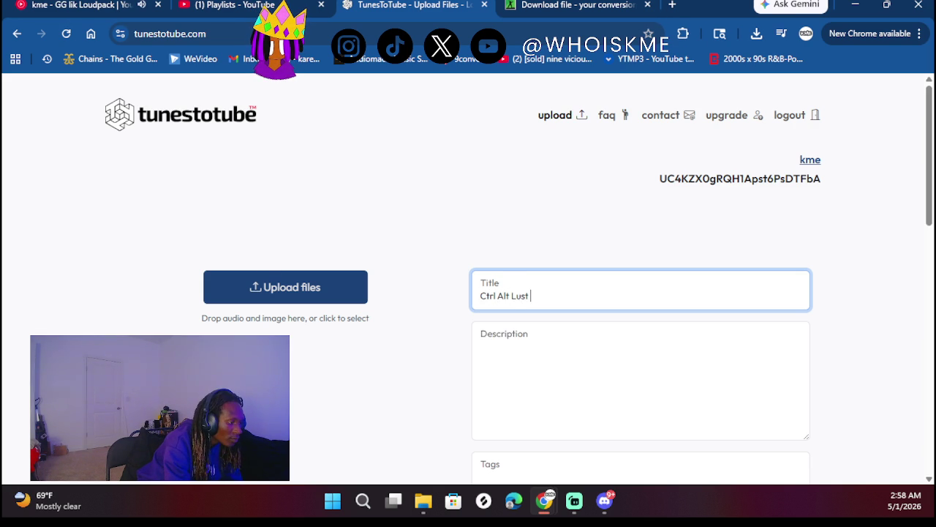
mouse_move(297, 229)
mouse_down()
mouse_move(299, 291)
mouse_move(289, 284)
mouse_up()
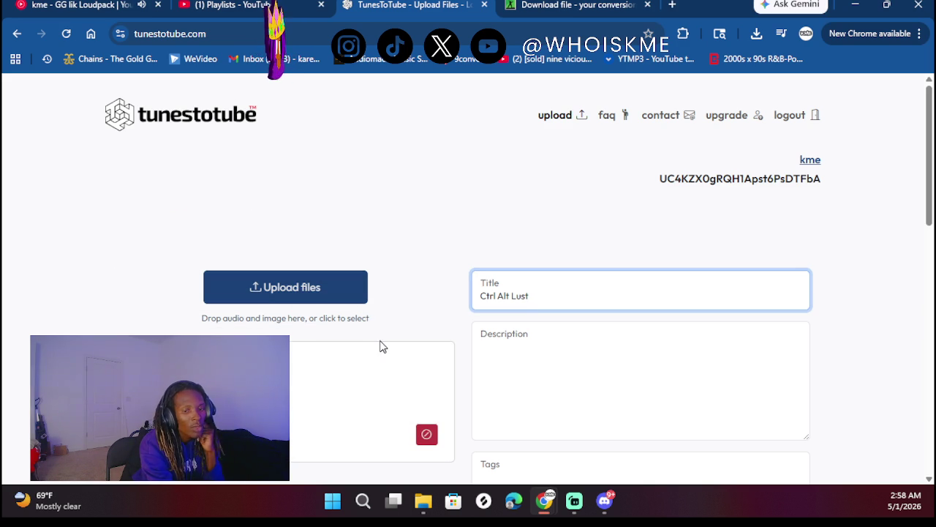
click(427, 434)
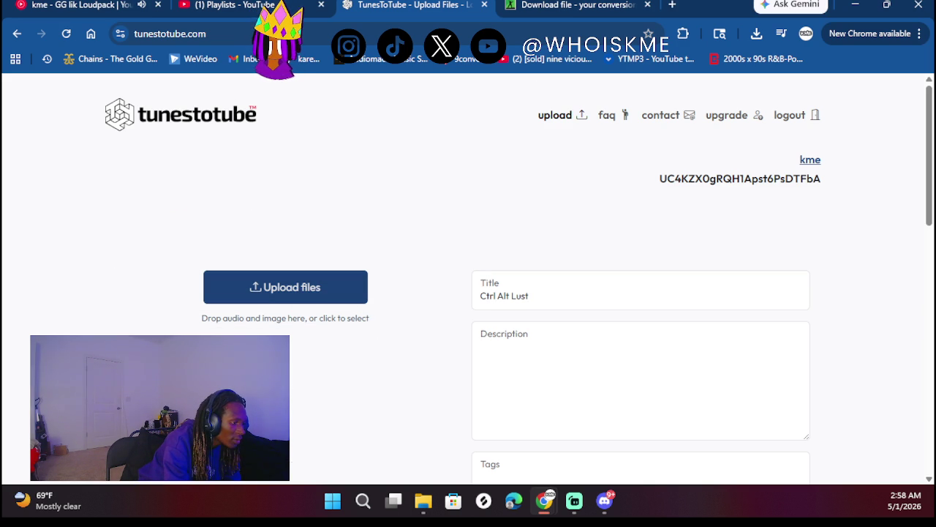
- Bring up File Explorer and switch to the Online-Convert MP3 converter page
key(super+e)
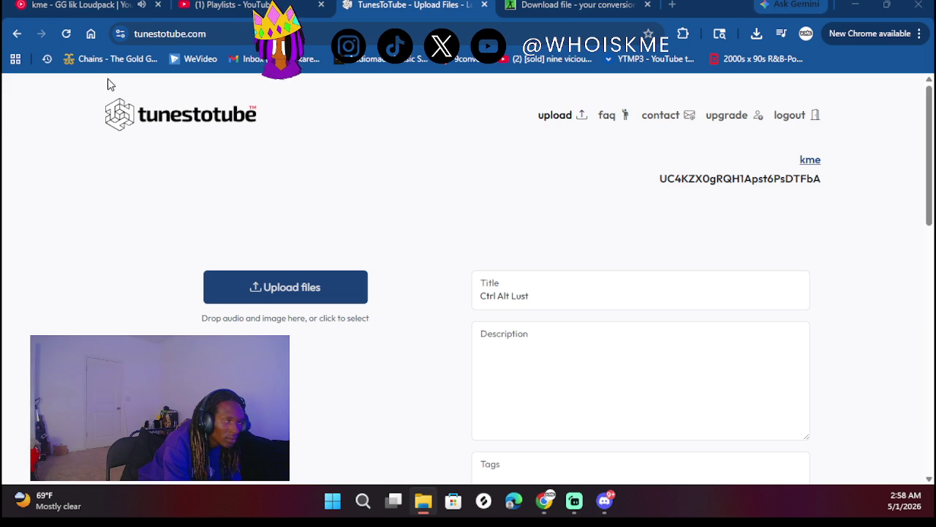
click(591, 5)
scroll(65, 226, left, 5)
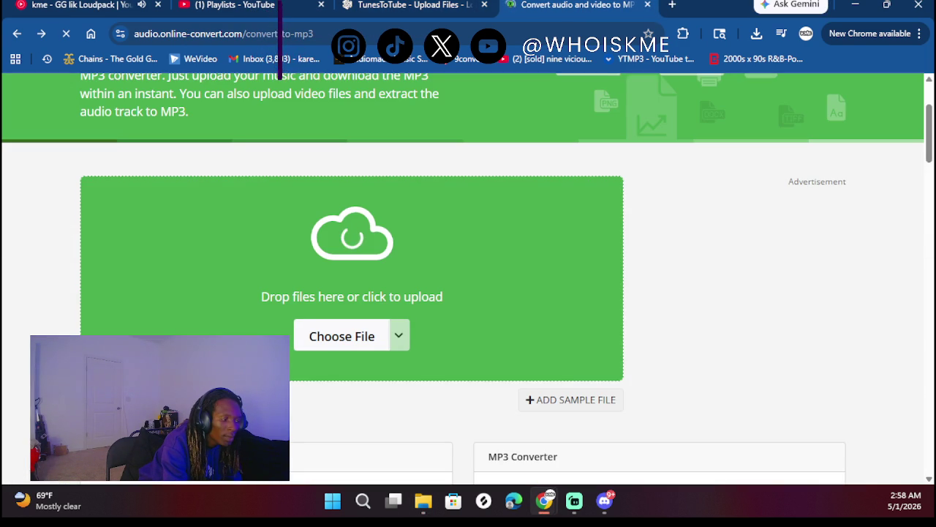
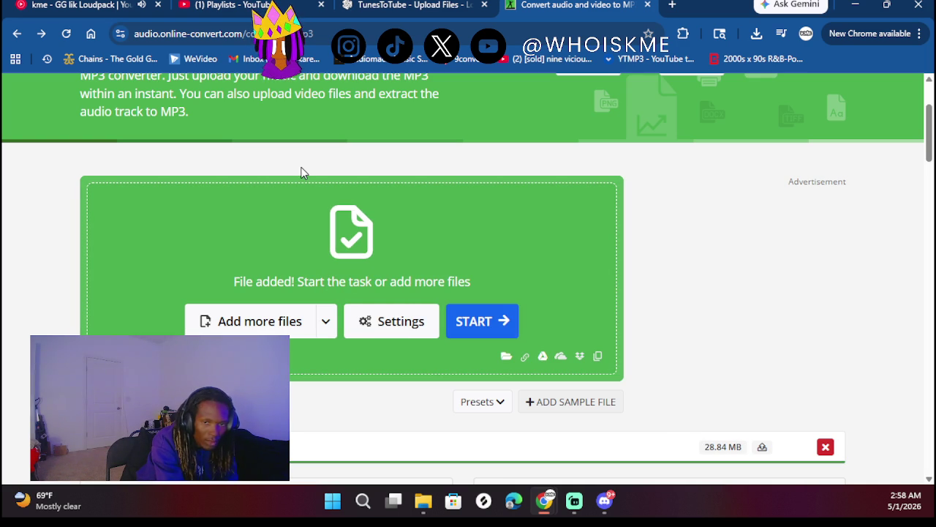
- Convert the song to MP3 and save Ctrl Alt Lust.mp3 (2.62 MB) to the computer
click(495, 334)
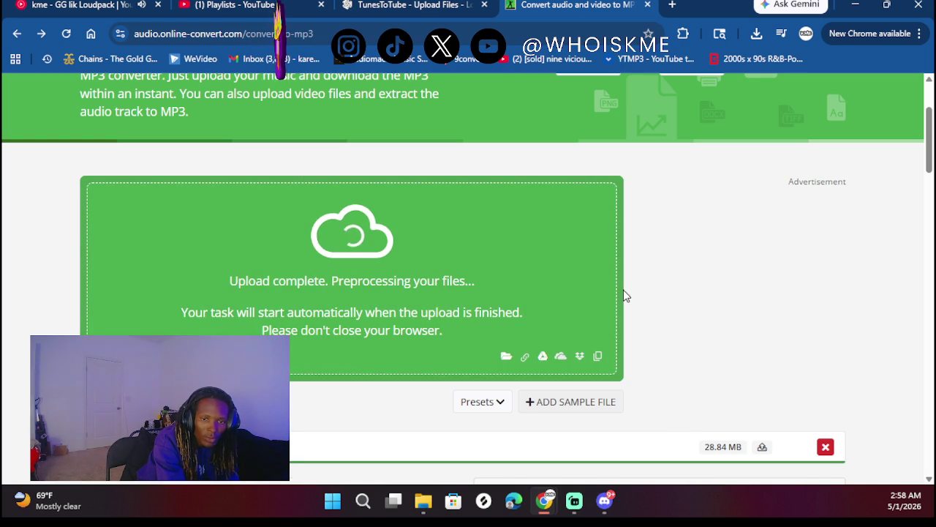
scroll(527, 259, down, 1)
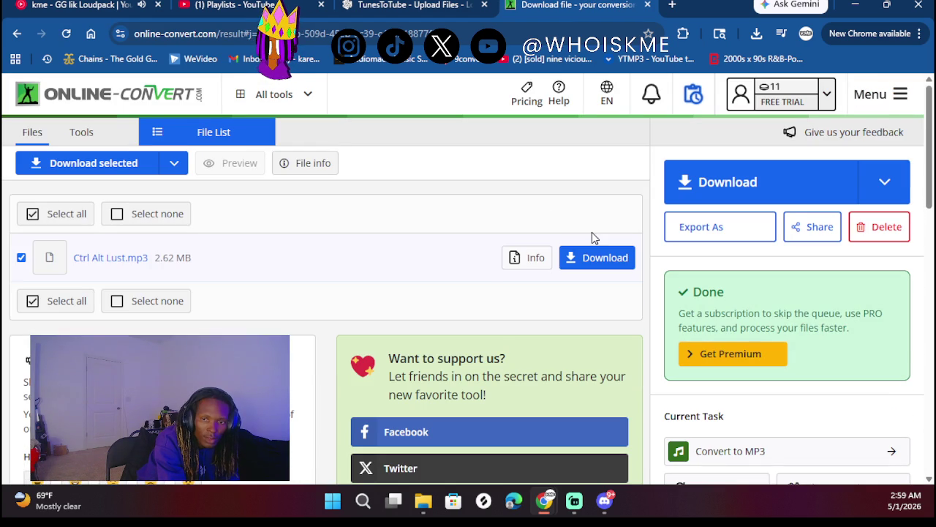
click(598, 257)
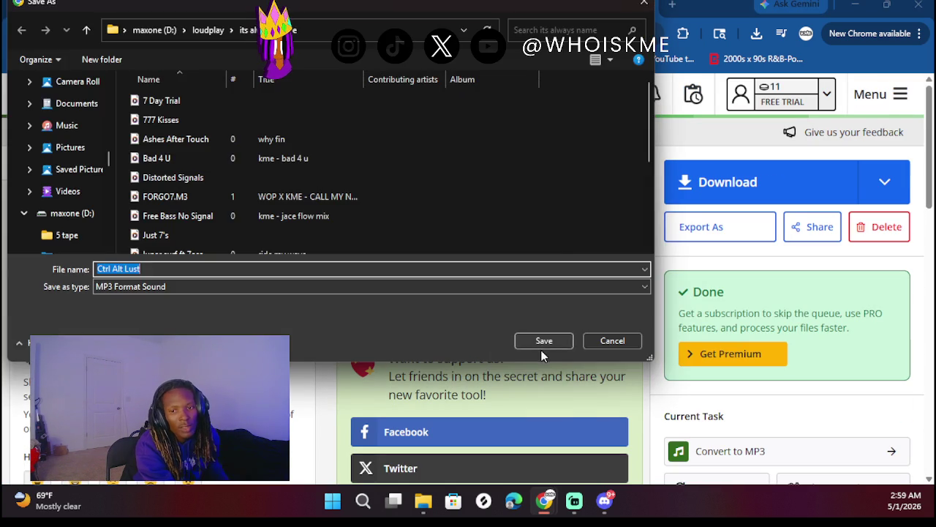
click(542, 344)
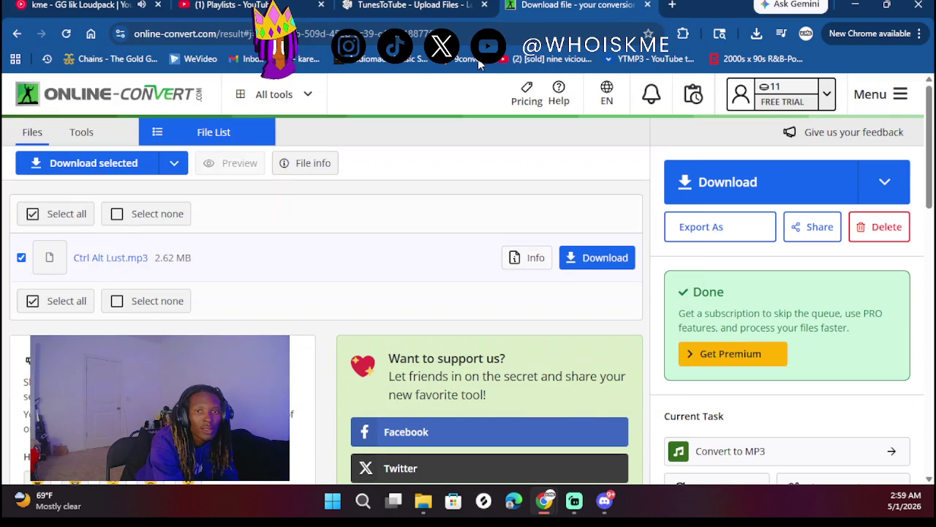
click(421, 4)
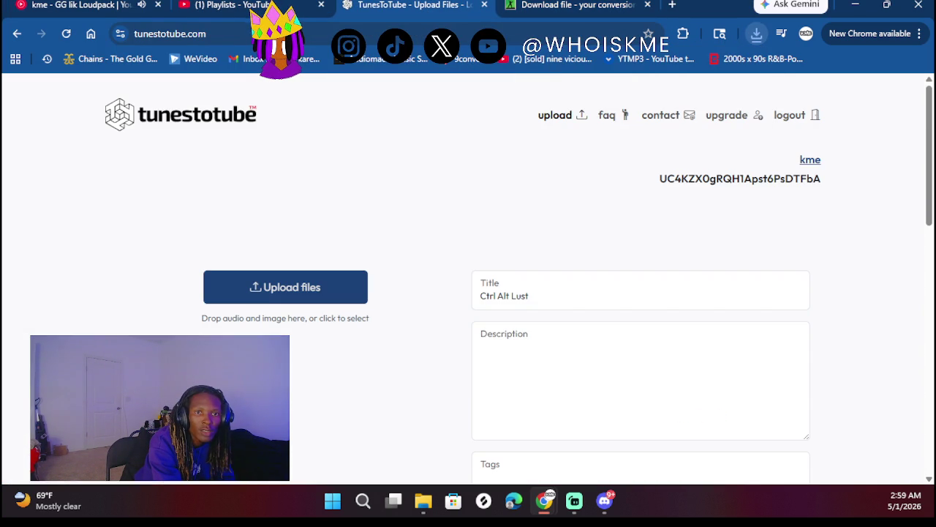
- Add Ctrl Alt Lust.mp3 and its cover image from recent downloads to Upload files
click(751, 36)
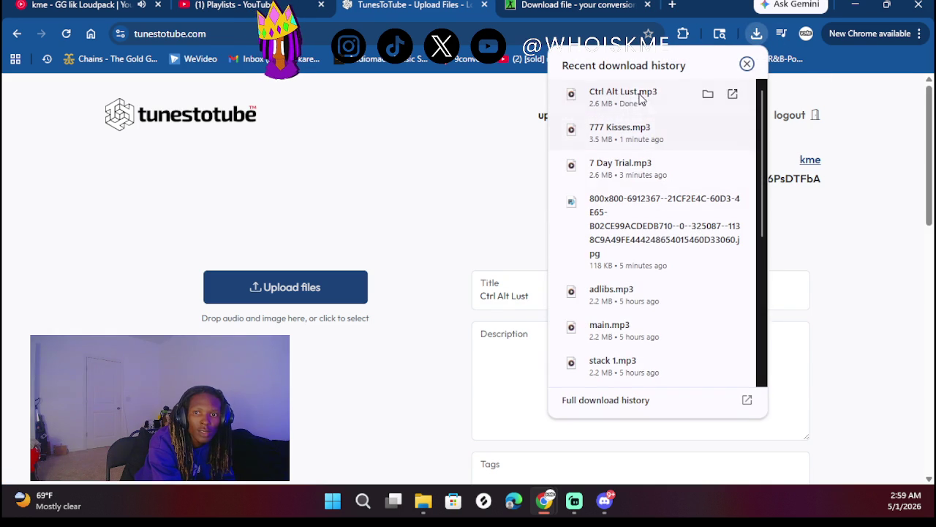
mouse_move(636, 98)
mouse_down()
mouse_move(328, 271)
mouse_move(312, 290)
mouse_up()
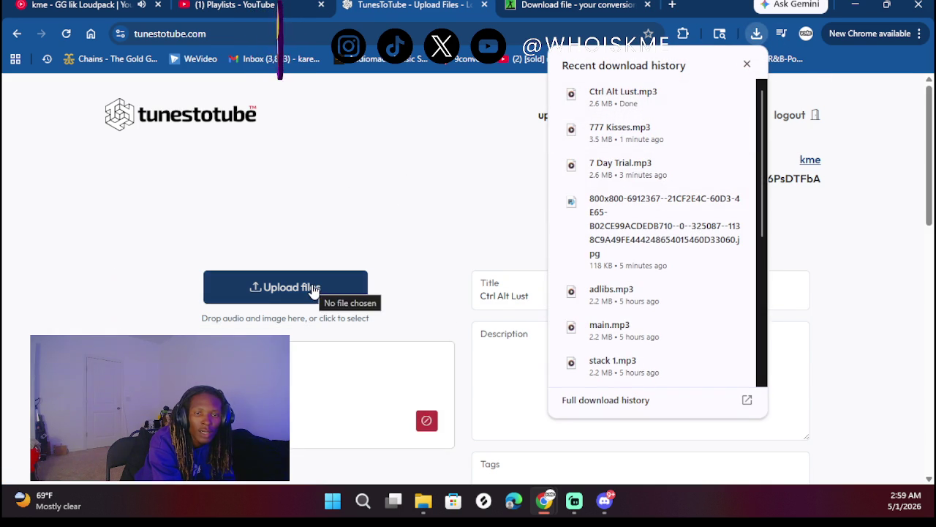
drag(644, 217, 318, 288)
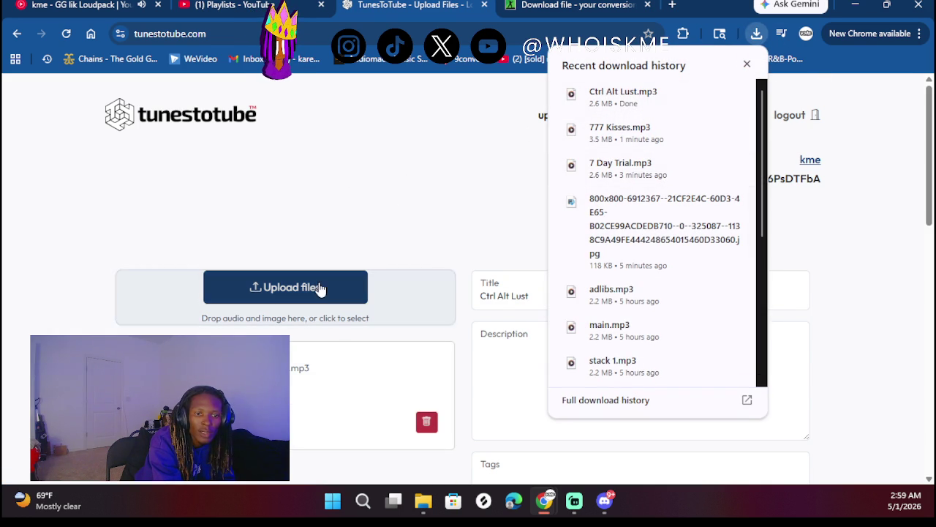
scroll(404, 227, down, 2)
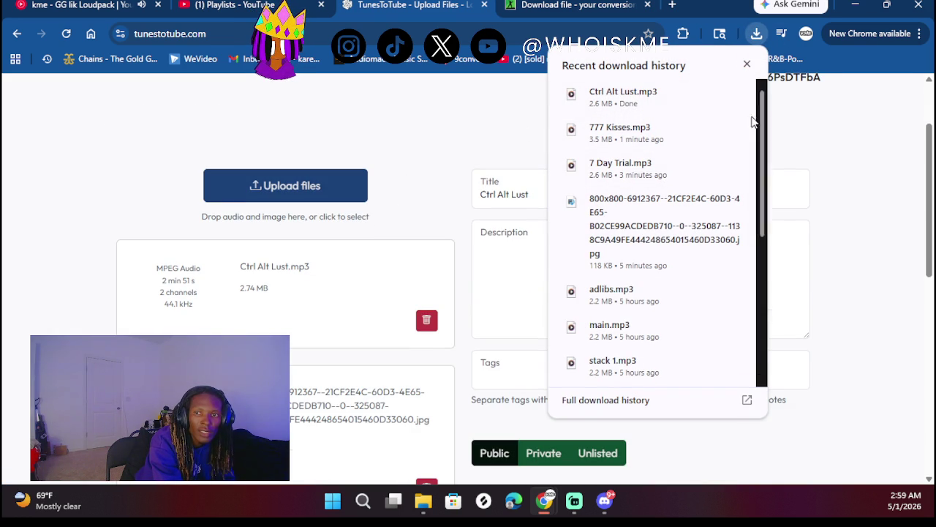
click(748, 65)
- Create the Ctrl Alt Lust video and upload it to YouTube
scroll(608, 278, down, 3)
click(621, 383)
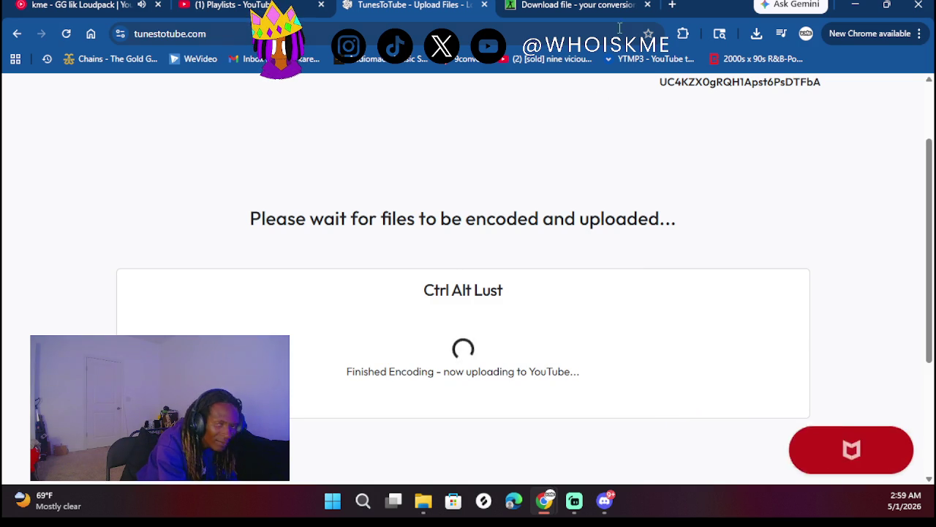
scroll(480, 231, up, 2)
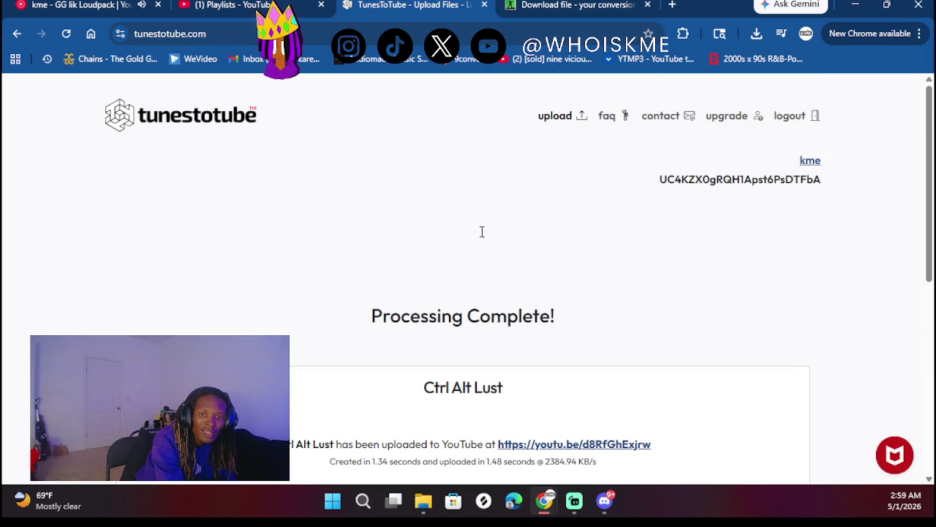
click(569, 126)
- Title the video 'Distored Signals' and add Distorted Signals.mp3 and its cover image
click(538, 294)
text(Distored Signals)
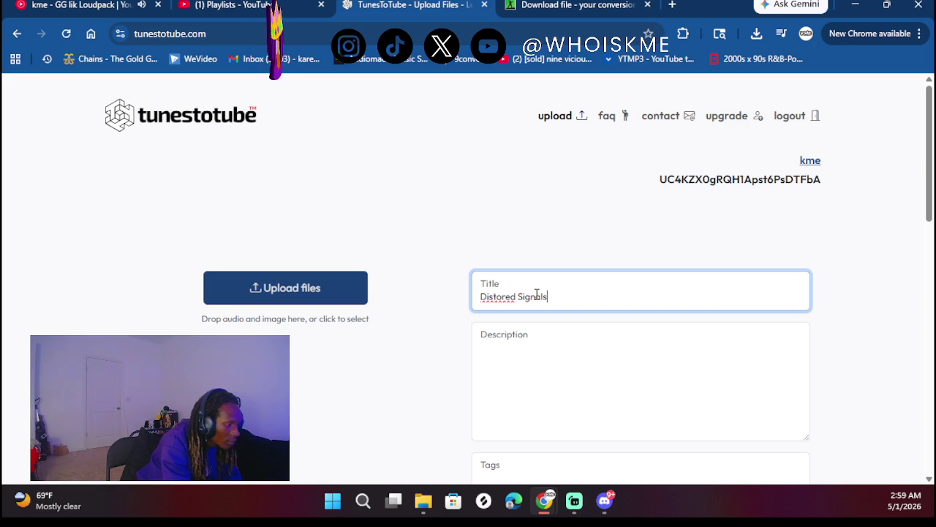
click(568, 391)
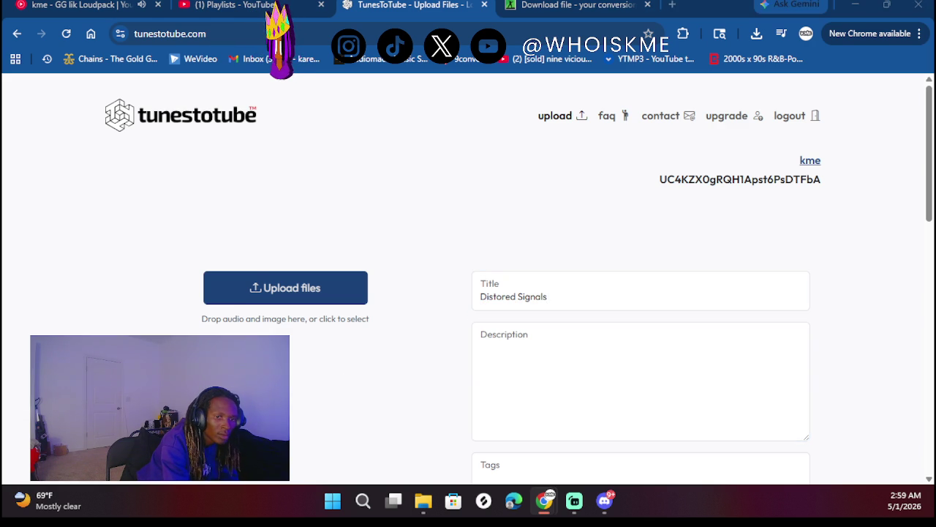
drag(246, 268, 312, 292)
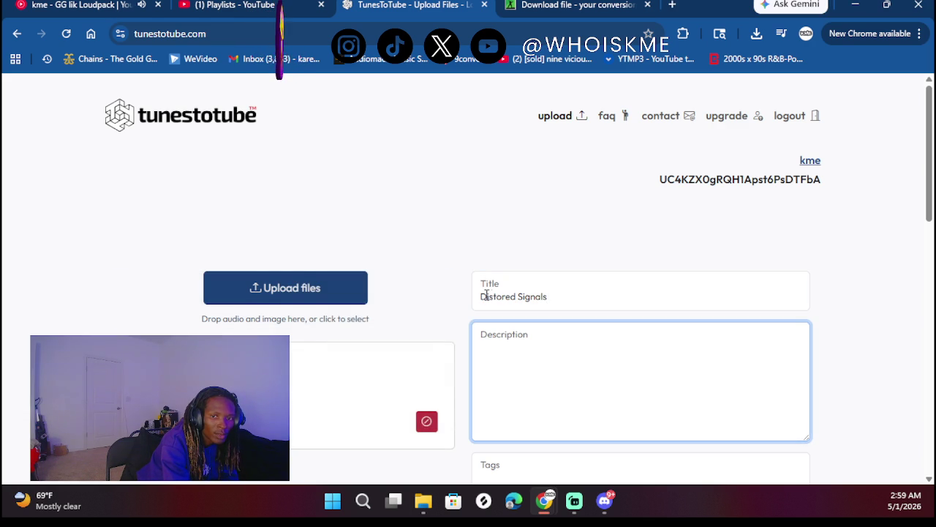
scroll(271, 320, down, 1)
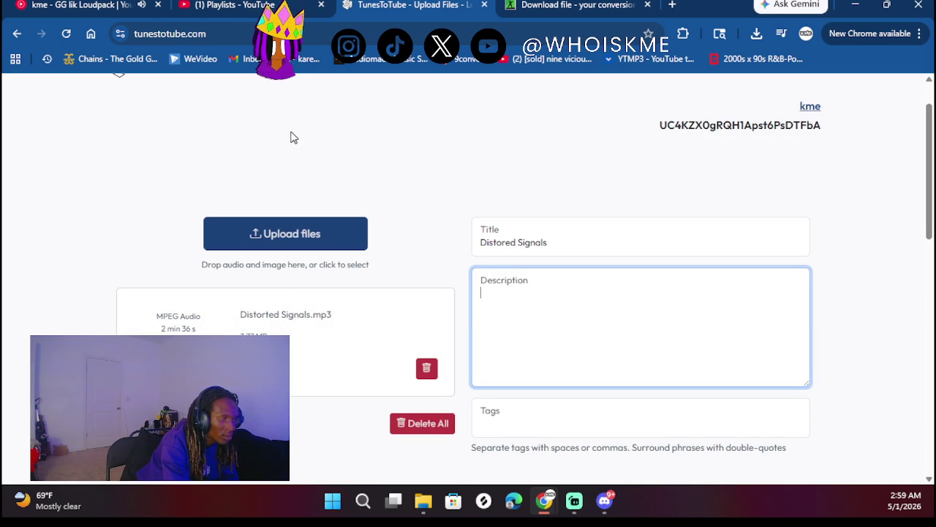
click(752, 37)
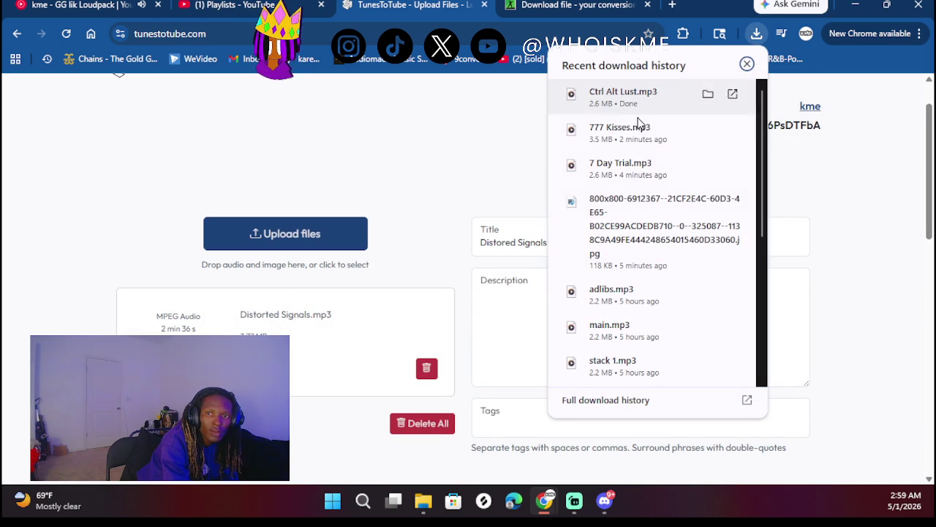
mouse_move(621, 201)
mouse_down()
mouse_move(620, 230)
mouse_move(305, 230)
mouse_up()
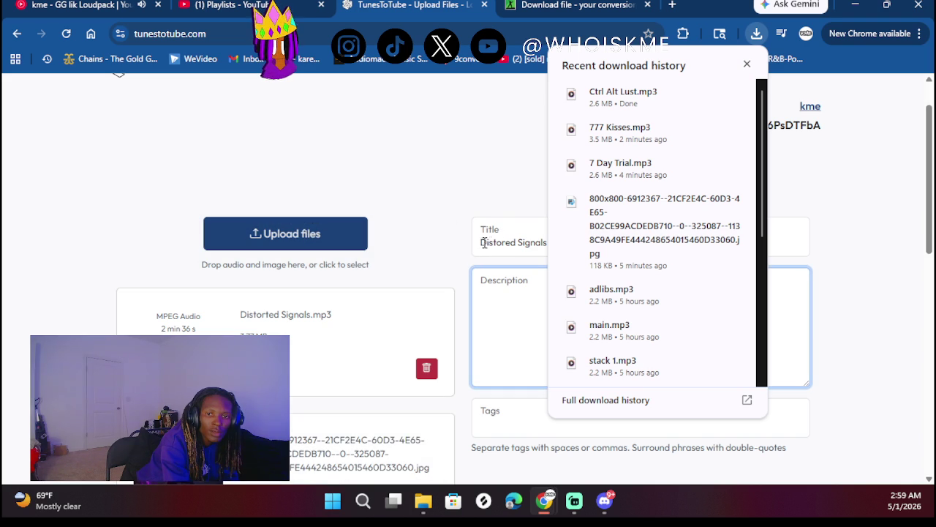
click(747, 64)
- Clean up the title text, then create the Distored Signals video and upload it to YouTube
click(480, 245)
text(km)
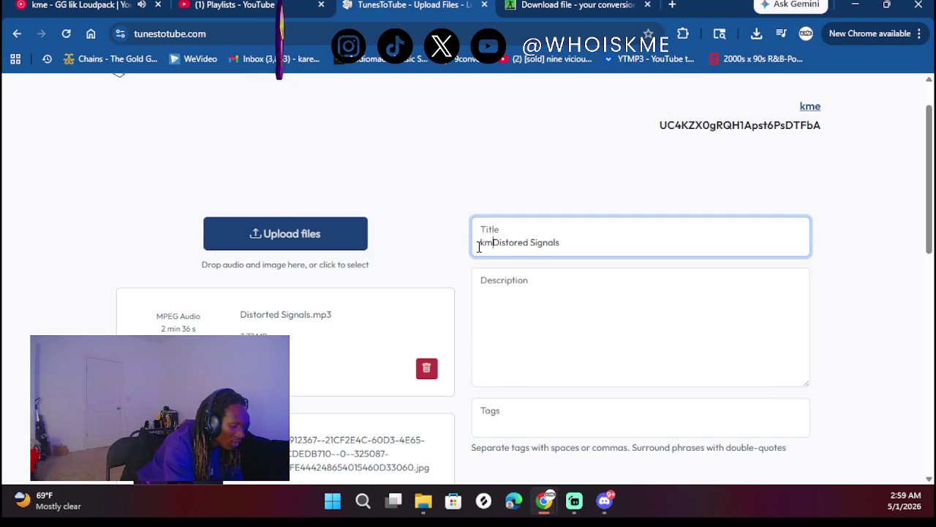
key(BackSpace)
key(BackSpace)
text(km)
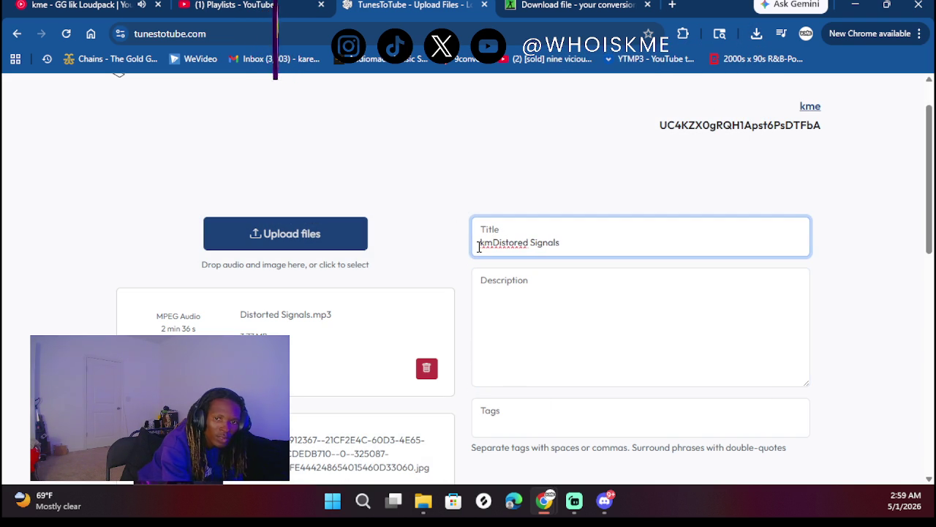
key(BackSpace)
key(BackSpace)
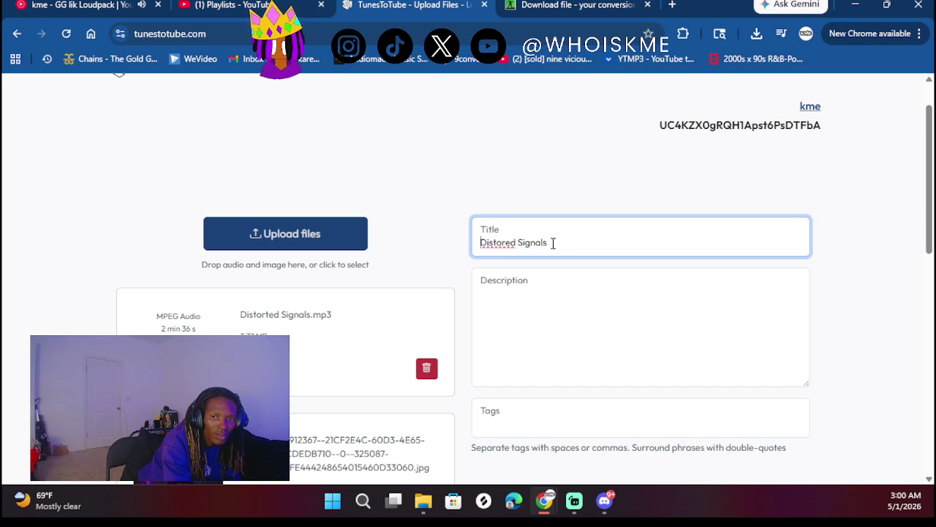
scroll(501, 314, down, 6)
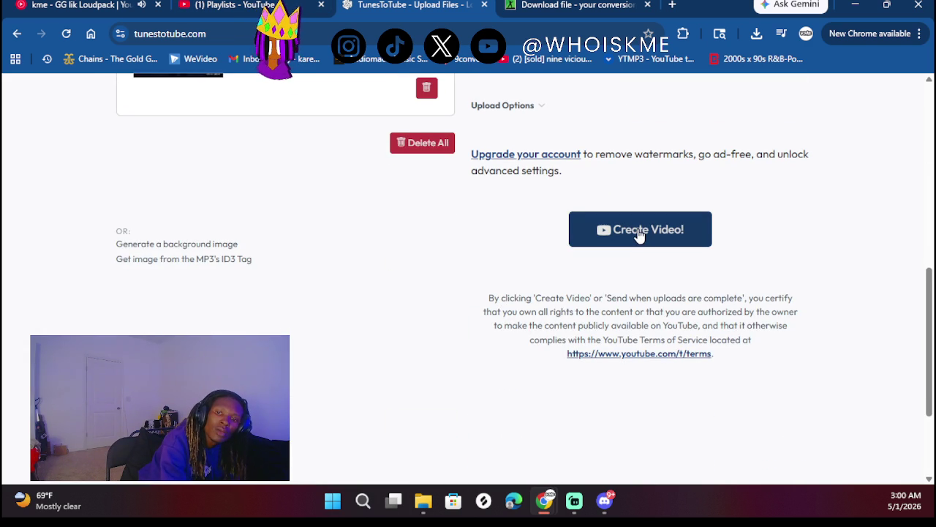
click(638, 231)
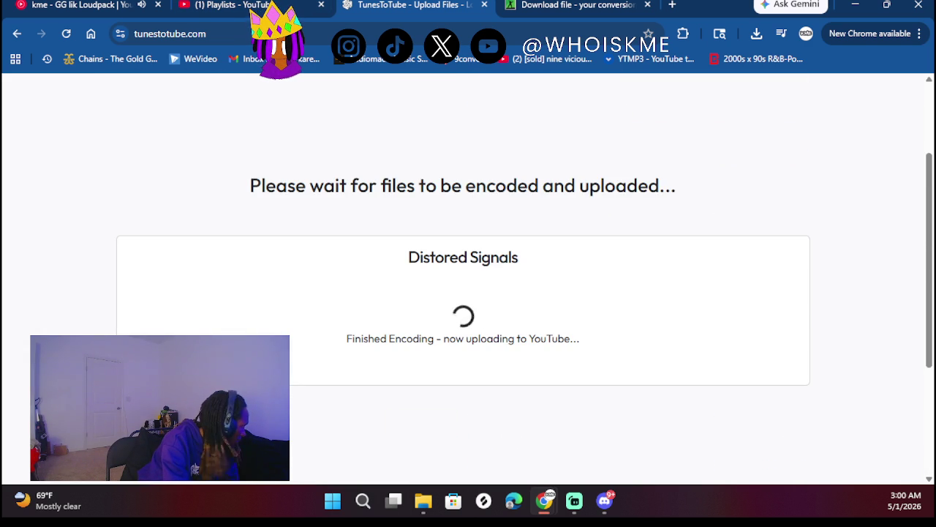
key(super+e)
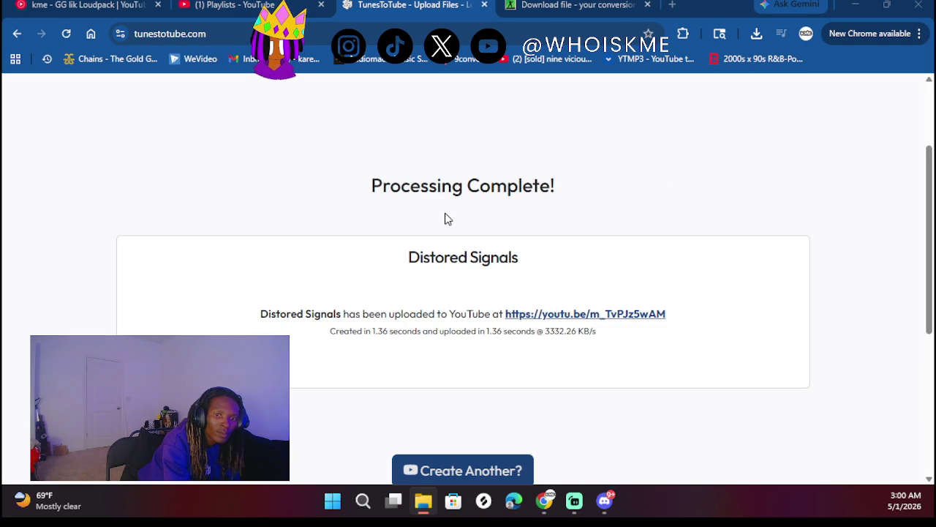
scroll(548, 232, up, 2)
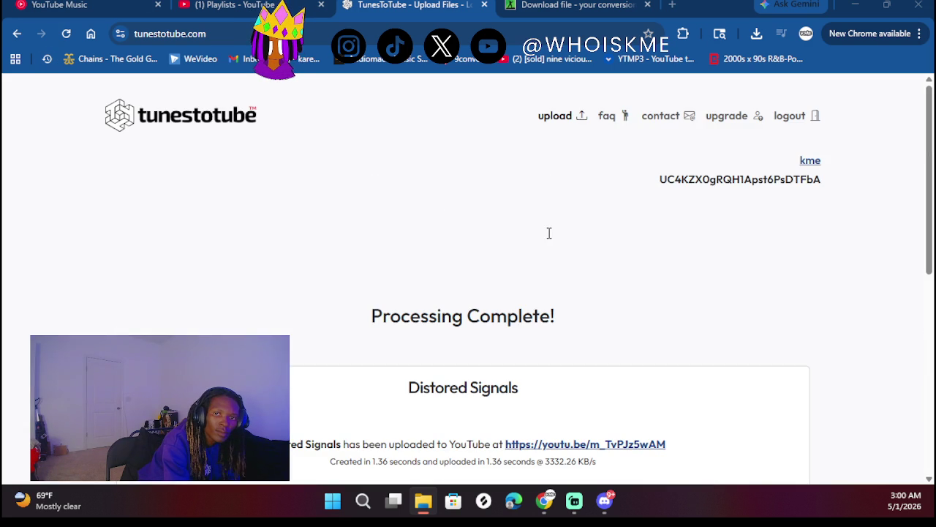
- Start a new upload titled 'Driving Through Feelings ft' plus the featured artist, adding its audio file
click(566, 115)
click(509, 290)
text(Driving Through Feelings ft Hoonjr)
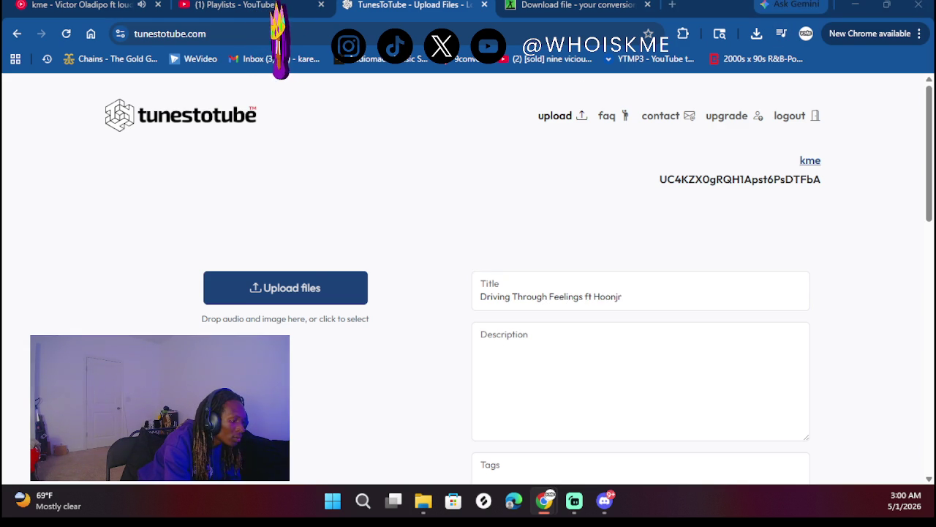
drag(242, 195, 281, 283)
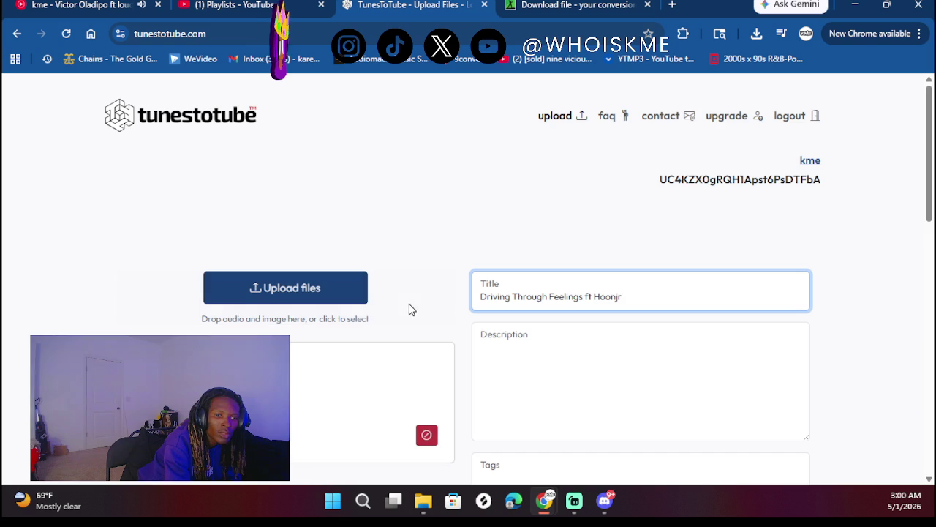
click(589, 5)
scroll(73, 212, left, 5)
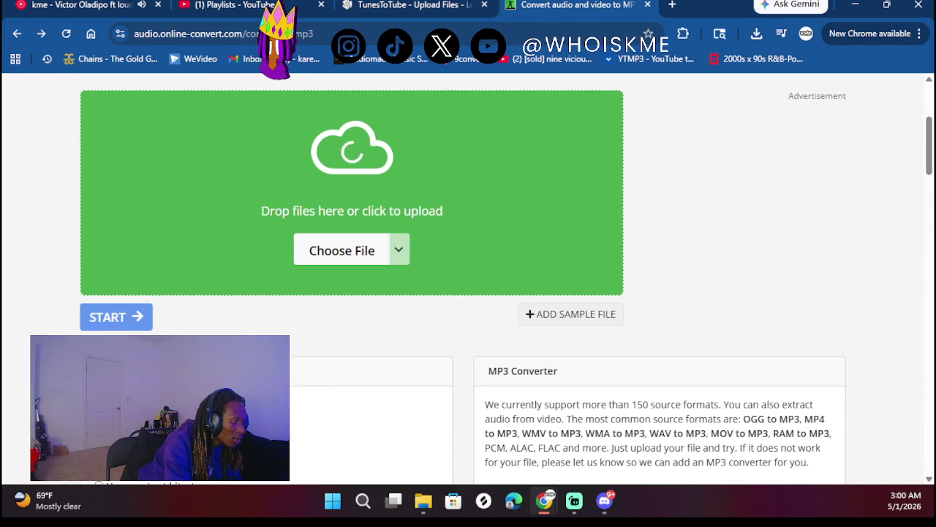
- Convert the Driving Through Feelings song and save Driving Through Feelings.mp3 (2.38 MB)
drag(409, 226, 385, 219)
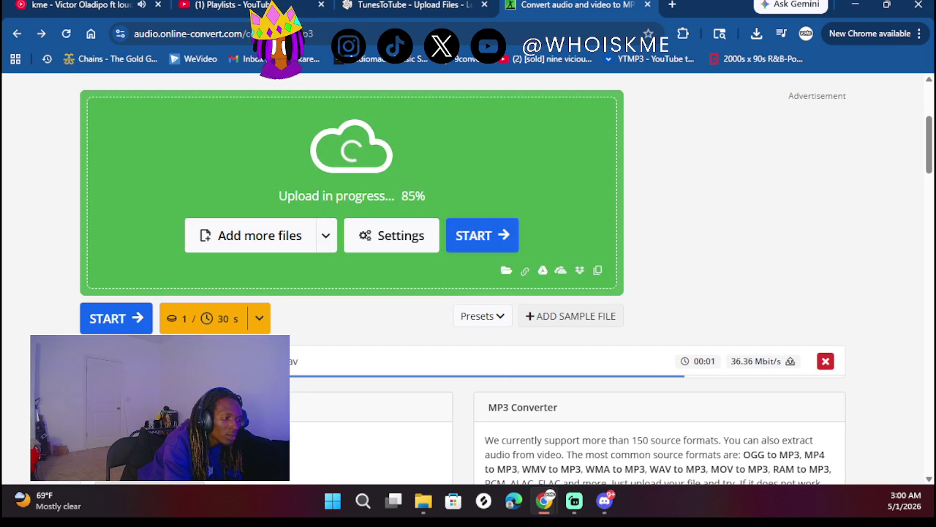
click(483, 236)
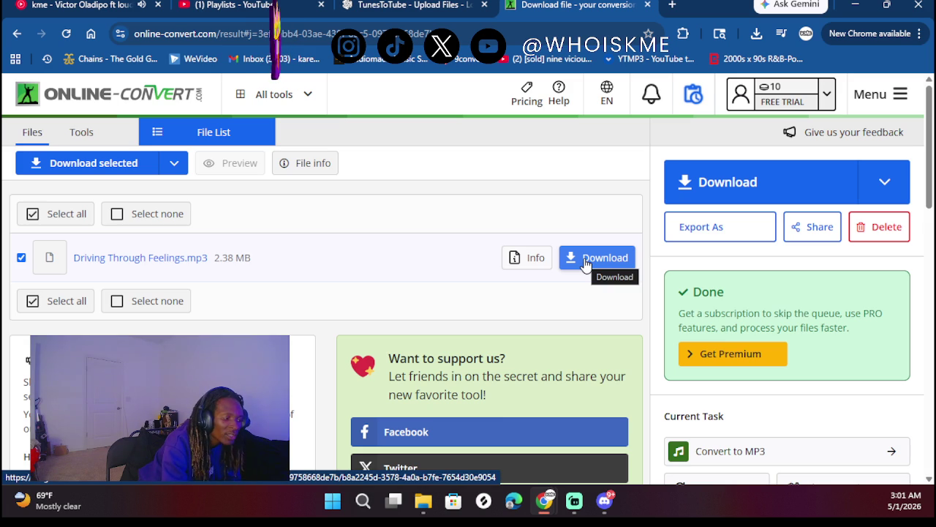
click(585, 262)
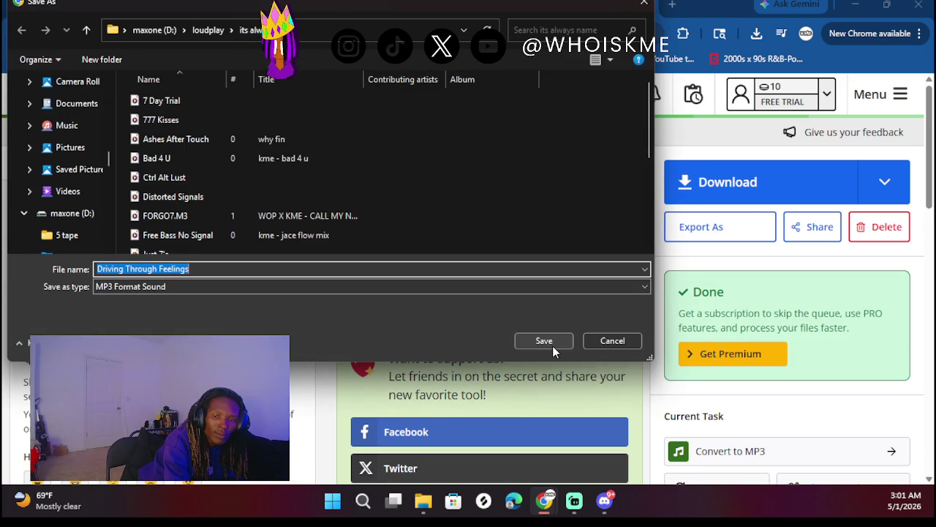
click(550, 341)
key(ctrl+1)
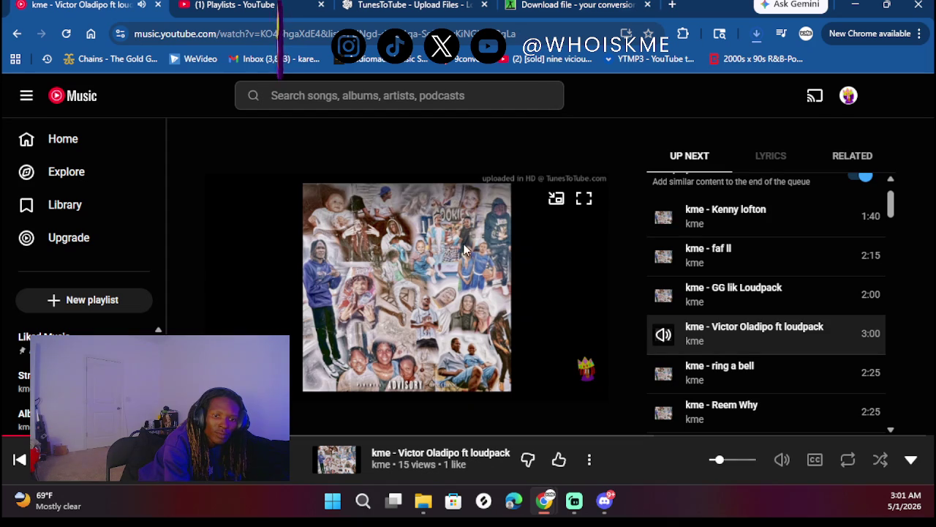
- Collapse the YouTube Music player and return to the Kenwood Icon 3 playlist page
click(910, 461)
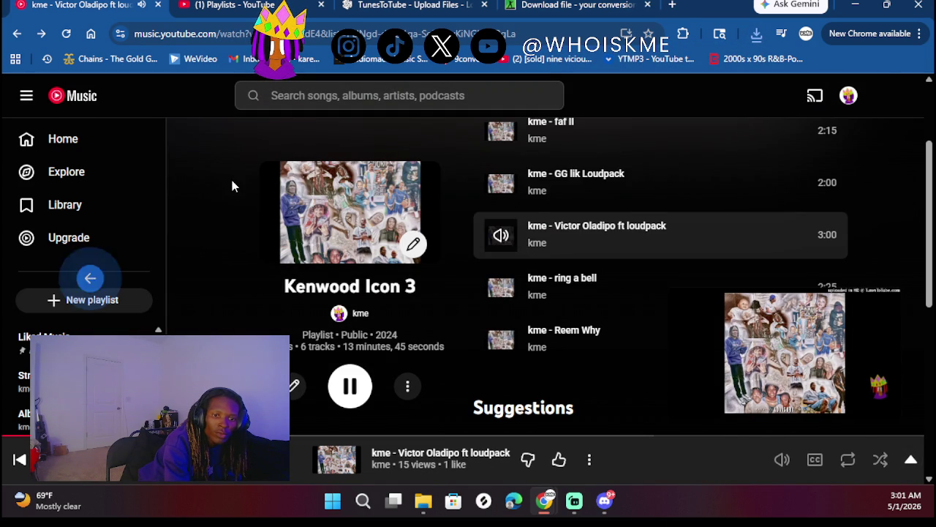
key(alt+Left)
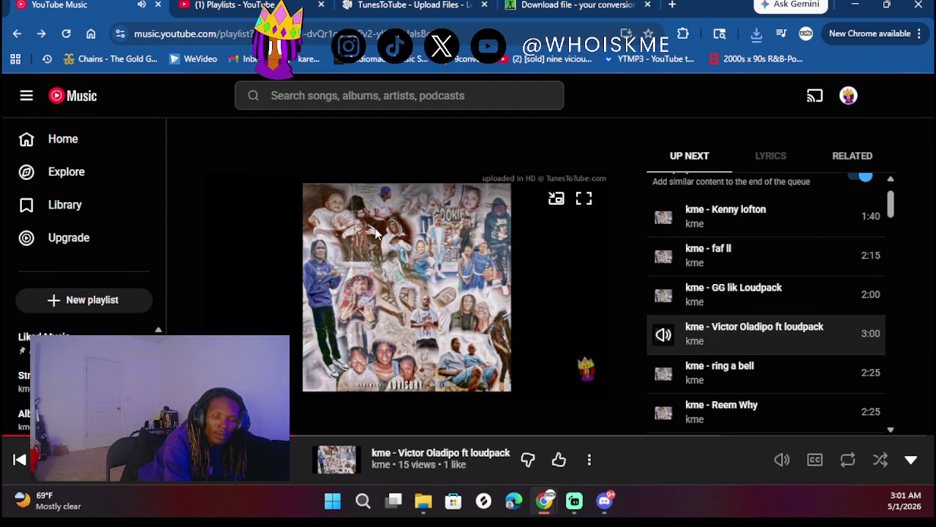
key(alt+Right)
scroll(338, 310, down, 5)
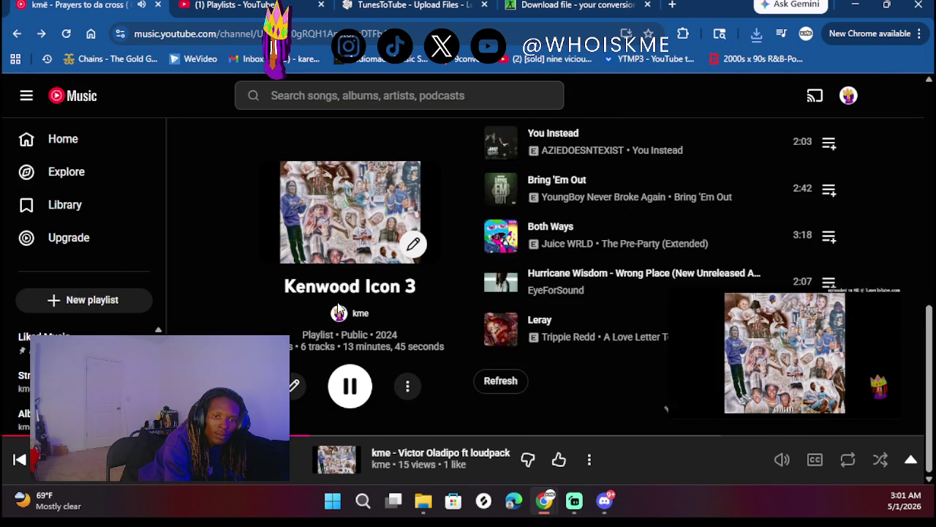
- Browse the artist's page down to Playlists, then show Online-Convert's recent downloads
click(339, 311)
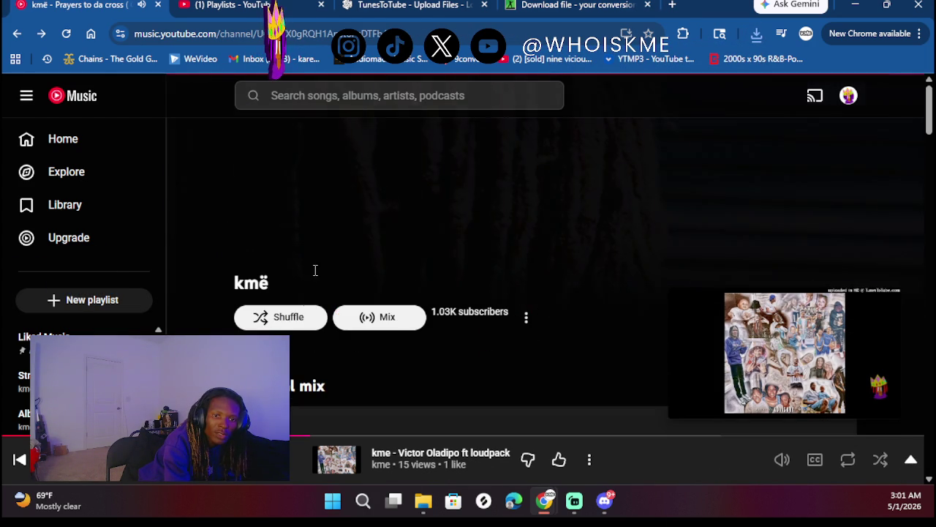
scroll(364, 276, down, 10)
scroll(363, 276, down, 4)
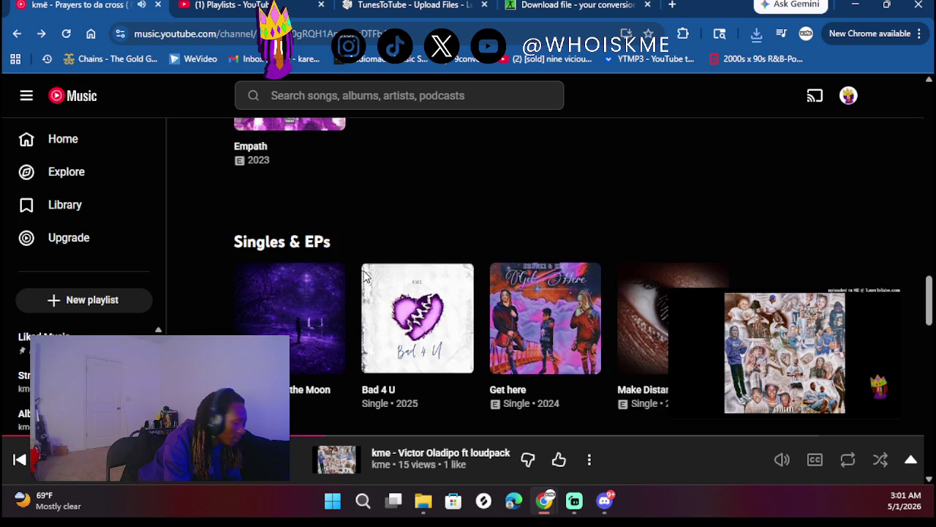
scroll(363, 277, down, 10)
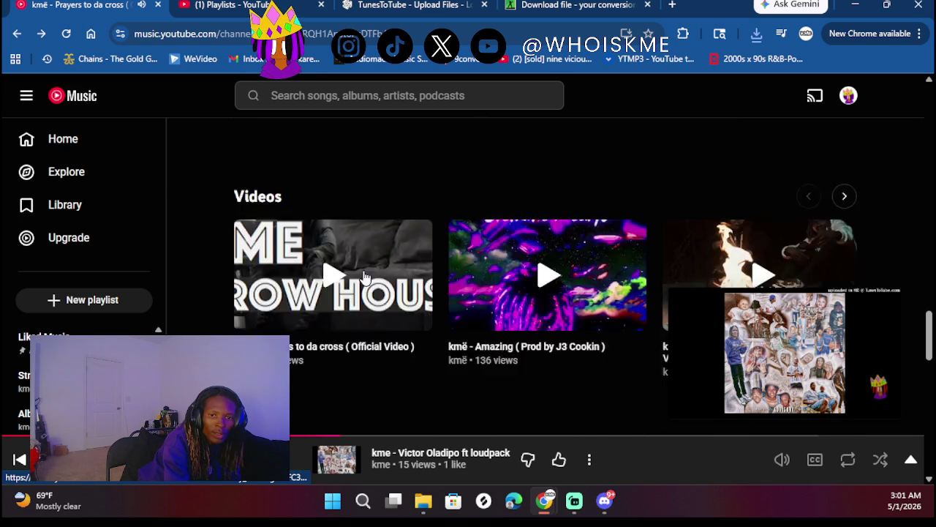
scroll(363, 275, down, 1)
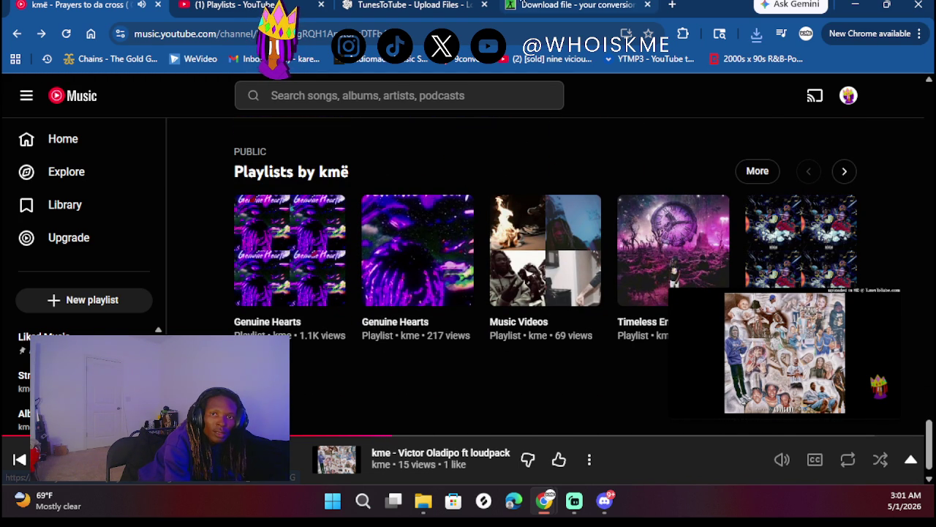
click(583, 4)
click(585, 259)
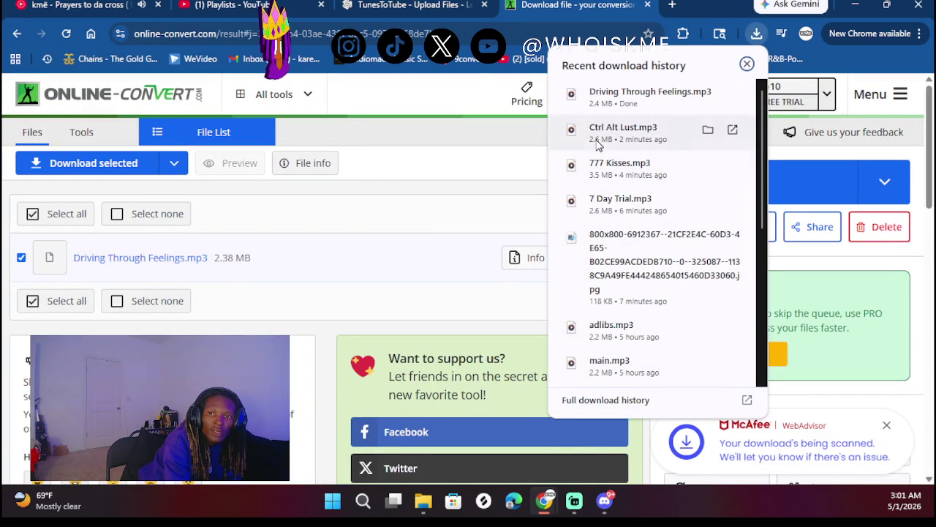
- Add Driving Through Feelings.mp3 and the 800x800 cover image from recent downloads to Upload files
drag(651, 94, 576, 147)
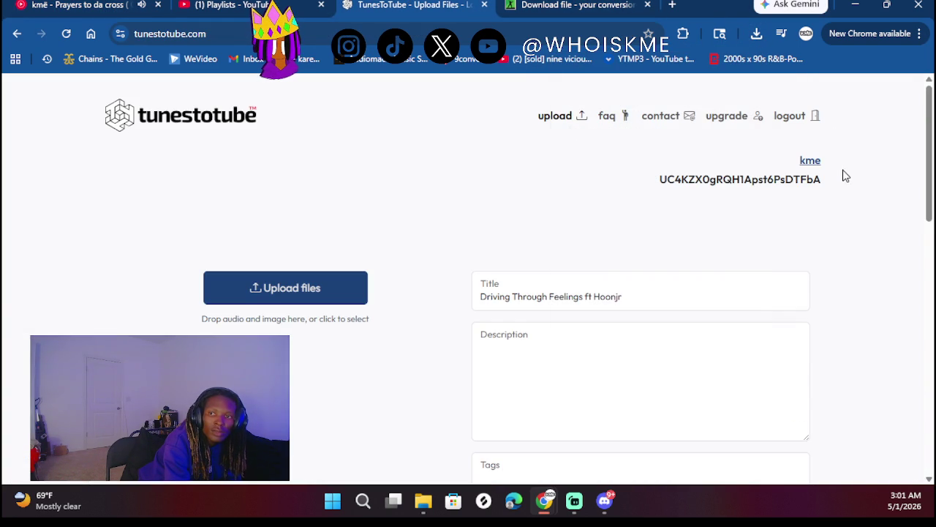
click(759, 37)
mouse_move(658, 92)
mouse_down()
mouse_move(282, 237)
mouse_move(269, 291)
mouse_up()
mouse_move(648, 240)
mouse_down()
mouse_move(307, 251)
mouse_move(303, 280)
mouse_up()
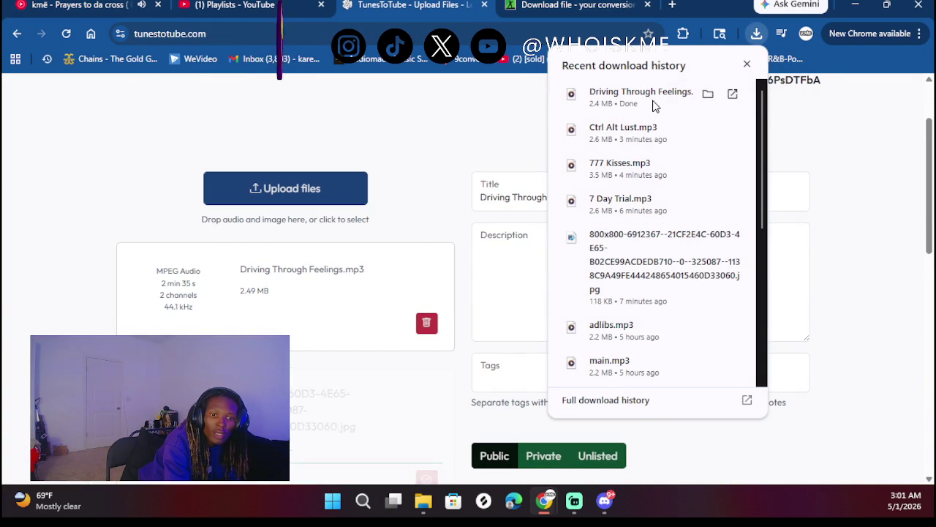
click(747, 66)
- Create the Driving Through Feelings video and finish uploading it to YouTube
scroll(594, 232, down, 1)
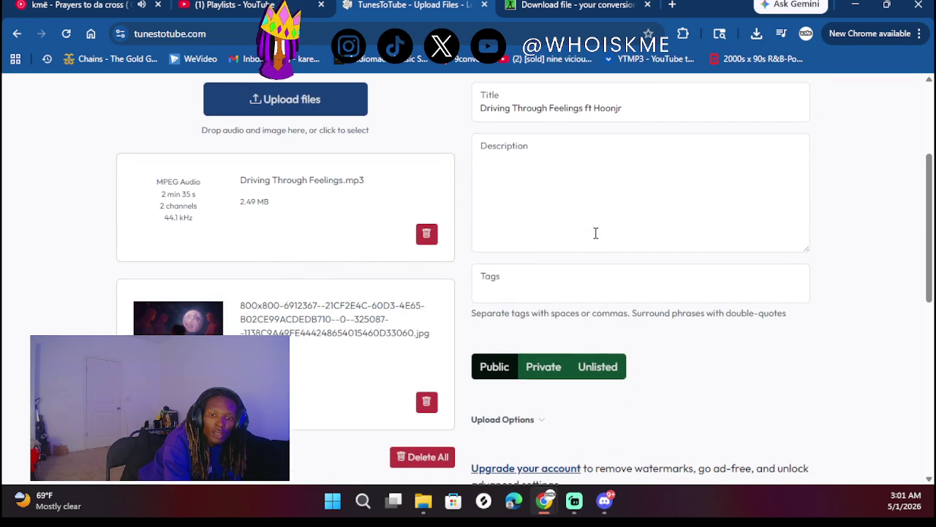
scroll(524, 430, down, 2)
scroll(525, 430, down, 1)
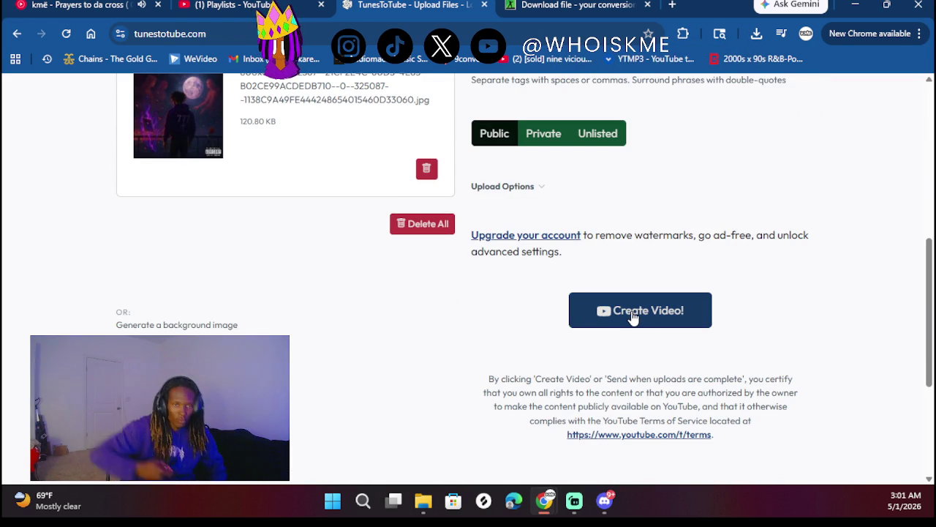
click(633, 315)
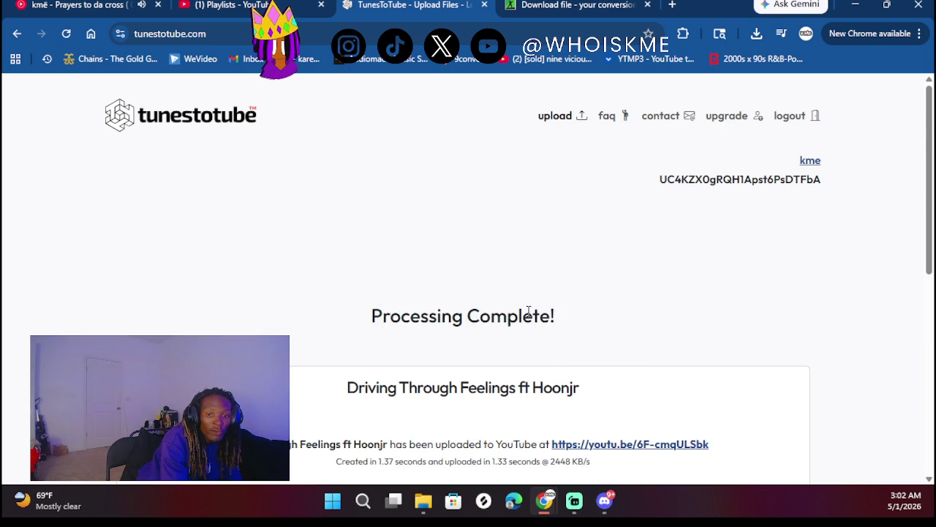
scroll(528, 310, down, 4)
scroll(528, 311, up, 4)
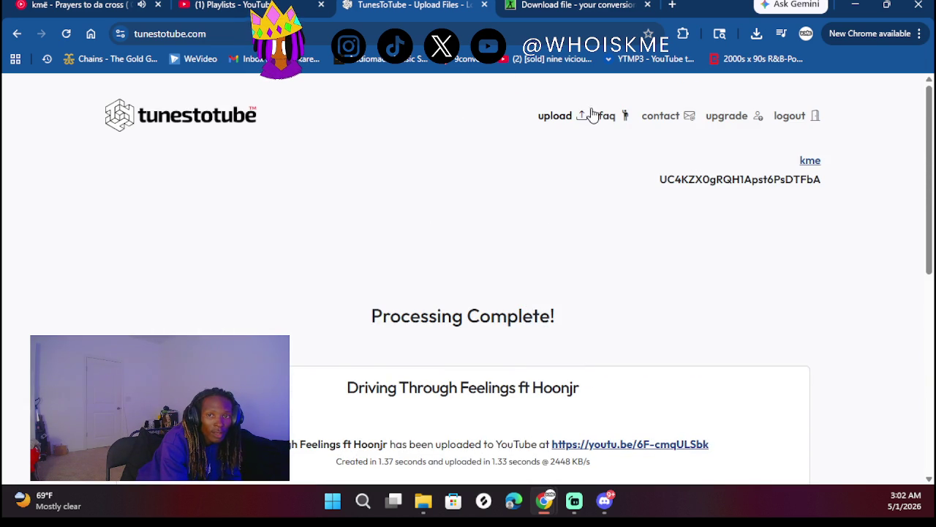
- Start a new upload, enter its title, and add FORGO7.M3.mp3 from the file browser
click(556, 115)
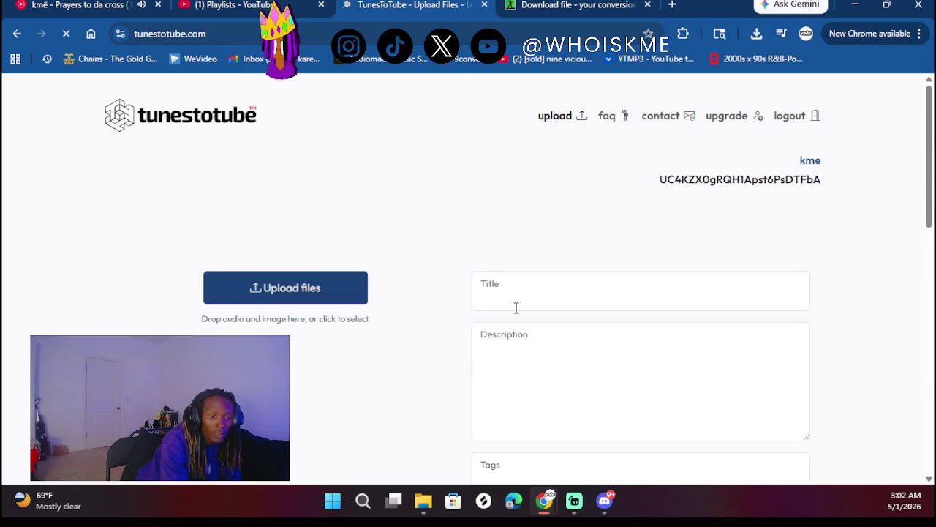
click(515, 308)
text(FORGO7.M3 ft Vvey & Wop2wrds)
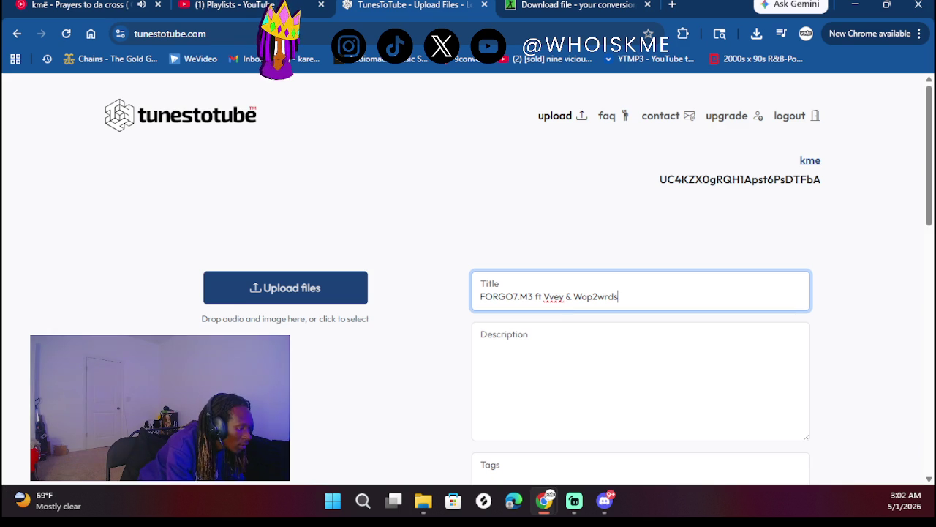
key(alt+Tab)
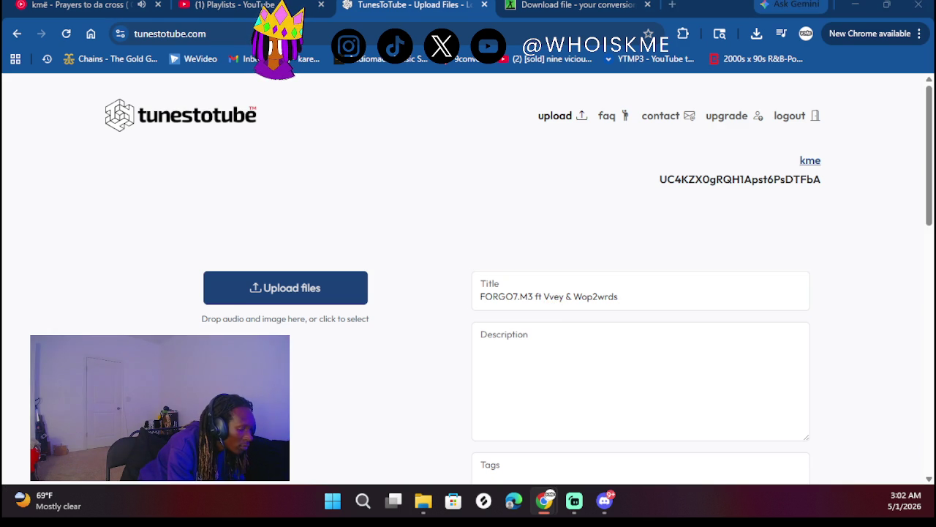
drag(460, 230, 290, 323)
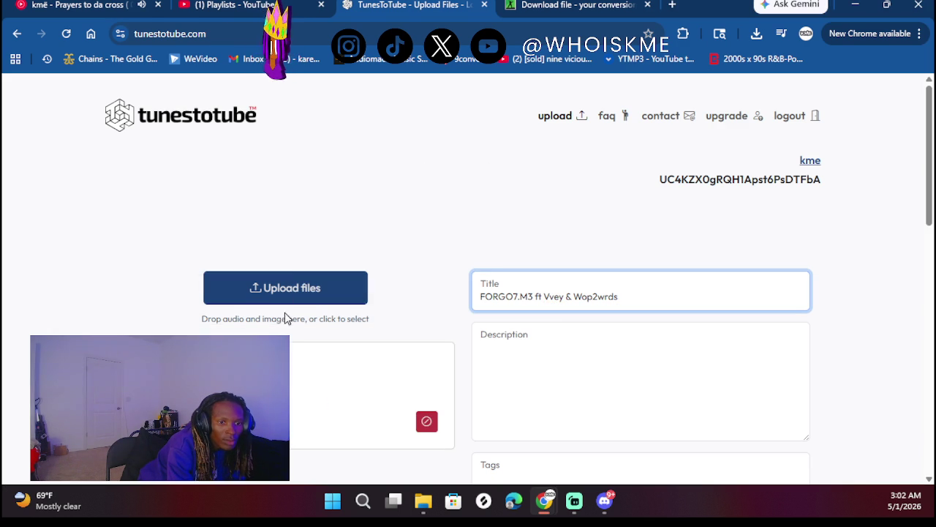
- Add the 800x800 cover image from recent downloads and remove the duplicate copy
click(757, 34)
drag(619, 247, 288, 278)
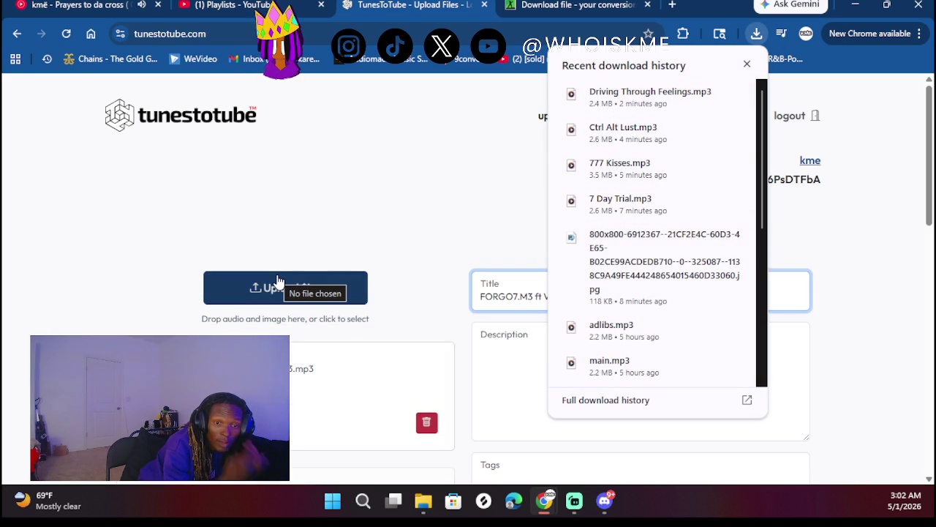
mouse_move(591, 257)
mouse_down()
mouse_move(384, 227)
mouse_move(271, 291)
mouse_move(282, 288)
mouse_up()
scroll(393, 207, down, 3)
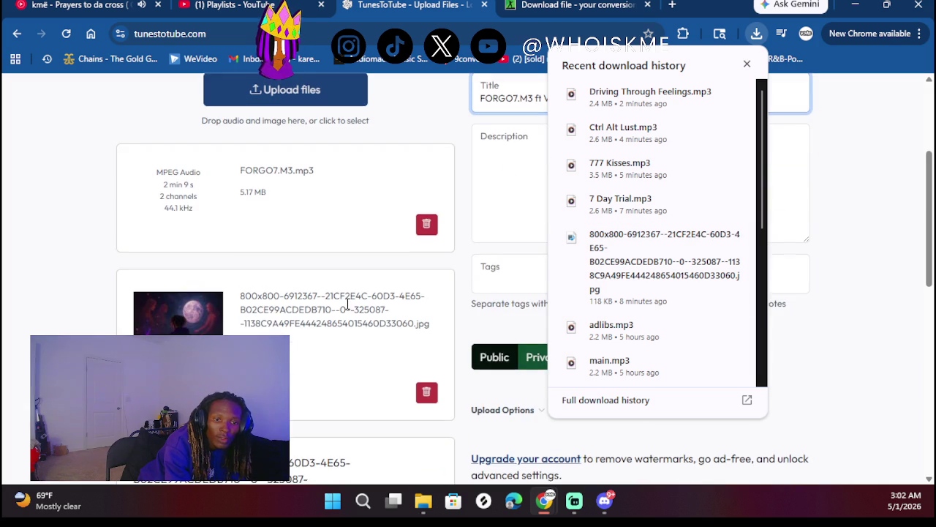
scroll(439, 307, down, 2)
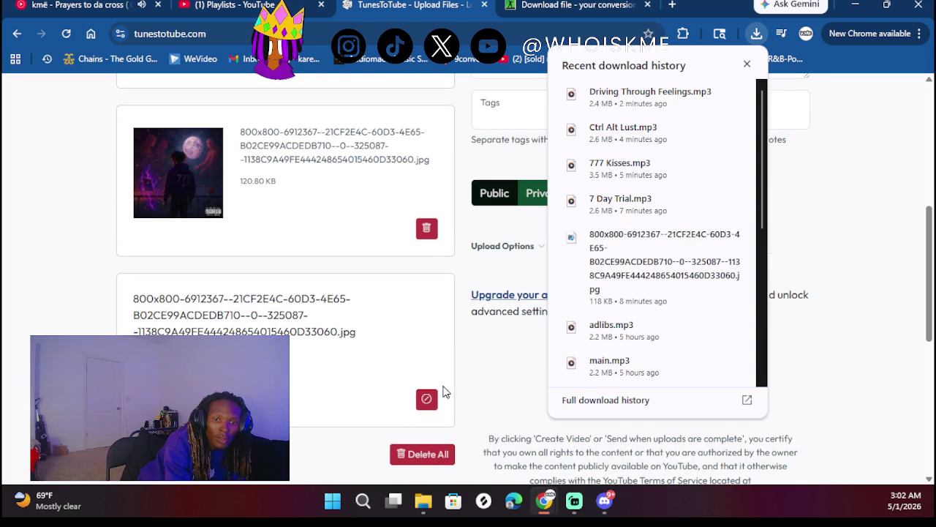
click(427, 398)
scroll(427, 346, up, 2)
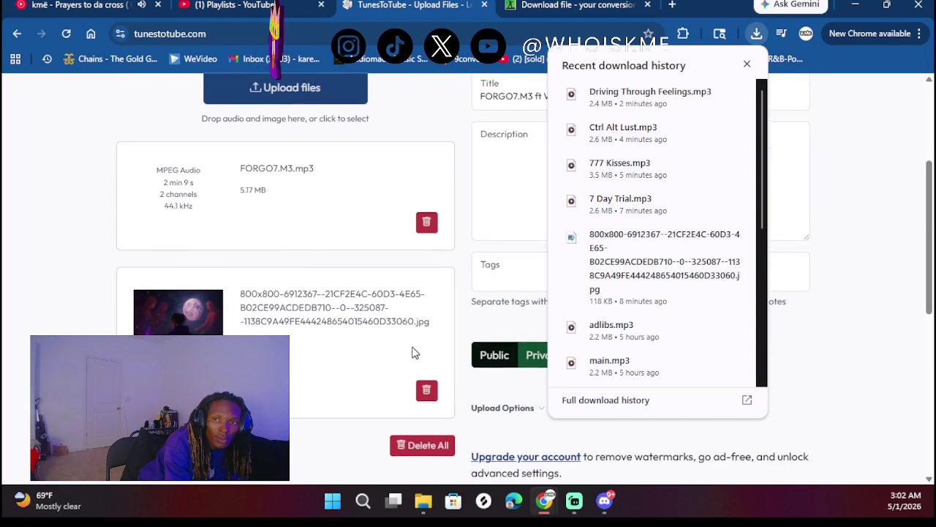
click(746, 63)
- Create the FORGO7.M3 video and upload it to YouTube
scroll(597, 305, down, 3)
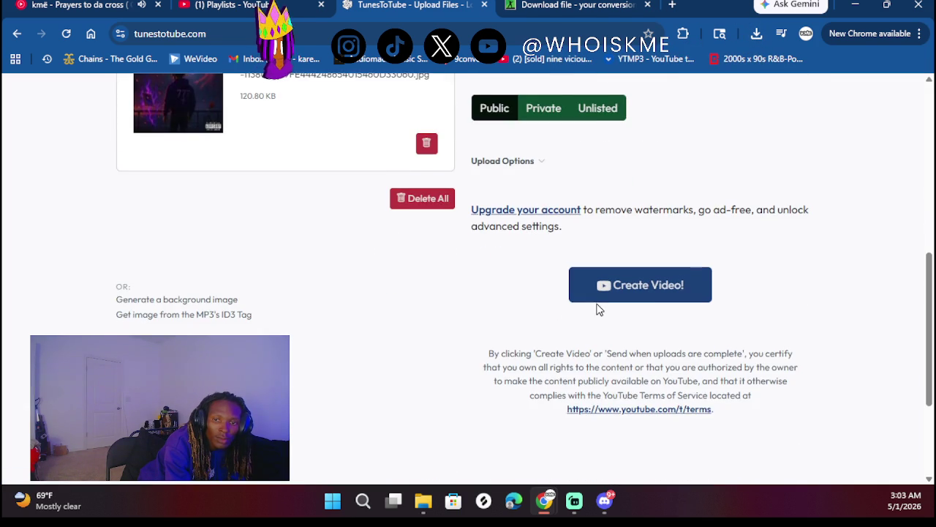
click(620, 293)
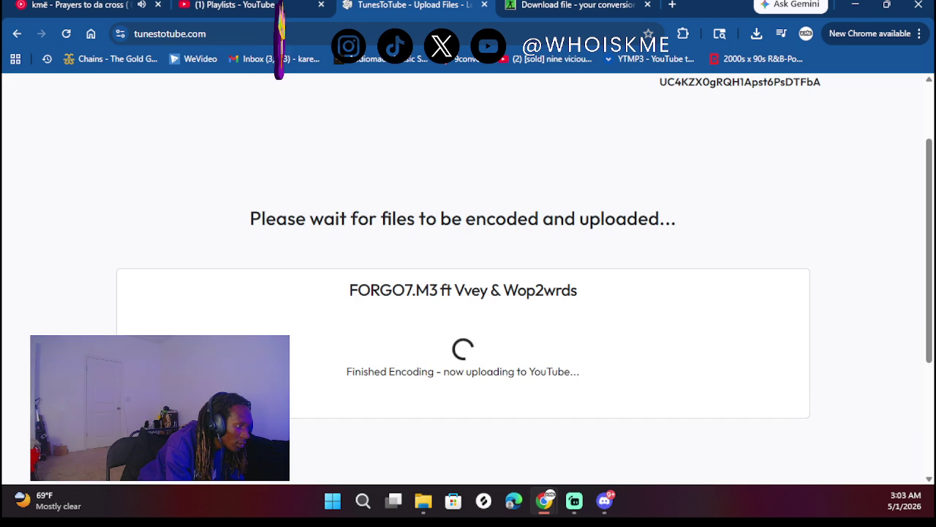
scroll(464, 237, up, 2)
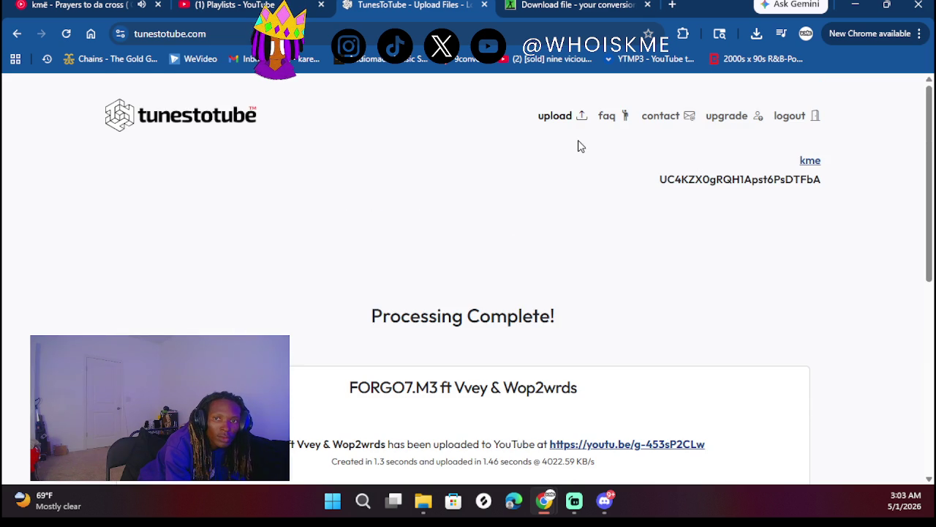
click(564, 118)
- Enter the title 'Free Bass No Signal' and add its audio file from the file browser
click(502, 288)
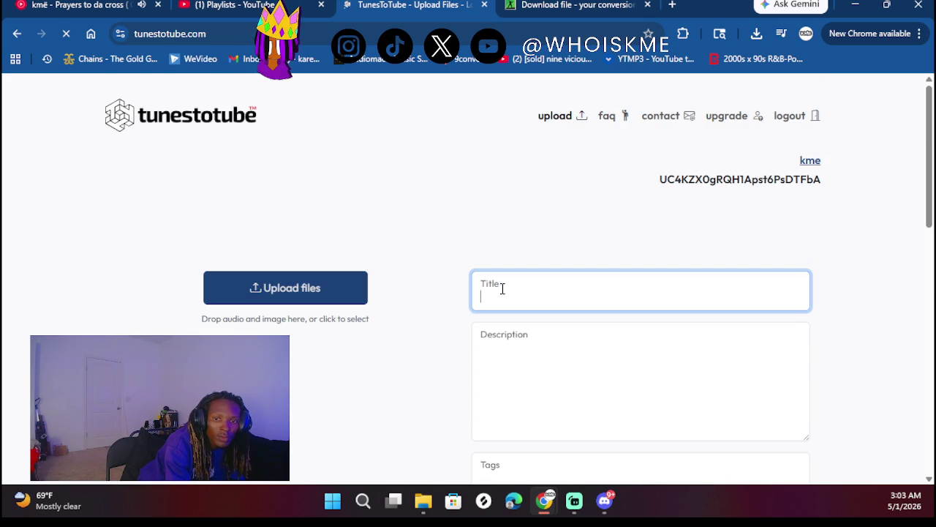
text(Free Bass No Signal)
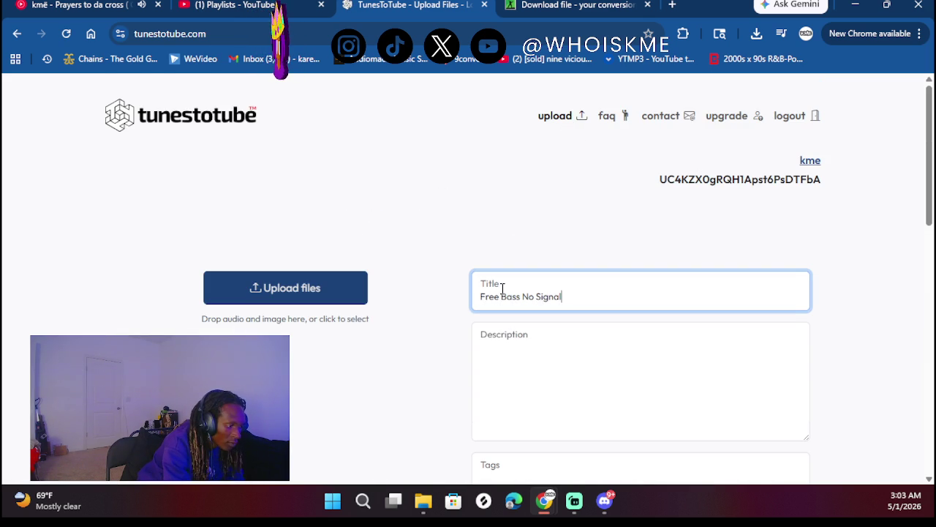
key(alt+Tab)
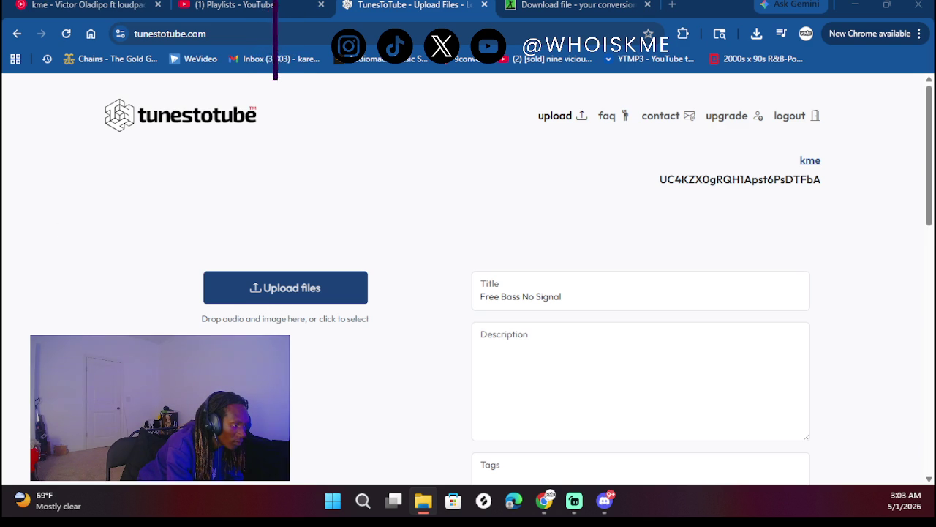
mouse_move(104, 168)
mouse_down()
mouse_move(314, 151)
mouse_move(285, 217)
mouse_move(319, 287)
mouse_up()
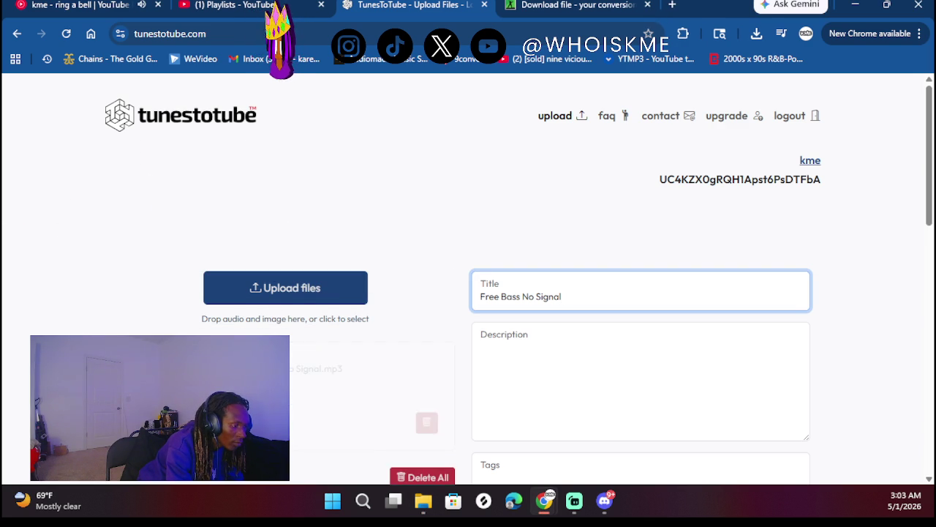
scroll(845, 222, down, 2)
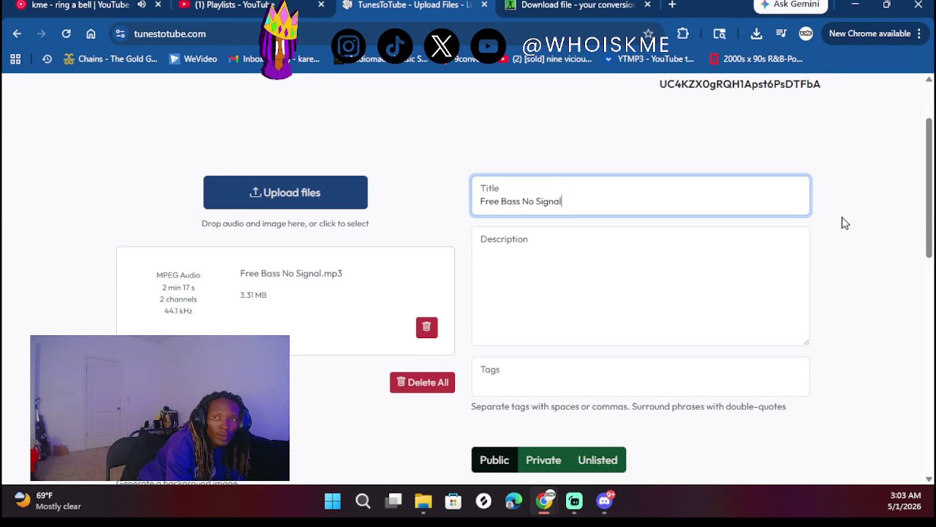
- Add the cover image from recent downloads and publish the Free Bass No Signal video
click(756, 34)
mouse_move(620, 251)
mouse_down()
mouse_move(291, 175)
mouse_move(282, 191)
mouse_up()
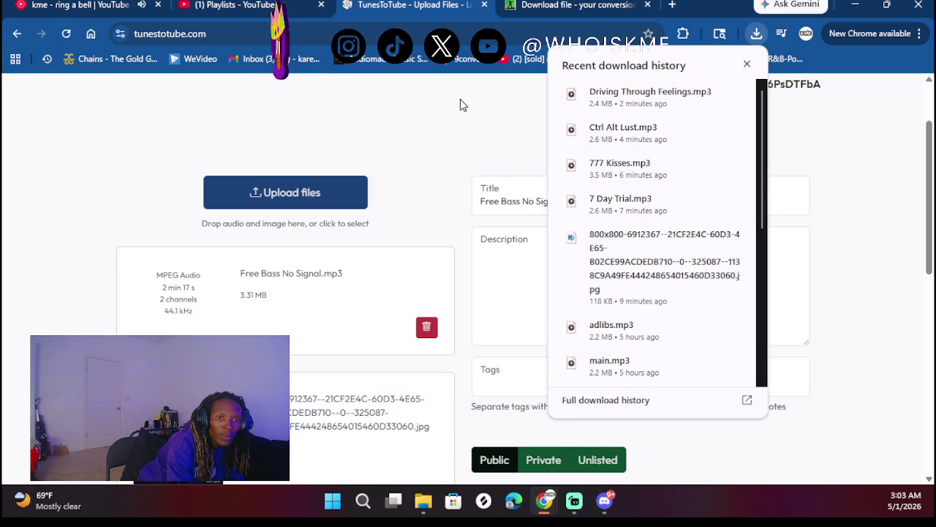
click(746, 63)
scroll(618, 265, down, 3)
click(615, 432)
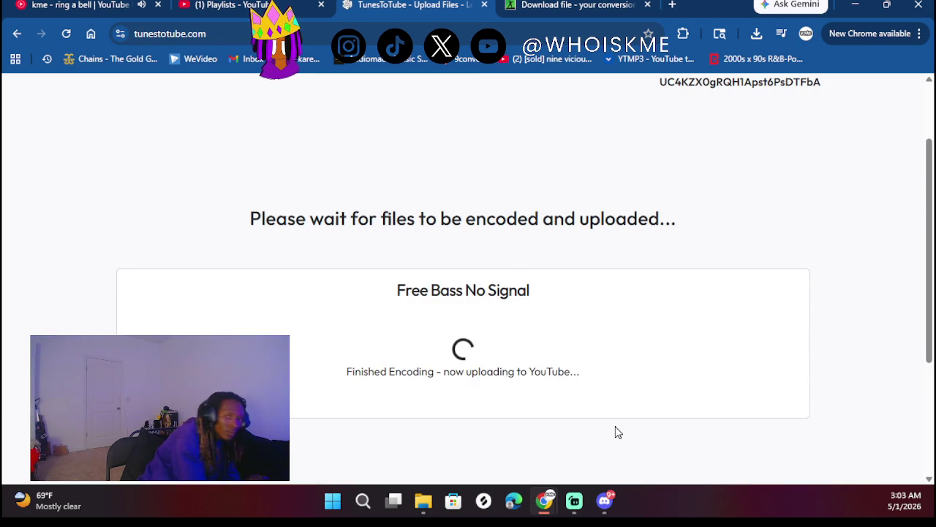
scroll(589, 172, up, 1)
scroll(589, 172, up, 1)
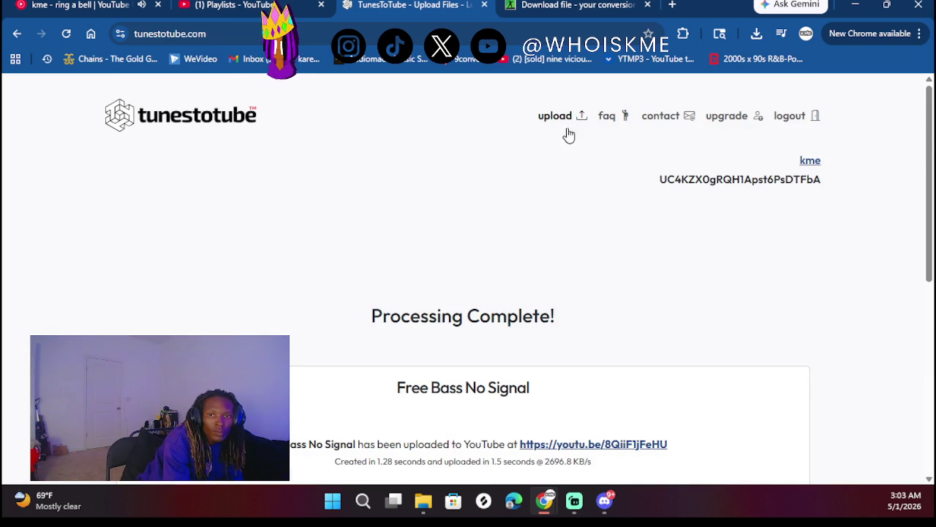
click(561, 120)
- Title the video 'Just 7's', add its MP3 and cover image, and upload it to YouTube
click(535, 297)
text(Just 7's)
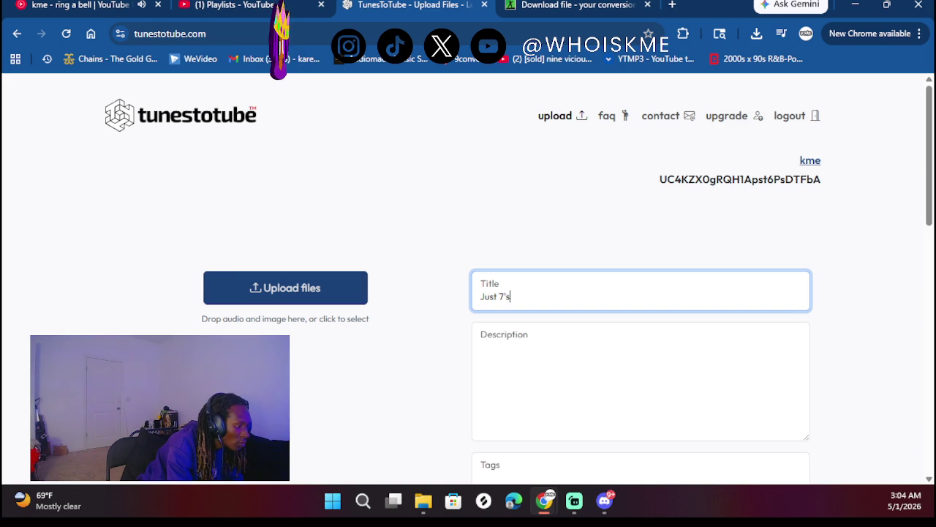
mouse_move(85, 186)
mouse_down()
mouse_move(296, 264)
mouse_move(289, 295)
mouse_up()
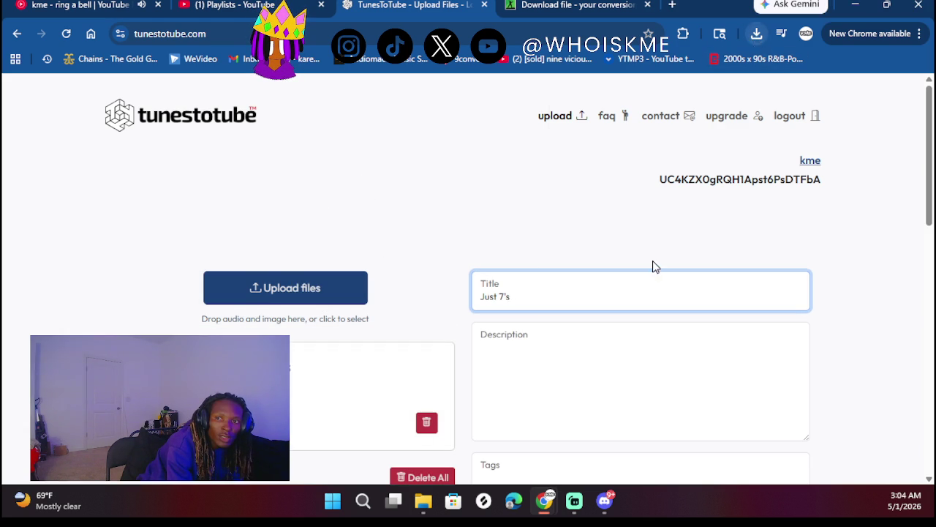
mouse_move(639, 264)
mouse_down()
mouse_move(245, 271)
mouse_move(255, 285)
mouse_up()
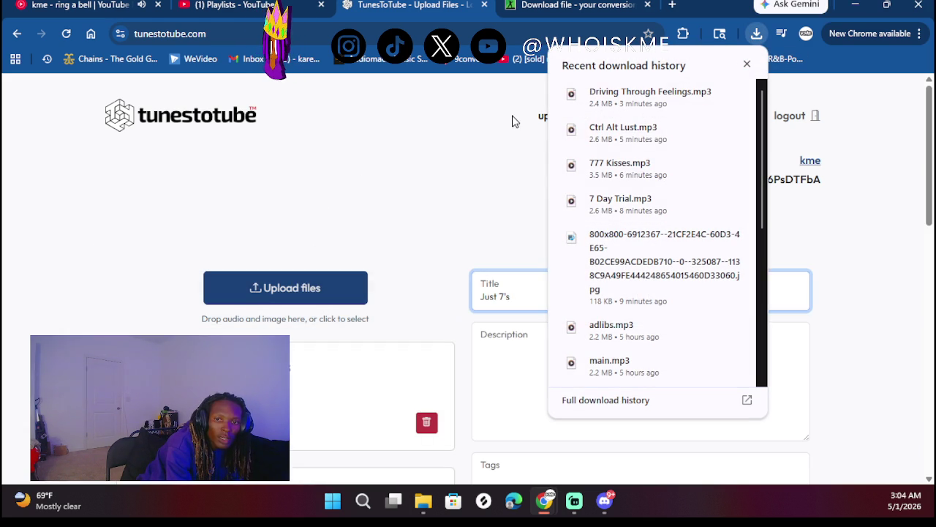
click(747, 65)
scroll(491, 379, down, 5)
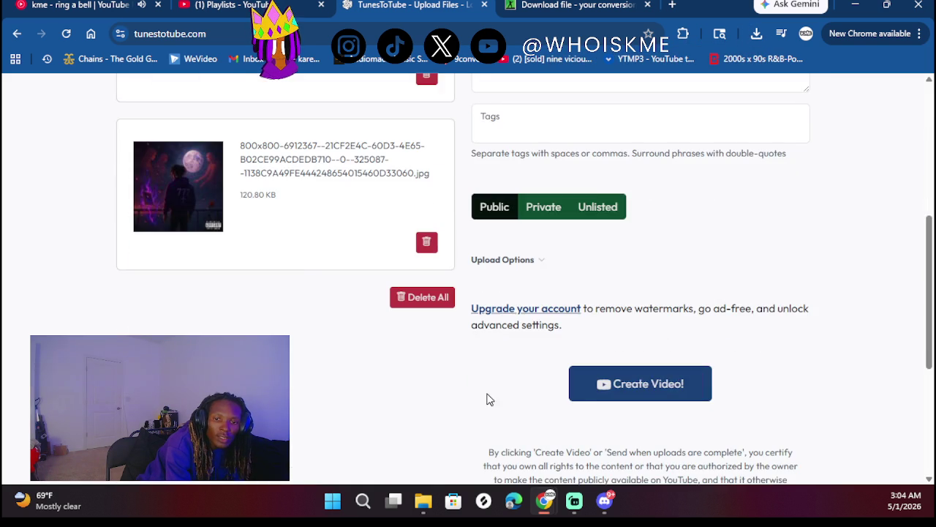
click(594, 396)
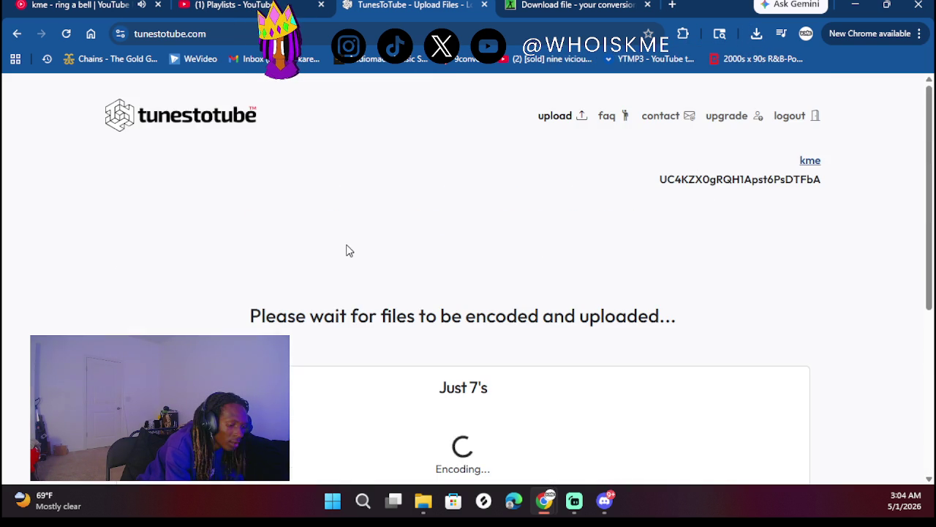
click(547, 126)
- Title the upload 'Lunar Surf ft 7osa' and attach lunar surf ft 7osa.mp3 and its cover image
click(493, 295)
text(Lunar Surf ft 7osa)
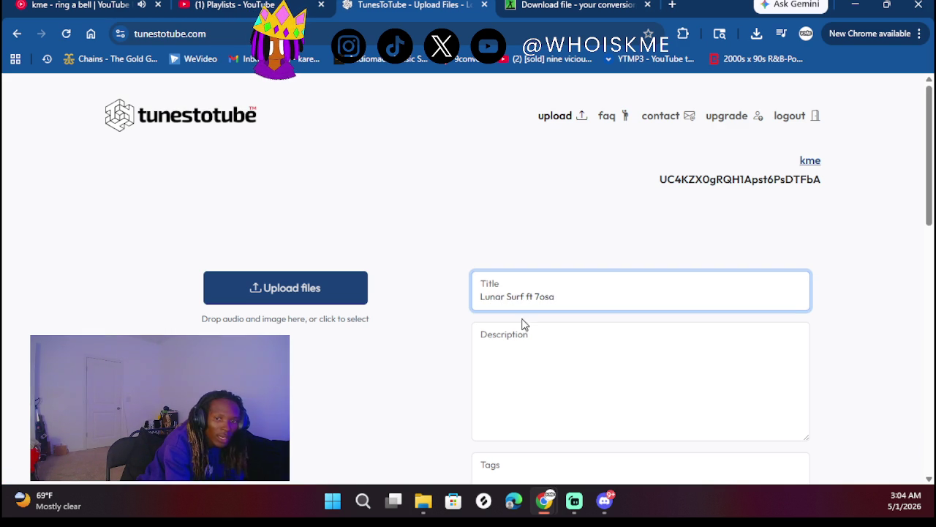
click(537, 362)
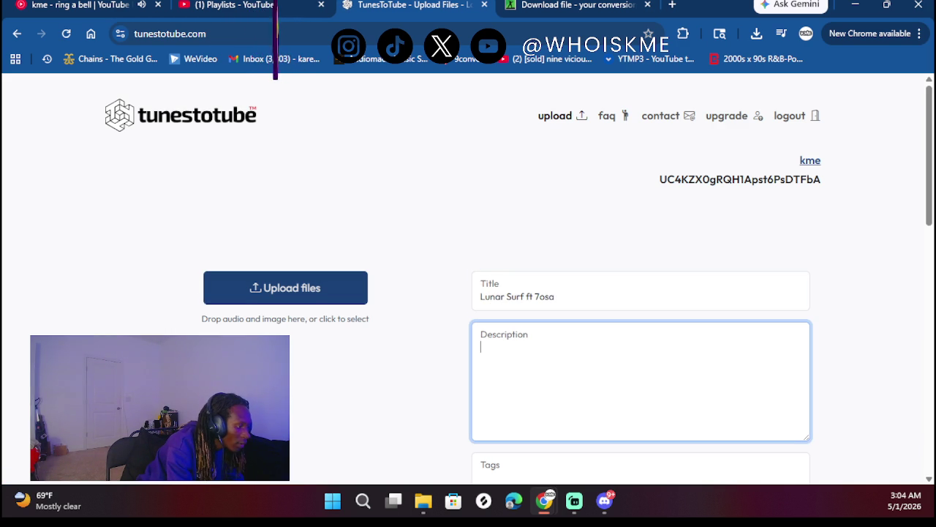
mouse_move(126, 183)
mouse_down()
mouse_move(278, 146)
mouse_move(276, 293)
mouse_up()
scroll(456, 353, down, 1)
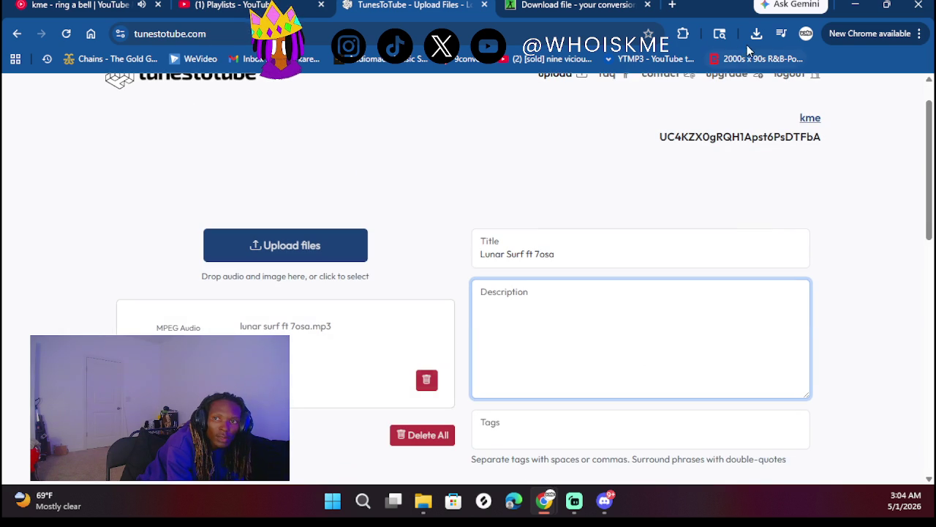
click(756, 37)
mouse_move(667, 277)
mouse_down()
mouse_move(467, 226)
mouse_move(293, 235)
mouse_move(414, 233)
mouse_up()
scroll(415, 233, down, 1)
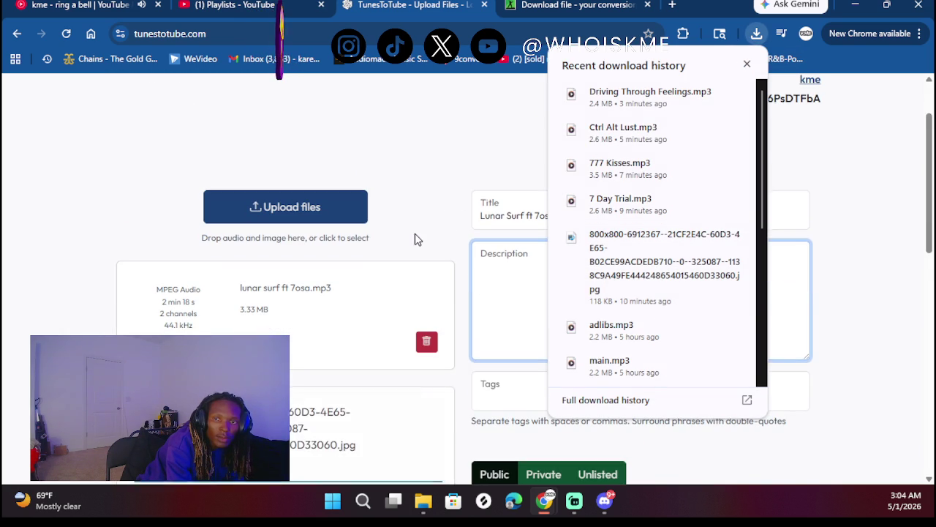
click(747, 64)
- Create the Lunar Surf ft 7osa video and upload it to YouTube
scroll(607, 336, down, 4)
scroll(608, 337, up, 5)
scroll(609, 338, down, 6)
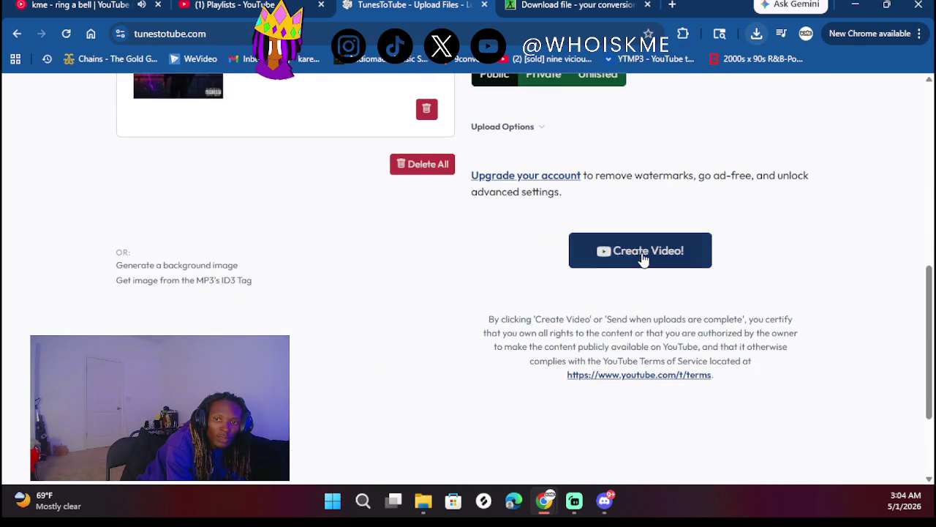
click(643, 258)
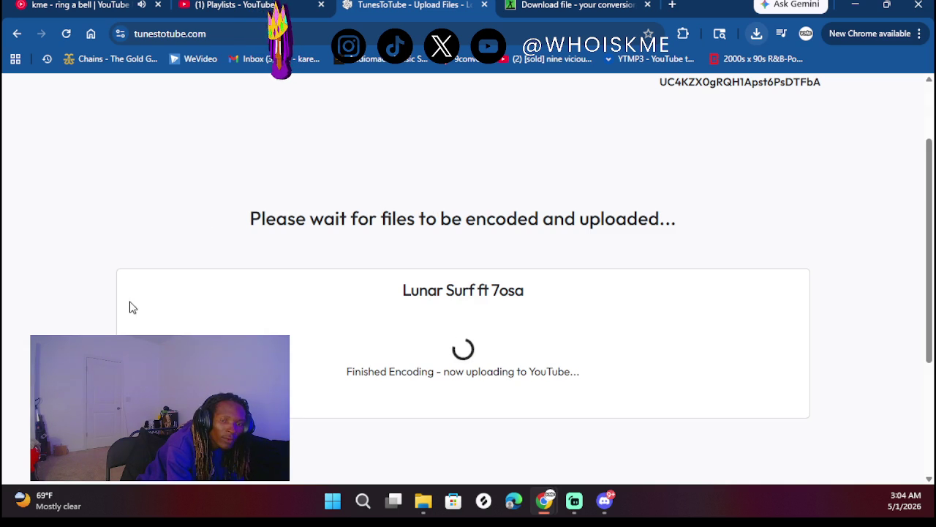
scroll(414, 269, up, 2)
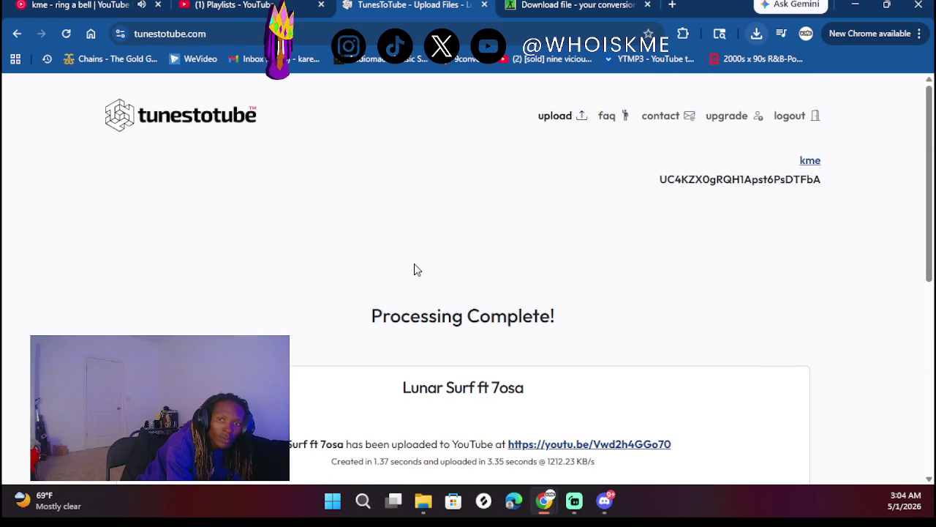
click(558, 123)
- Title the new upload 'Muted Conversations' and try attaching the song's audio file
click(527, 283)
text(Muted Conversations)
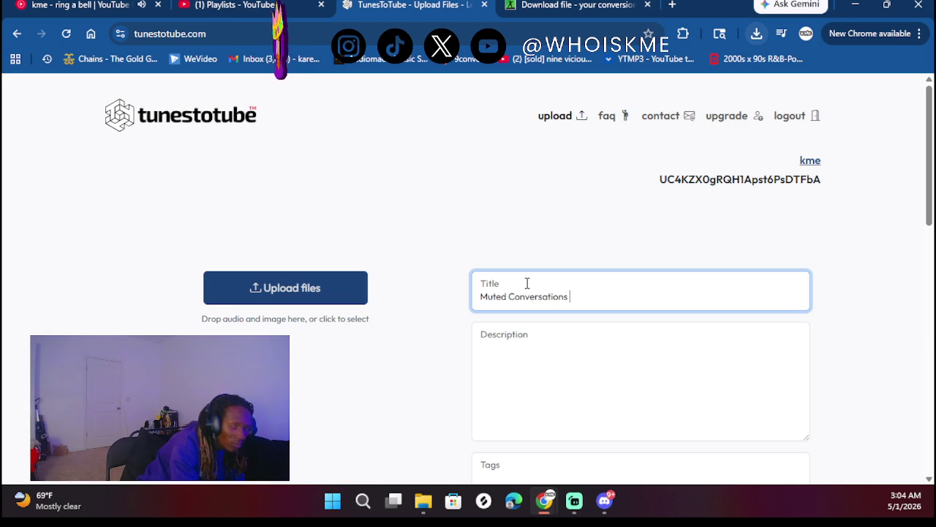
key(Tab)
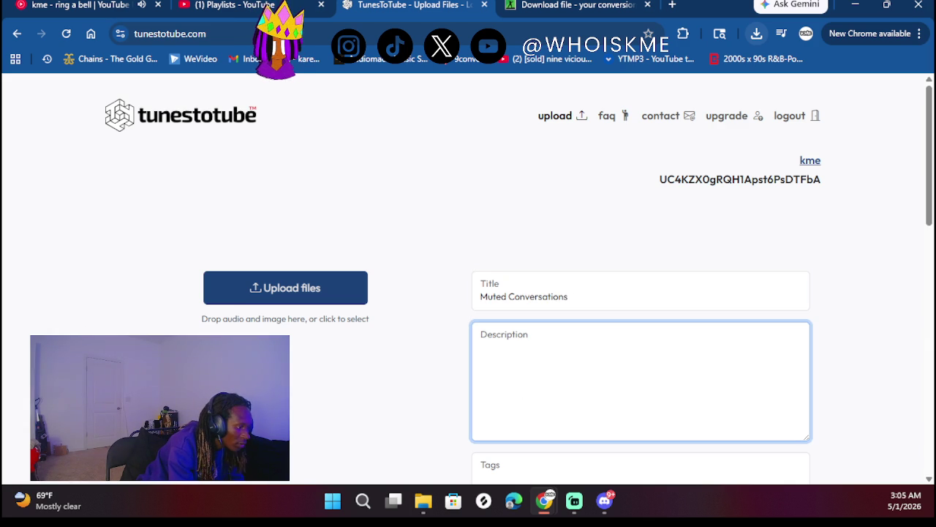
mouse_move(52, 249)
mouse_down()
mouse_move(288, 256)
mouse_move(274, 287)
mouse_up()
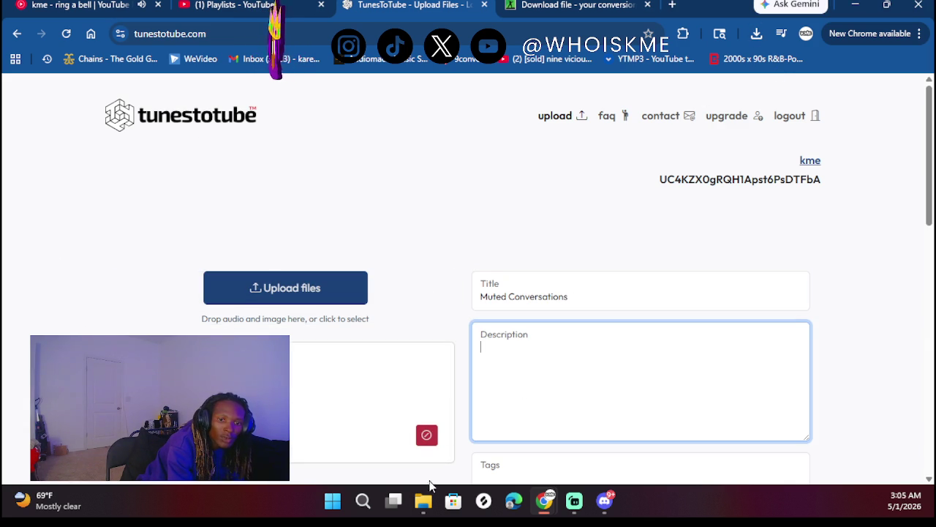
click(577, 5)
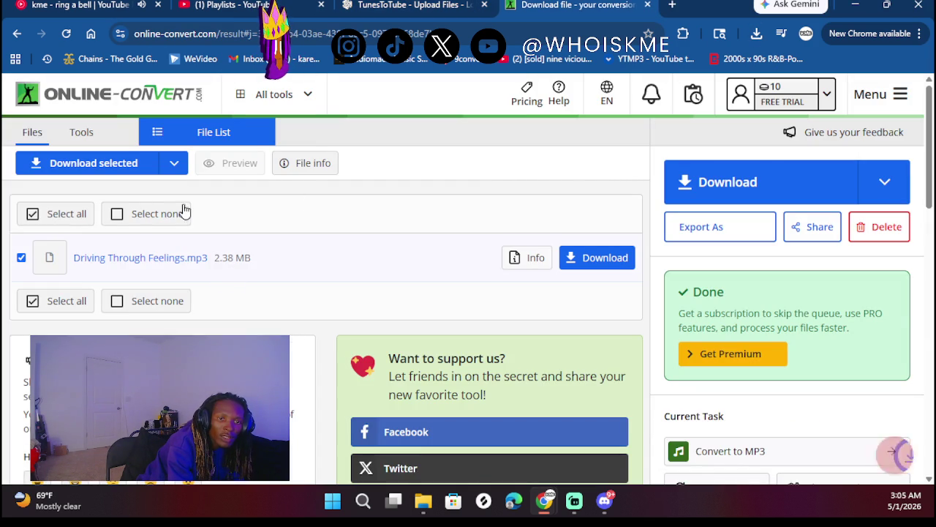
- Convert Muted Conversations to MP3 in Online-Convert and save the downloaded file
scroll(119, 263, left, 5)
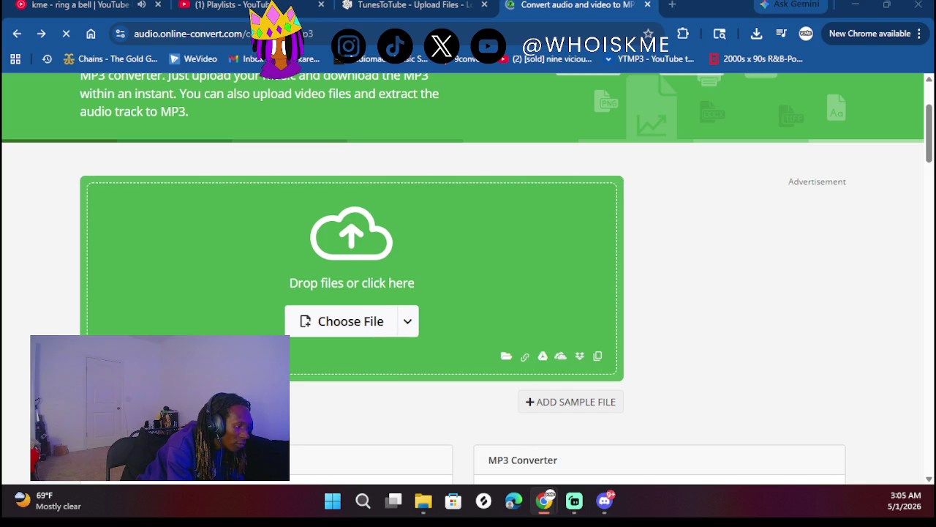
drag(150, 178, 339, 295)
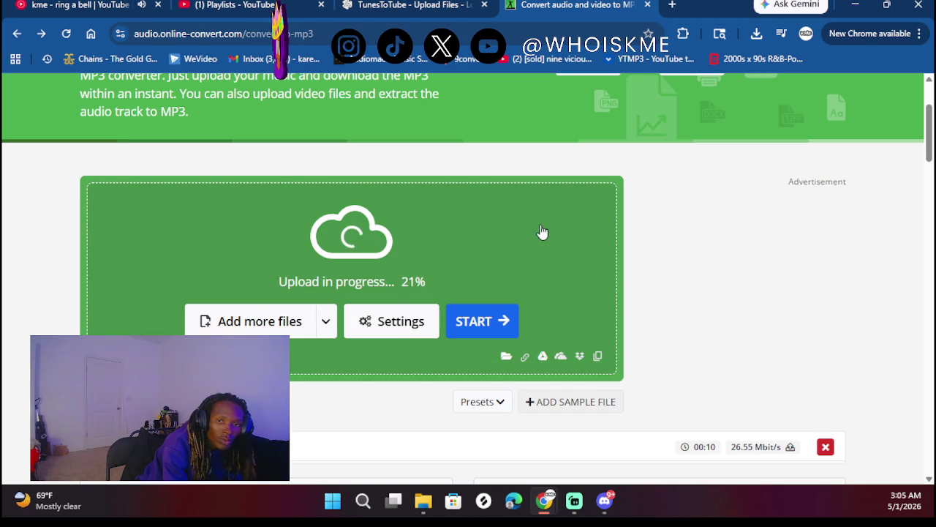
click(234, 5)
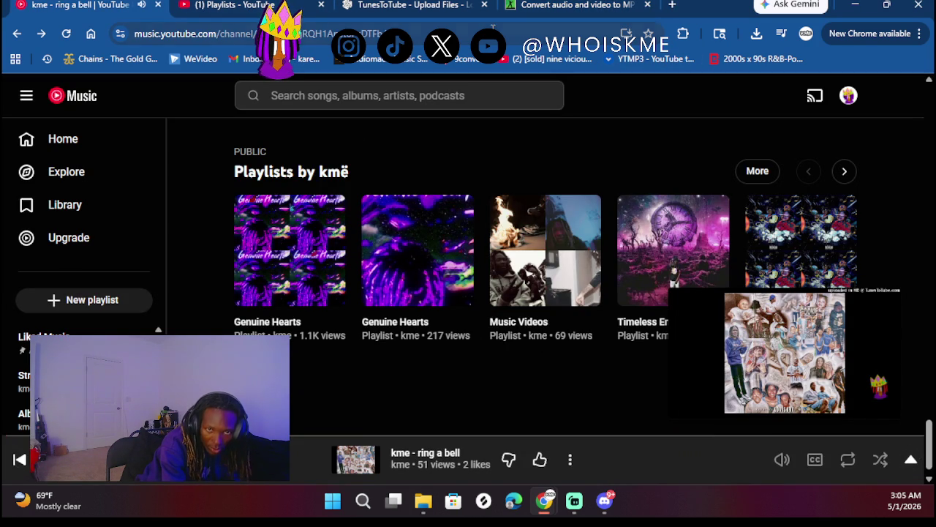
click(563, 5)
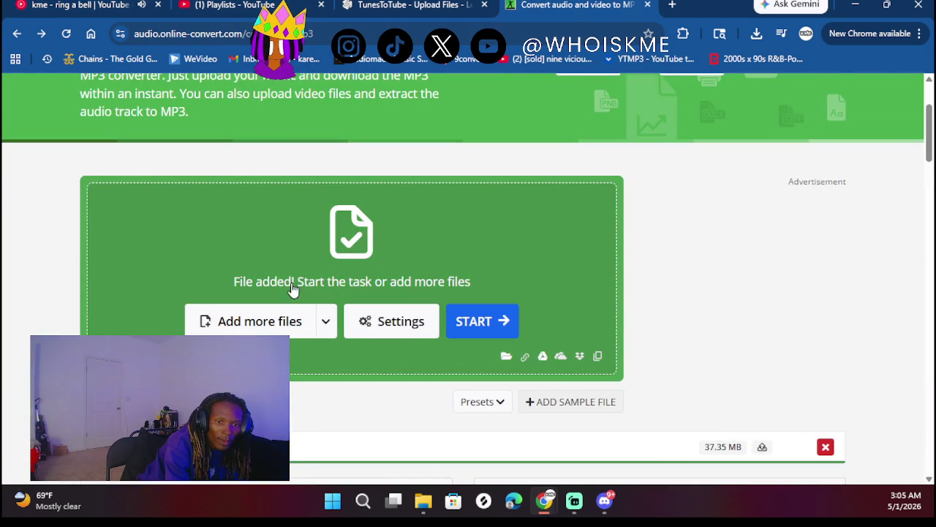
scroll(292, 289, down, 2)
click(496, 205)
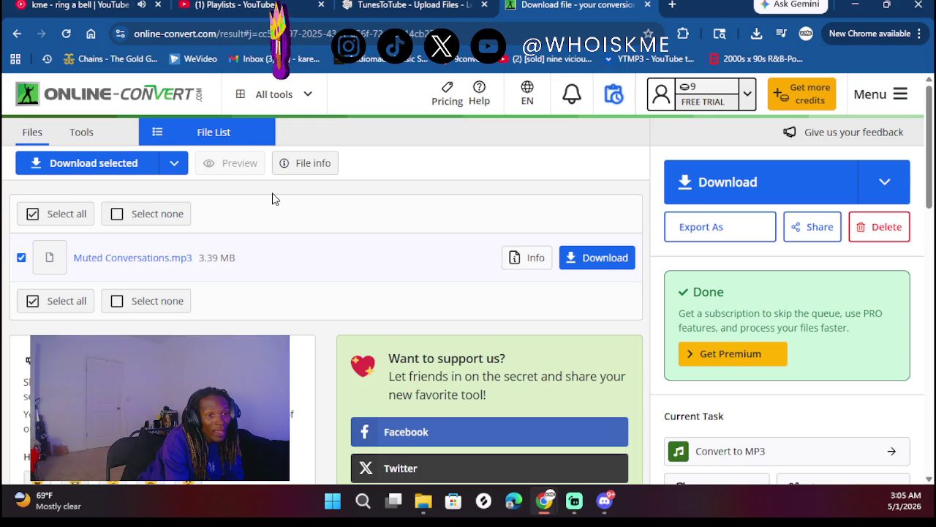
click(607, 256)
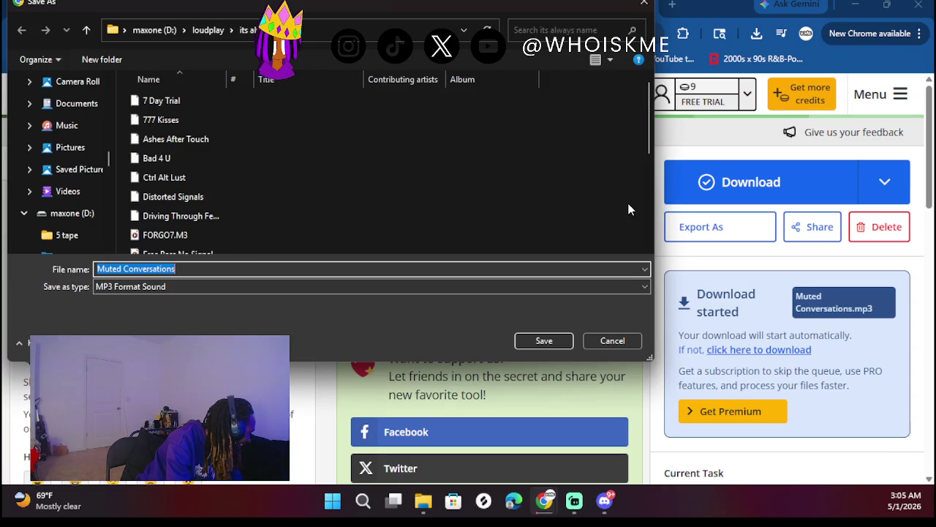
click(537, 343)
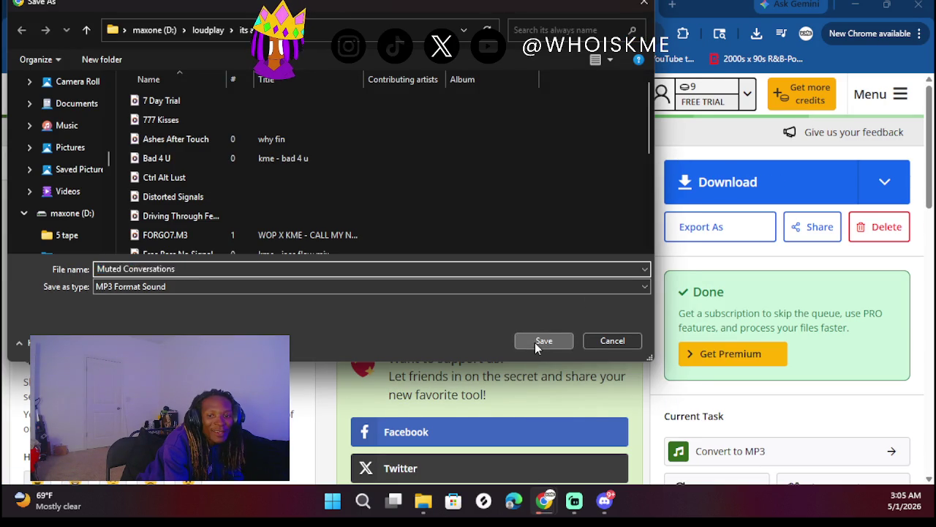
- Attach the downloaded Muted Conversations.mp3 to the TunesToTube upload form
click(482, 14)
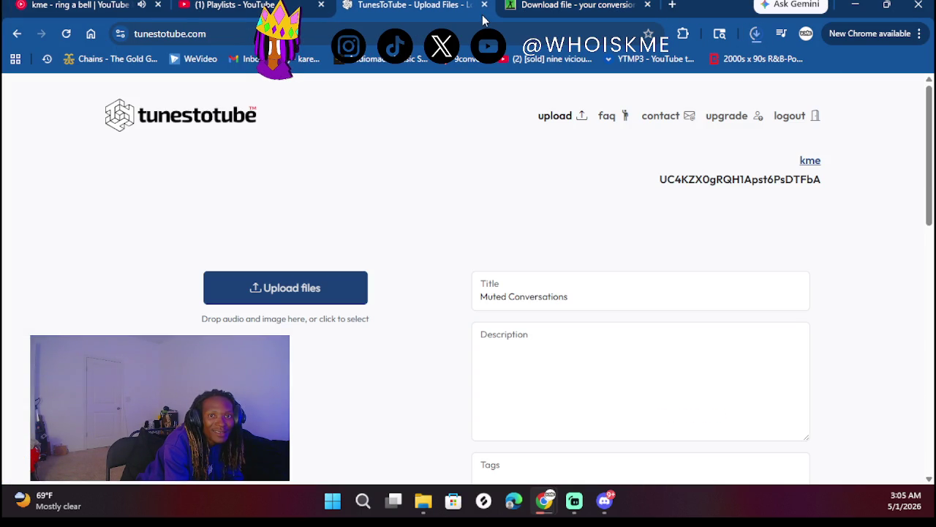
click(756, 32)
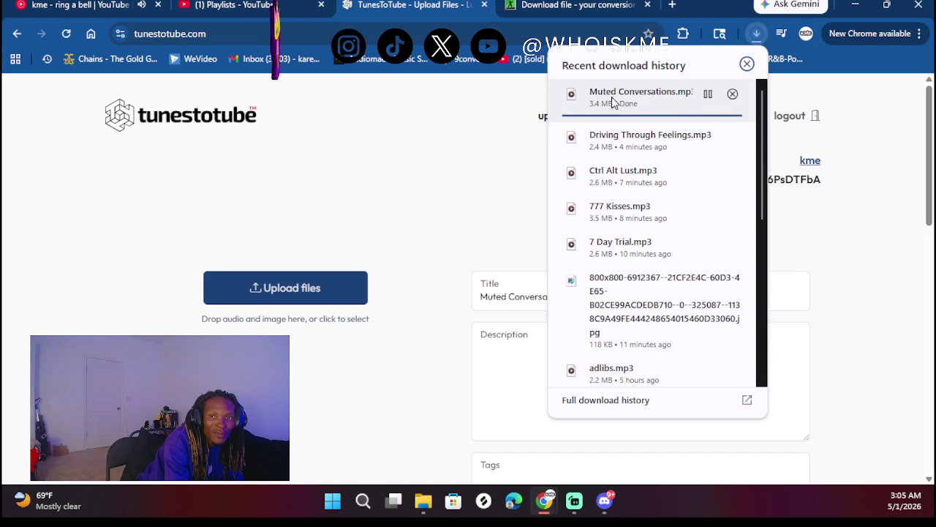
drag(613, 108, 310, 269)
- Attach Muted Conversations.mp3 and start encoding and uploading its video to YouTube
mouse_move(658, 293)
mouse_down()
mouse_move(271, 261)
mouse_move(263, 288)
mouse_move(292, 287)
mouse_up()
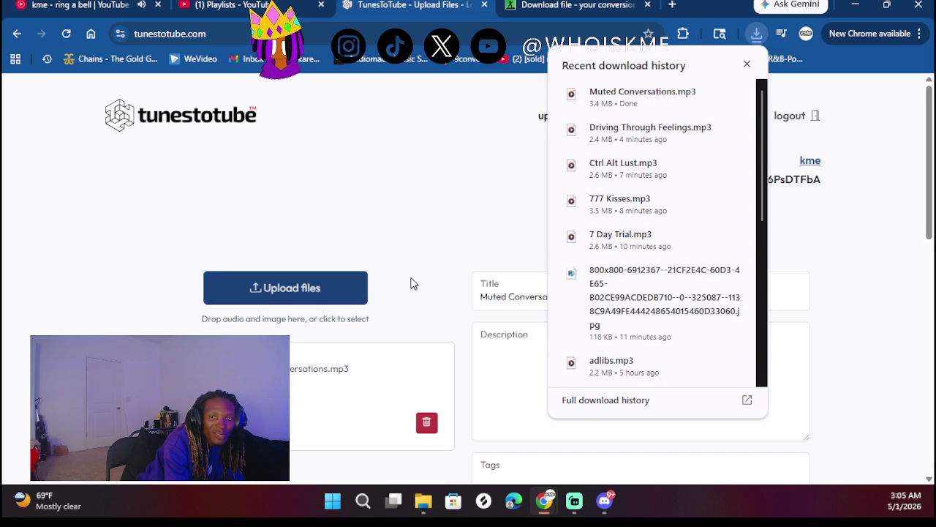
click(746, 64)
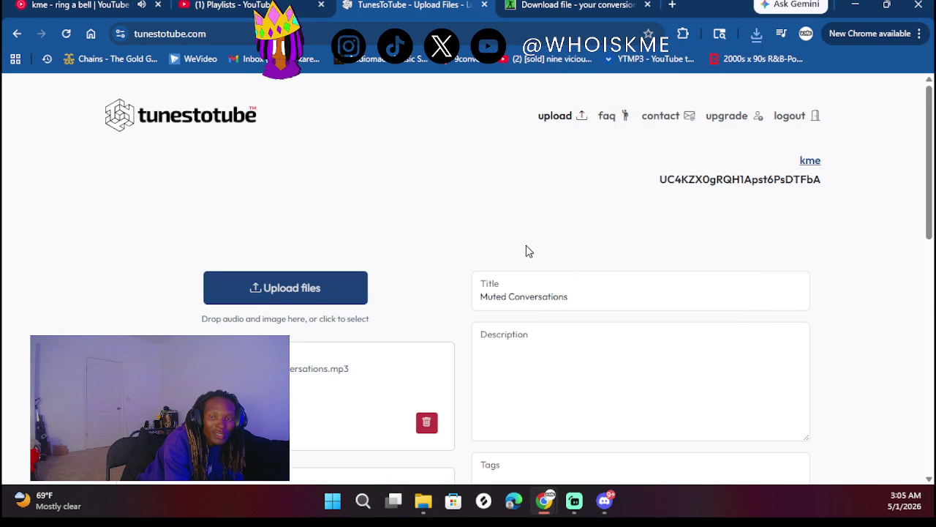
scroll(430, 268, down, 5)
click(585, 323)
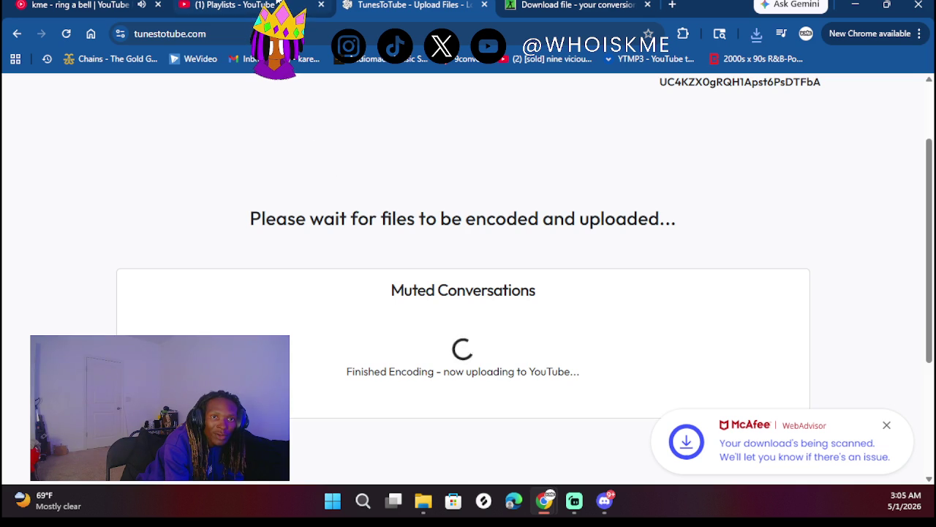
click(234, 5)
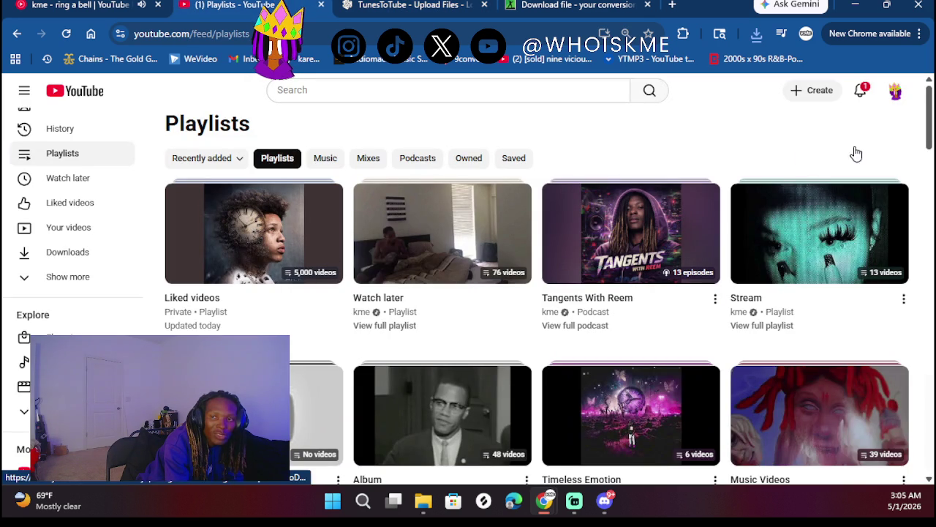
- Go to your YouTube channel's Videos tab to see the uploaded tracks
click(896, 92)
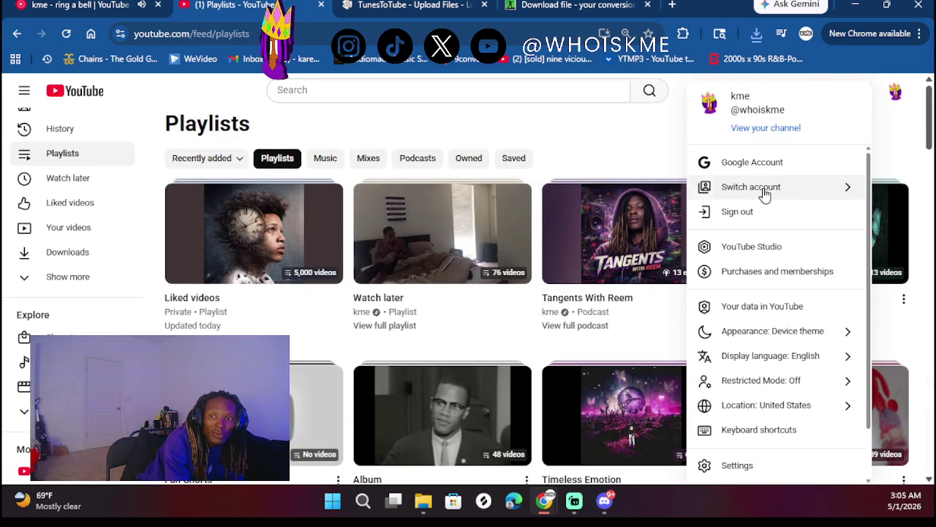
click(765, 130)
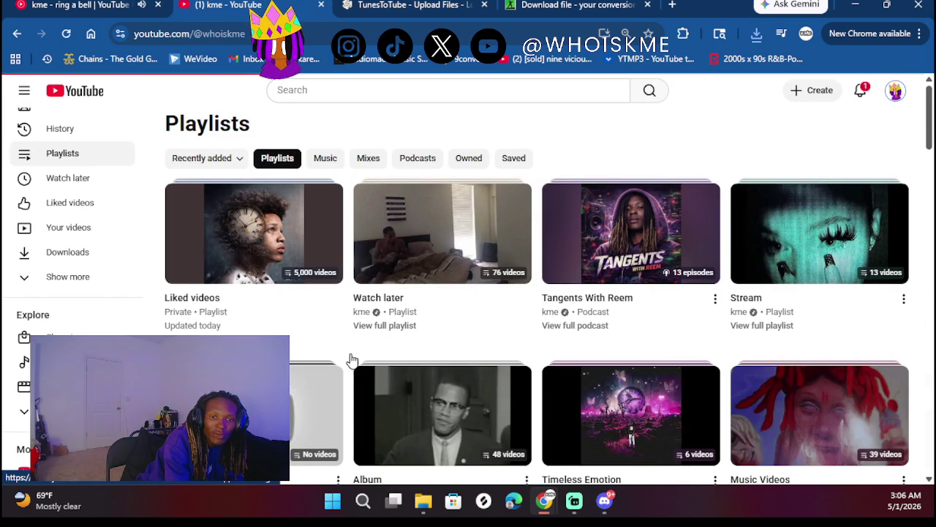
scroll(315, 359, down, 3)
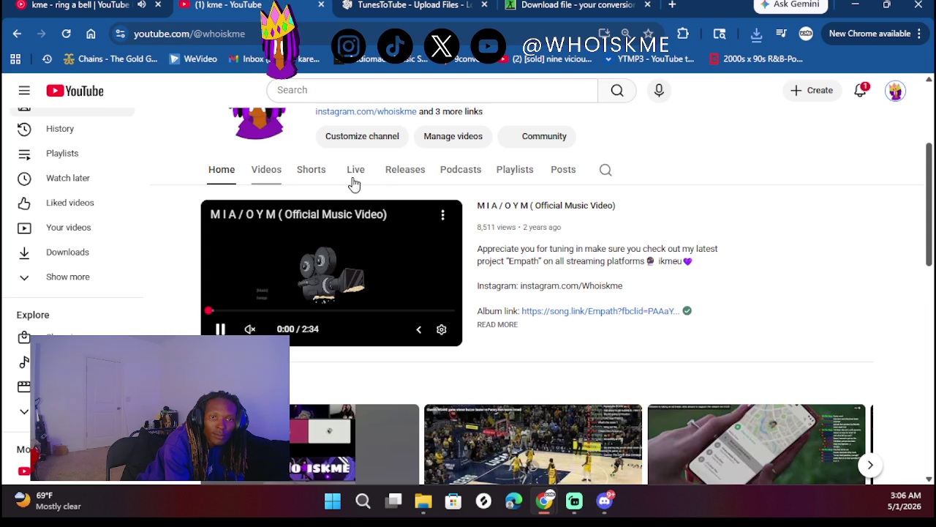
click(266, 169)
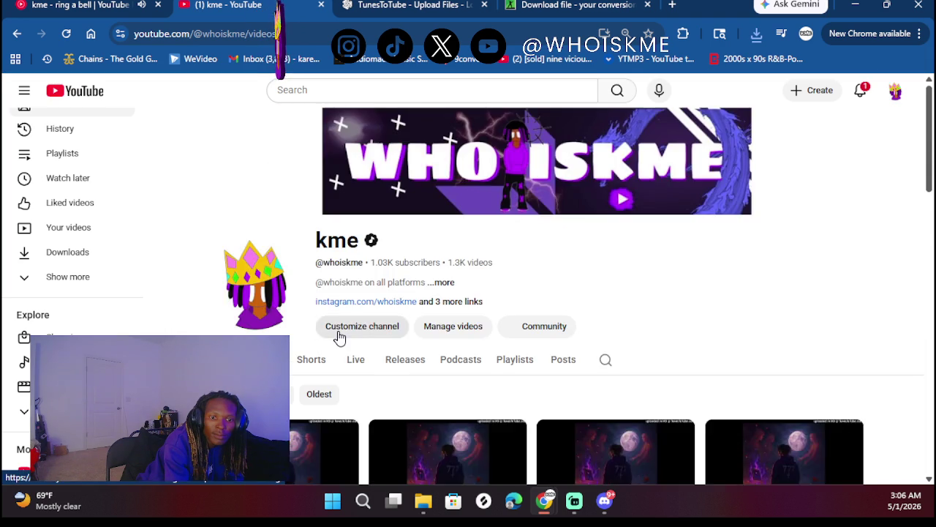
- Start a new playlist from the 777 Kisses video's save-to-playlist option
scroll(340, 337, down, 2)
scroll(399, 373, down, 3)
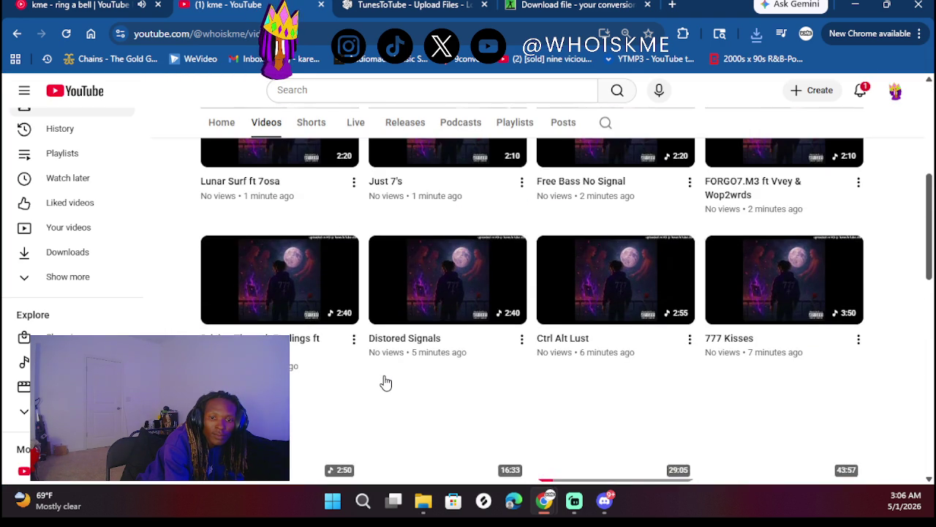
click(858, 344)
click(826, 267)
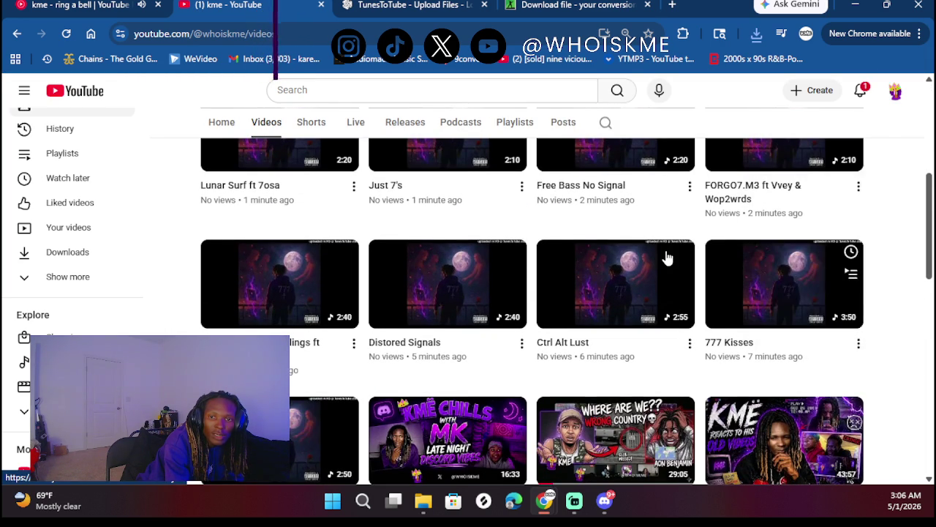
click(719, 310)
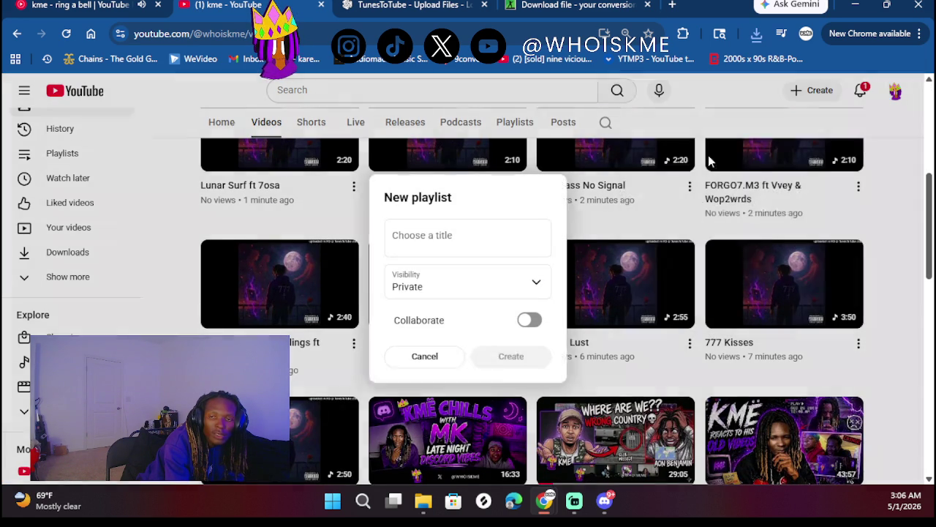
- Create a Public playlist titled 'Its Always A Why' containing 777 Kisses
click(441, 236)
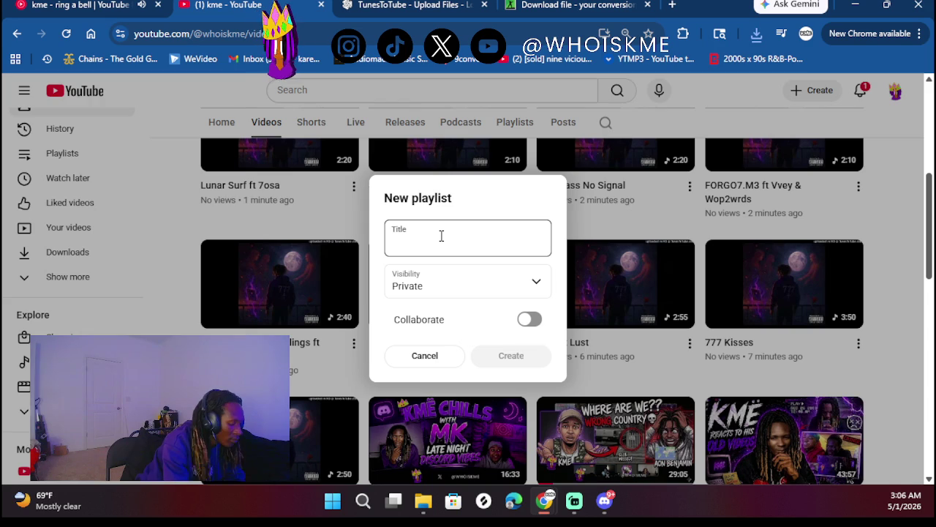
text(Its Always A W)
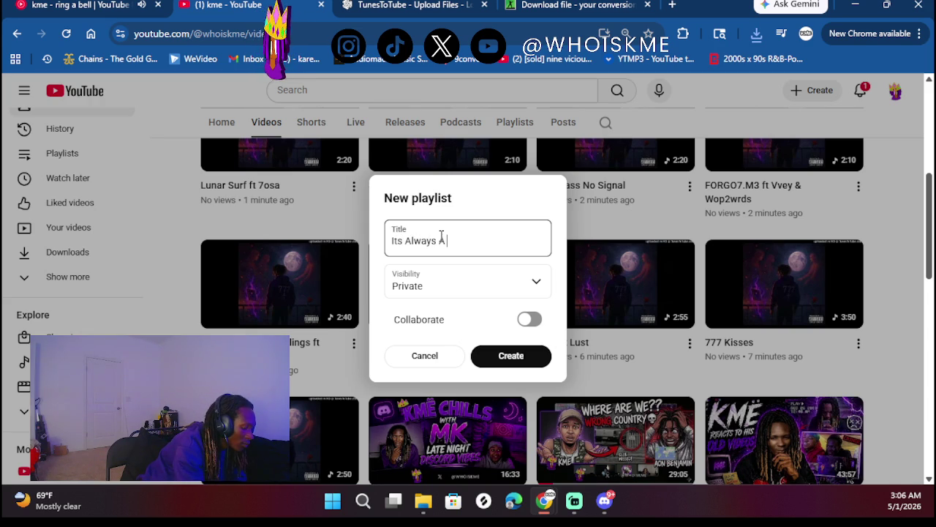
text(hy)
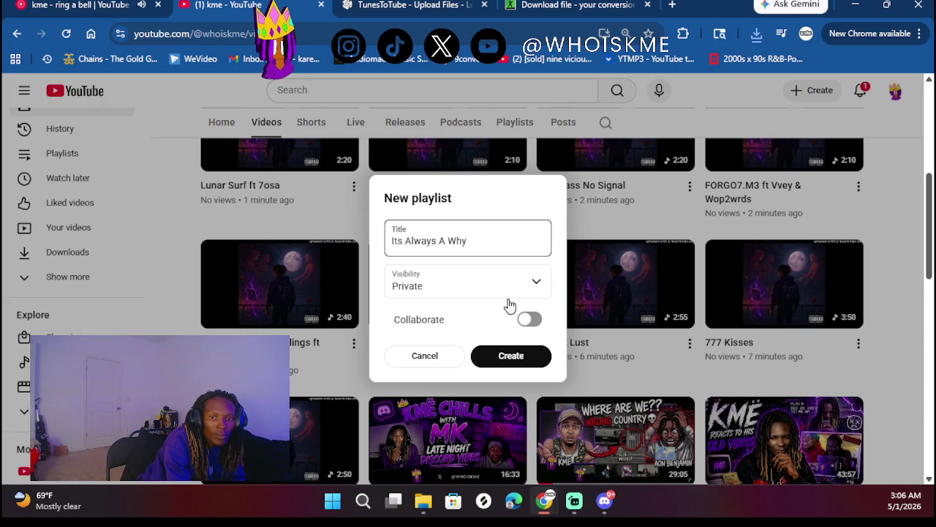
click(522, 284)
click(443, 352)
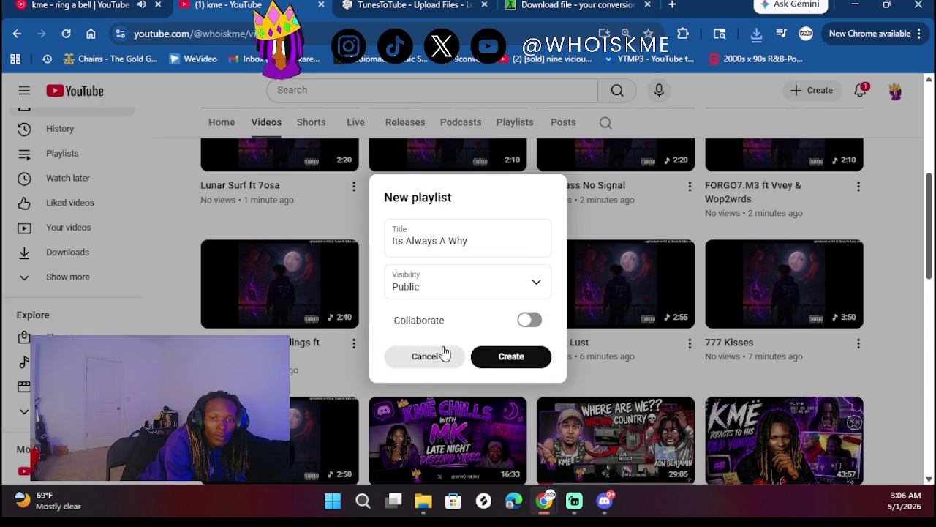
click(508, 357)
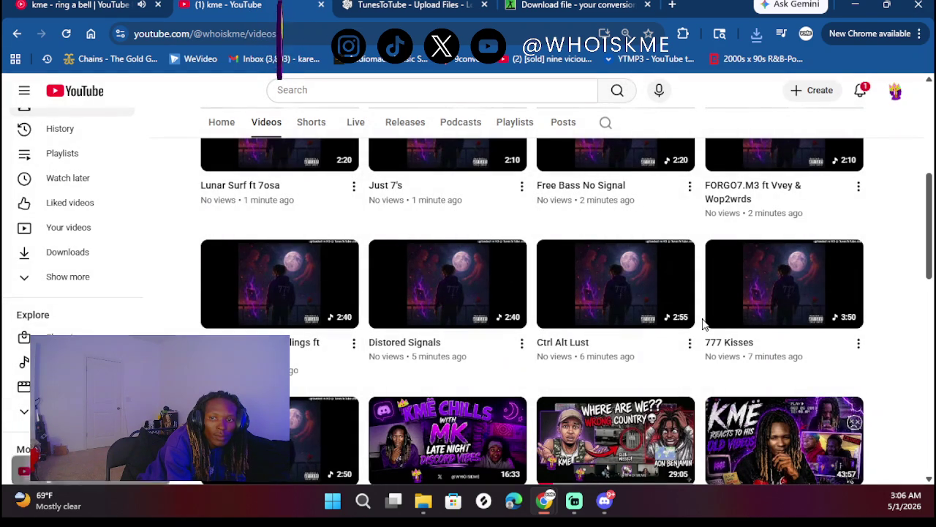
click(691, 343)
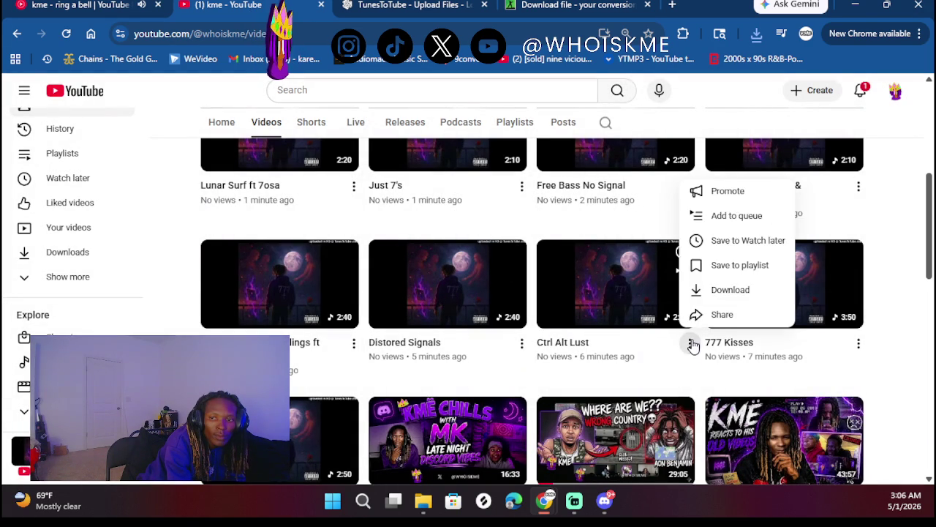
- Add Ctrl Alt Lust, Distored Signals and the video beside it to Its Always A Why
click(727, 266)
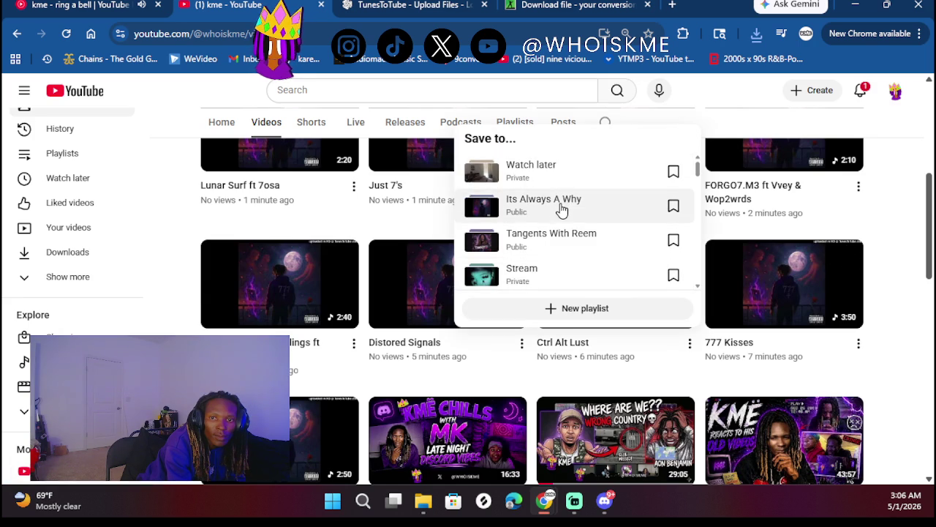
click(565, 201)
click(521, 345)
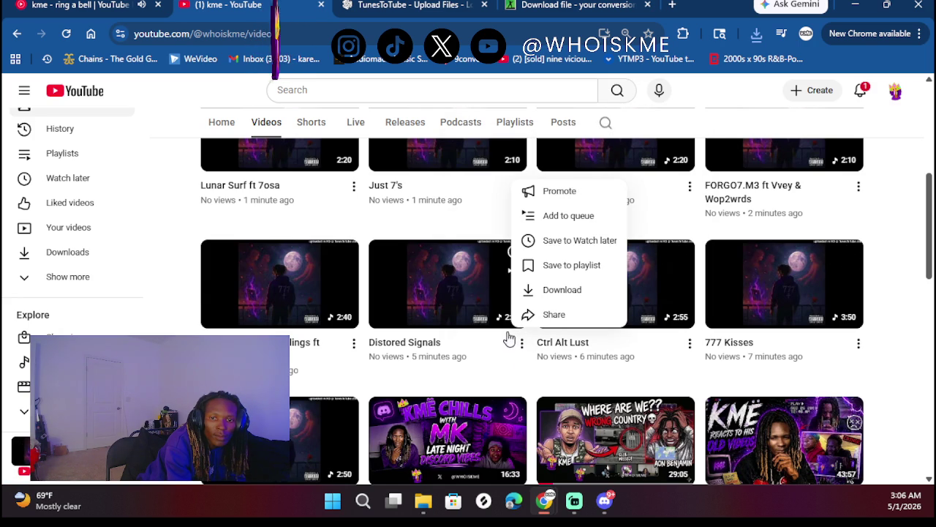
click(567, 270)
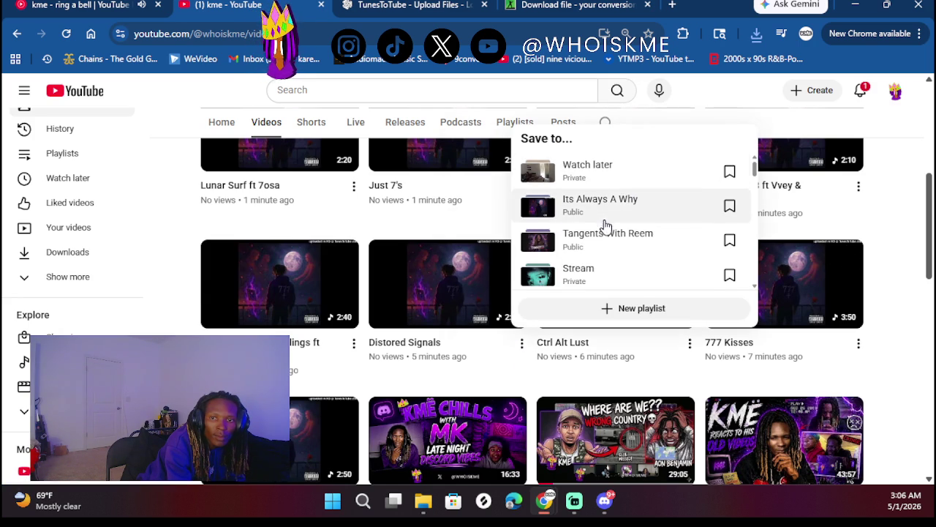
click(600, 205)
click(354, 343)
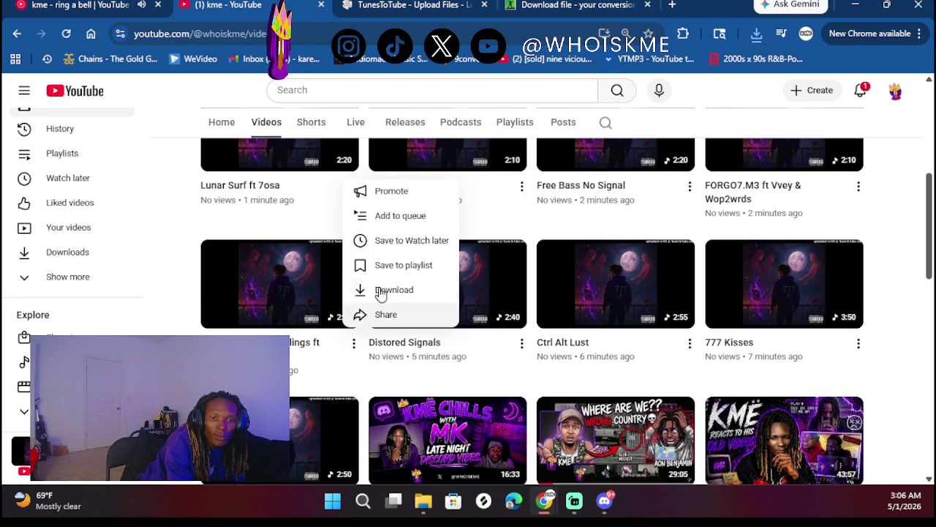
click(414, 266)
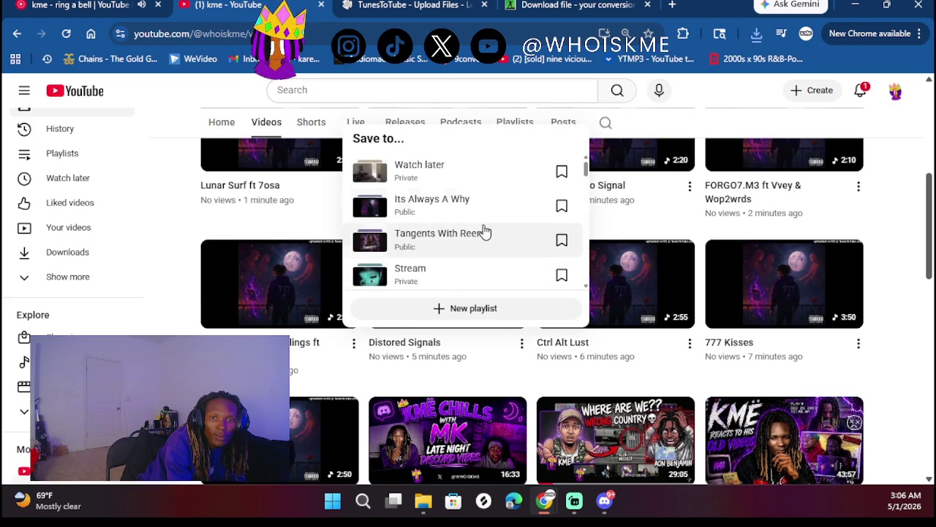
click(454, 198)
scroll(493, 218, up, 2)
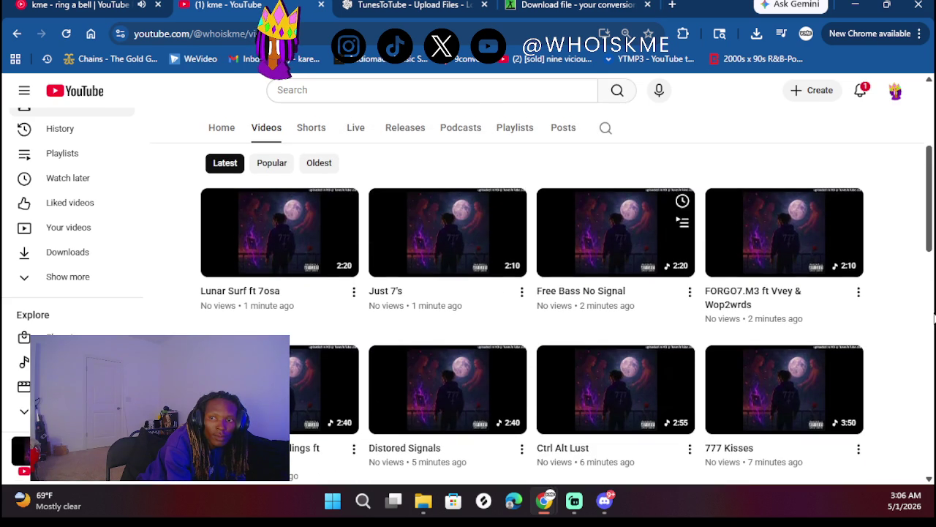
- Add FORGO7.M3 and Free Bass No Signal to Its Always A Why
click(858, 293)
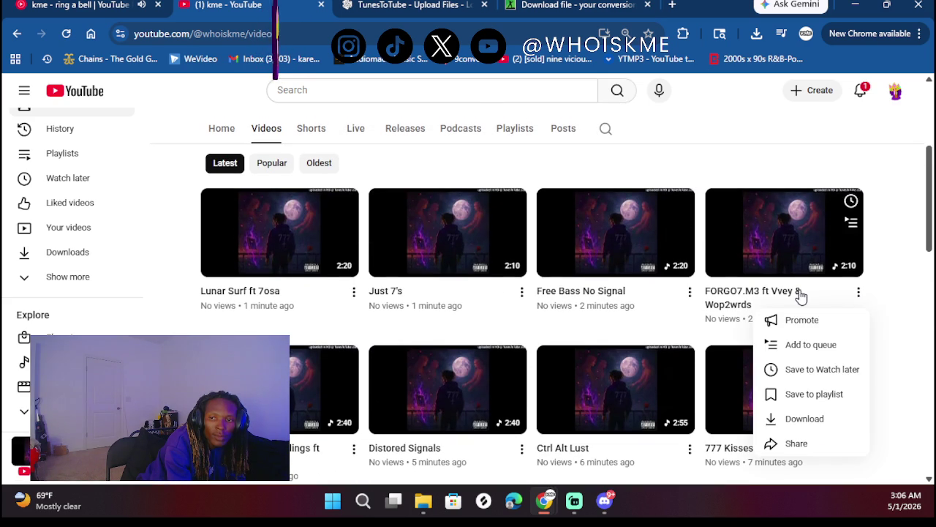
click(801, 395)
click(681, 170)
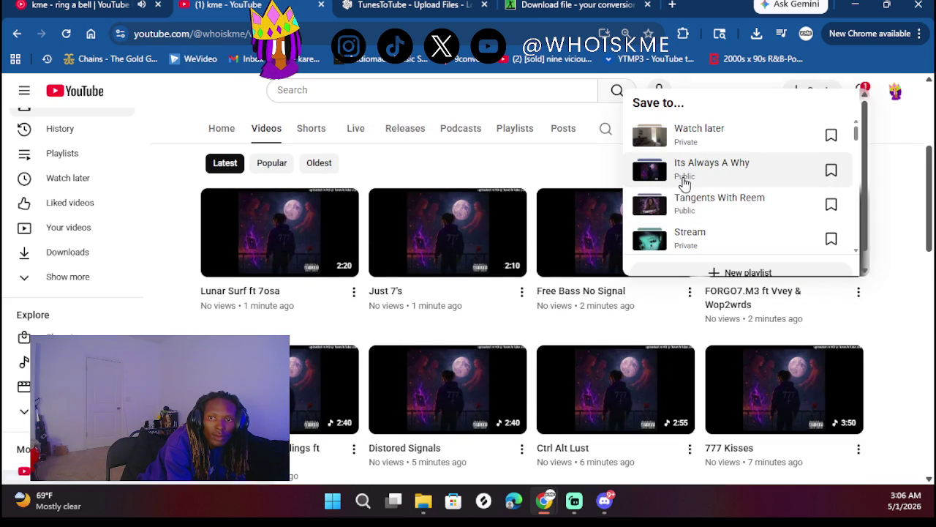
click(690, 293)
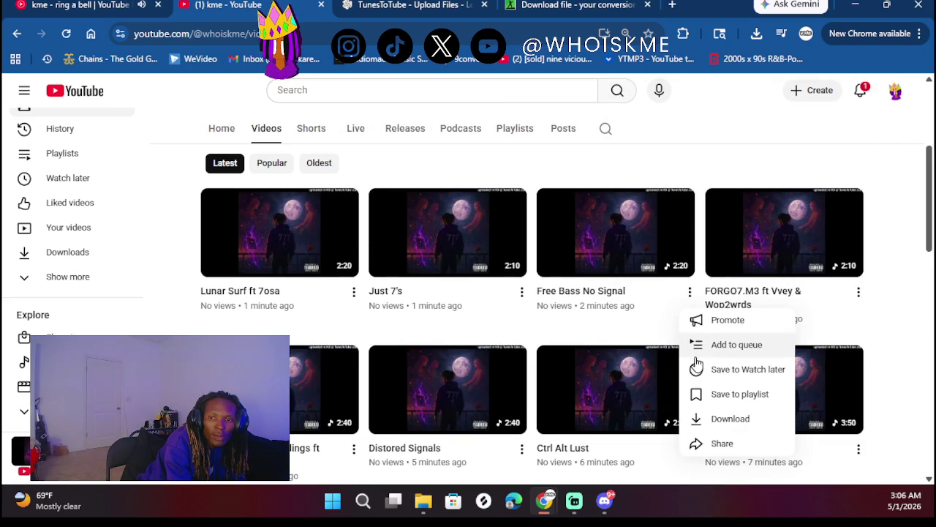
click(710, 393)
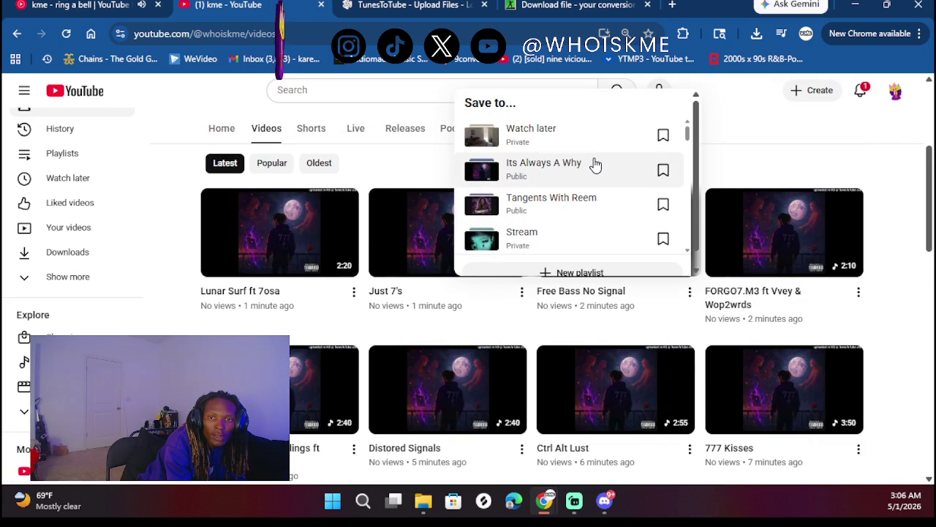
click(596, 165)
- Save Just 7's and Lunar Surf ft 7osa to the playlist as well
click(523, 293)
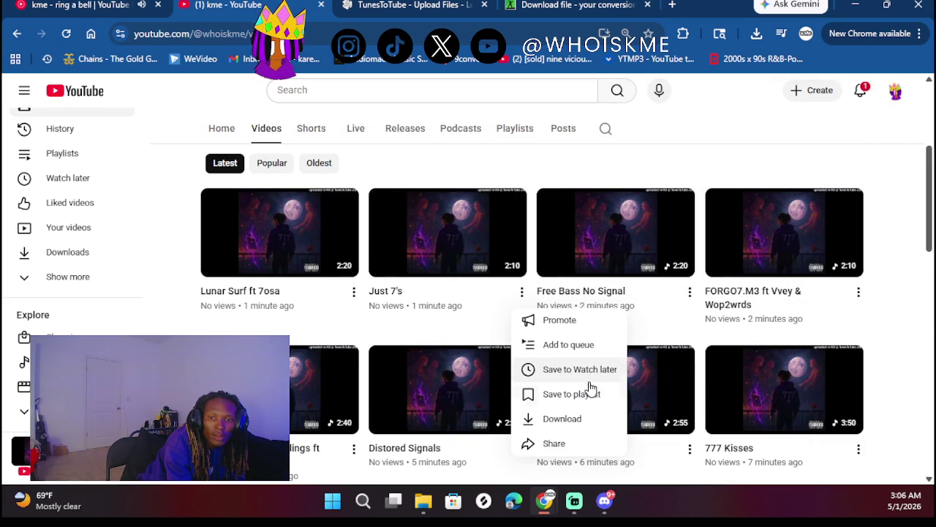
click(570, 395)
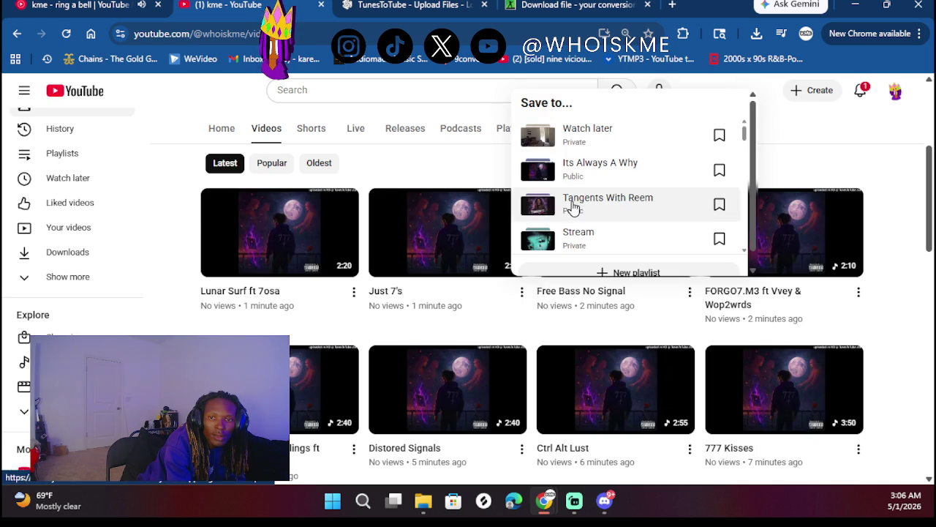
click(574, 163)
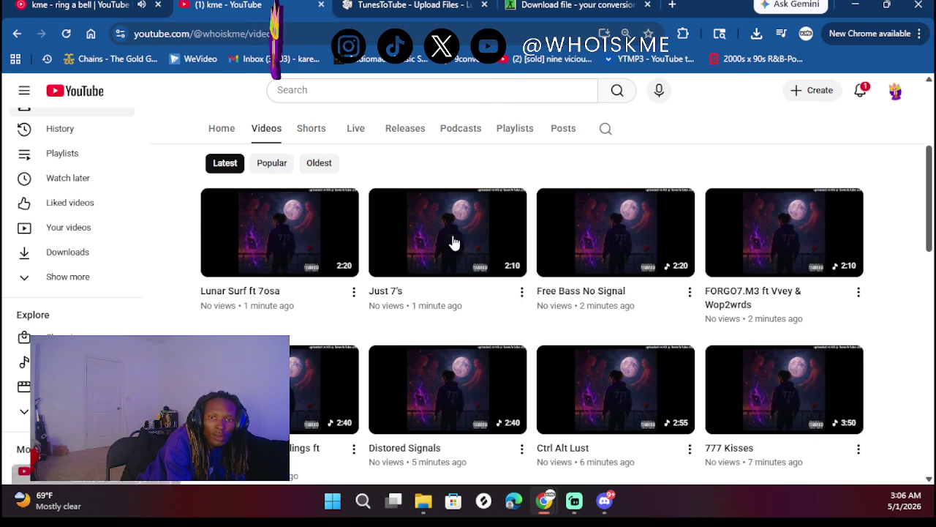
click(354, 293)
click(395, 283)
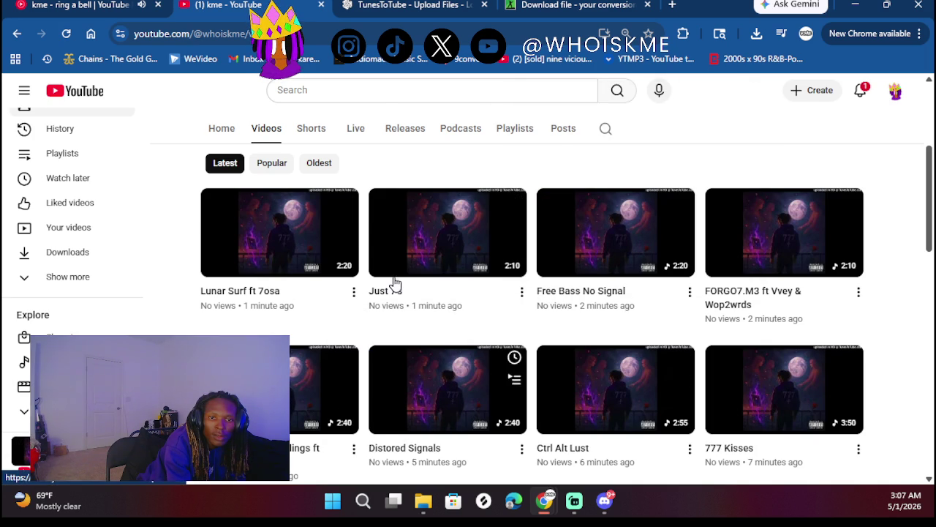
click(415, 170)
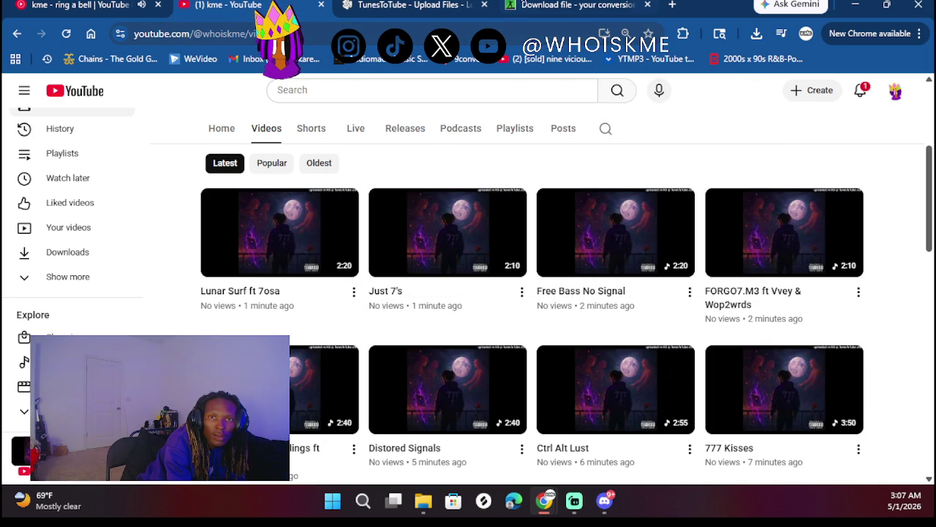
click(370, 7)
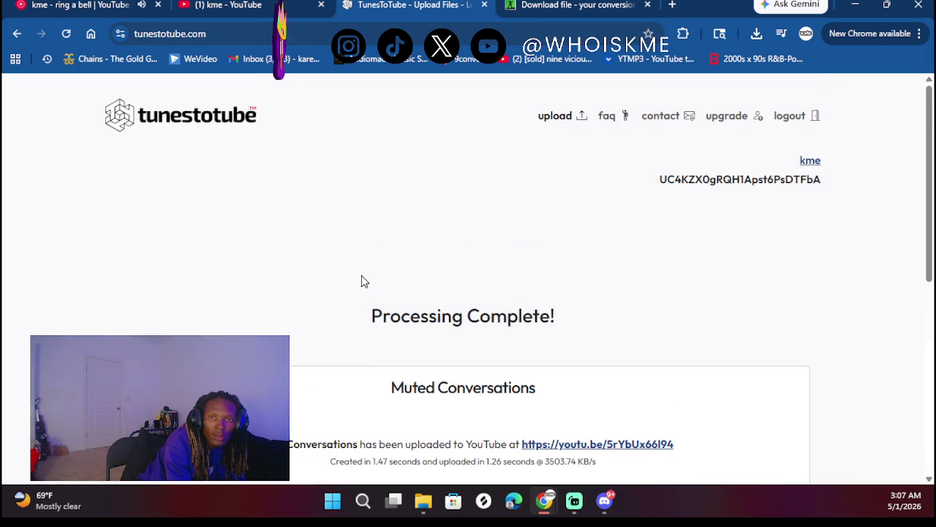
- Return to the upload page and find the free 10-uploads-per-day quota reached
click(555, 126)
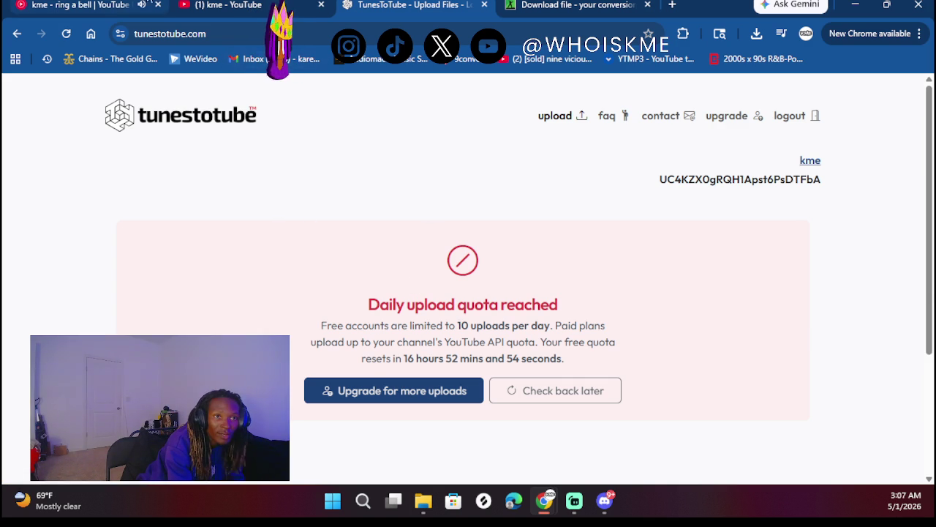
click(80, 5)
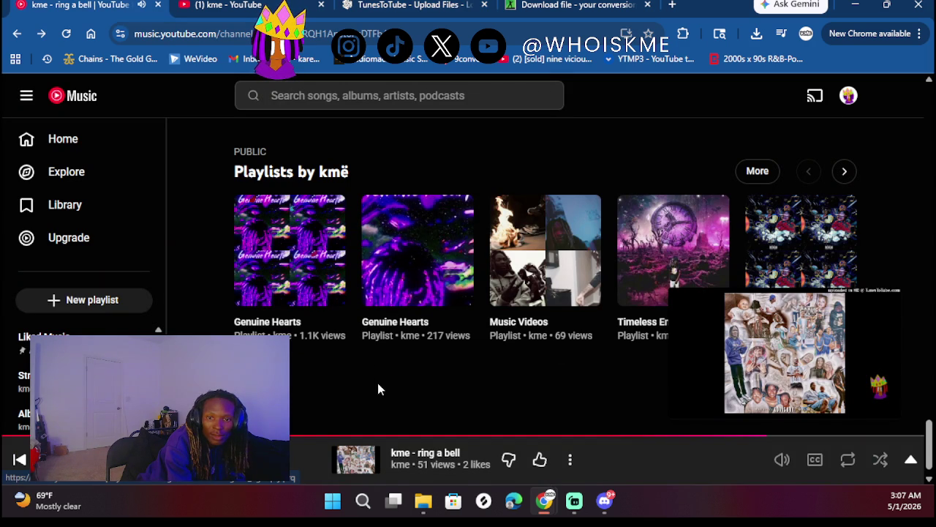
- Look over the kme channel header, then go back to the TunesToTube quota notice
click(252, 6)
scroll(268, 172, up, 4)
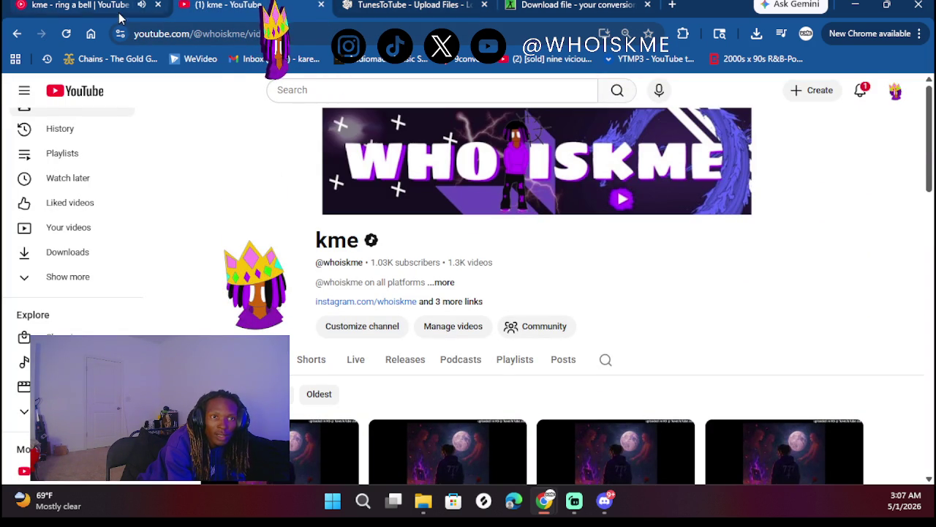
click(540, 8)
click(421, 5)
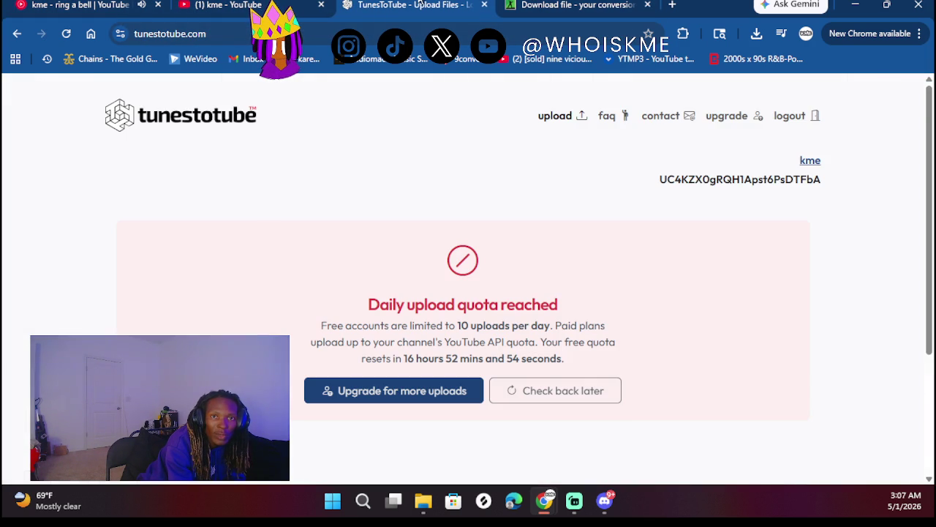
- Recheck the TunesToTube quota, then open YouTube Studio's Upload videos window
click(534, 391)
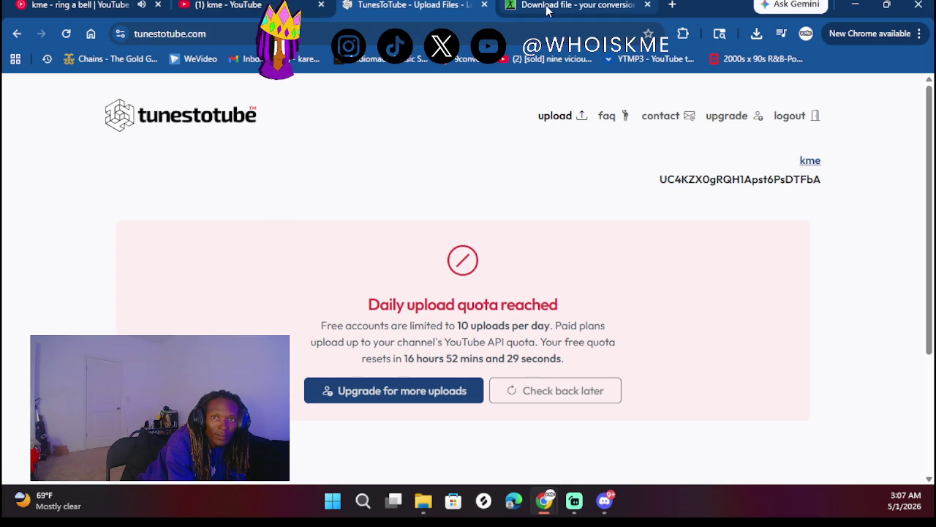
click(257, 4)
scroll(469, 288, down, 1)
scroll(541, 280, up, 1)
click(813, 87)
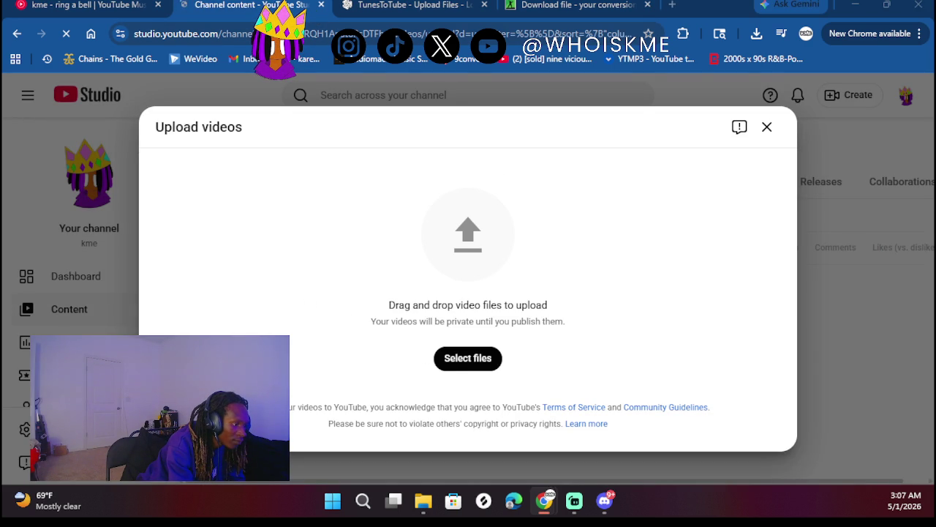
- Try uploading a song file to YouTube Studio, close the rejected upload, and return to TunesToTube
mouse_move(388, 171)
mouse_down()
mouse_move(420, 297)
mouse_move(520, 387)
mouse_move(497, 327)
mouse_up()
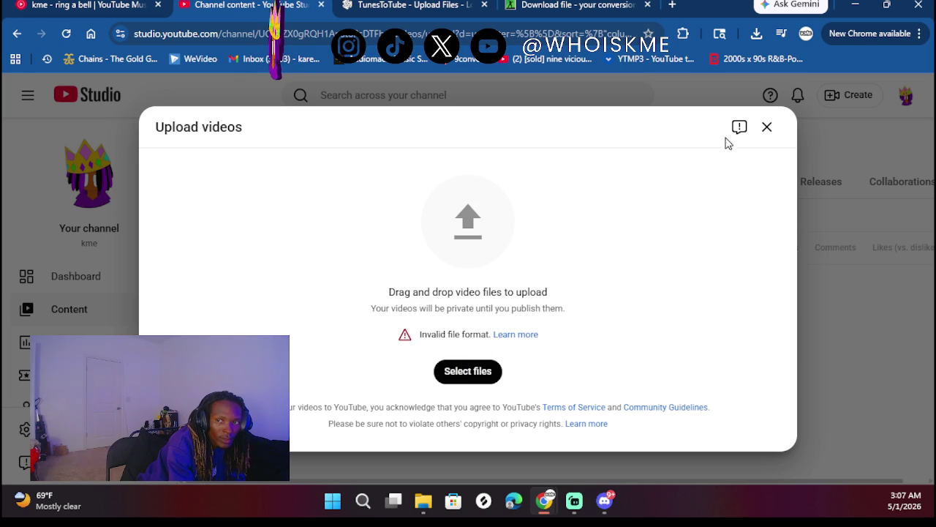
click(767, 127)
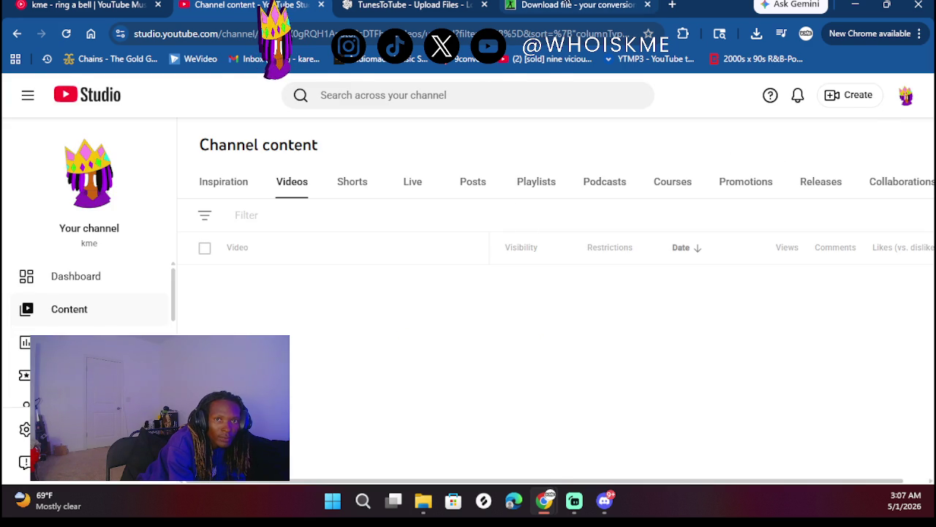
click(567, 5)
click(431, 4)
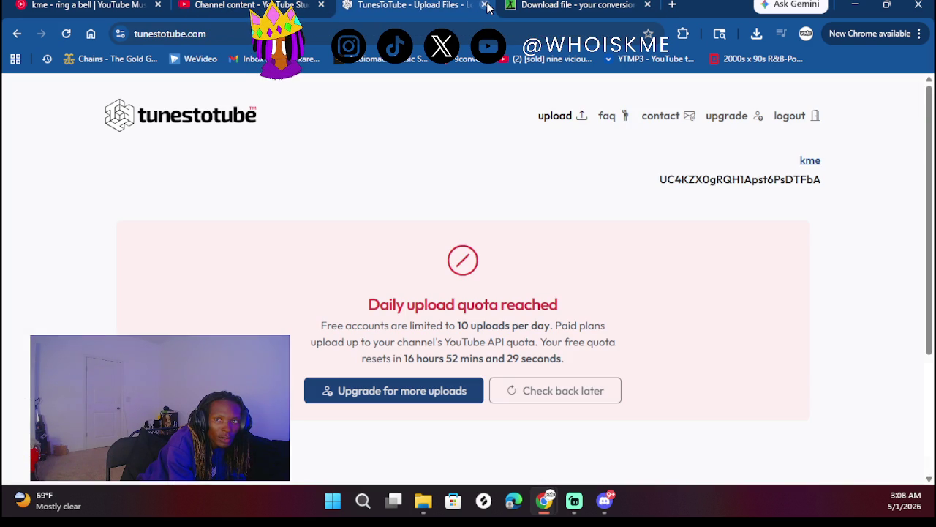
- Recheck the TunesToTube upload quota, then minimize Chrome and bring up the its always name folder
click(66, 35)
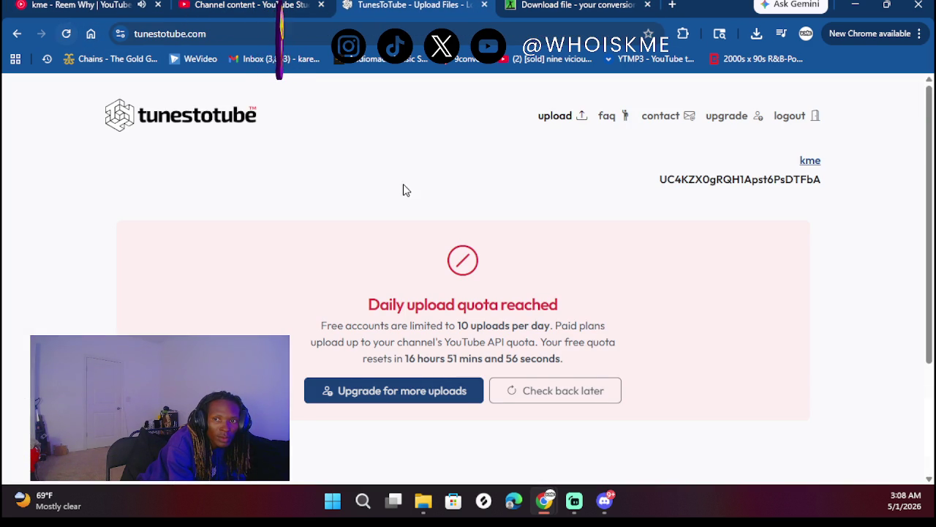
click(562, 114)
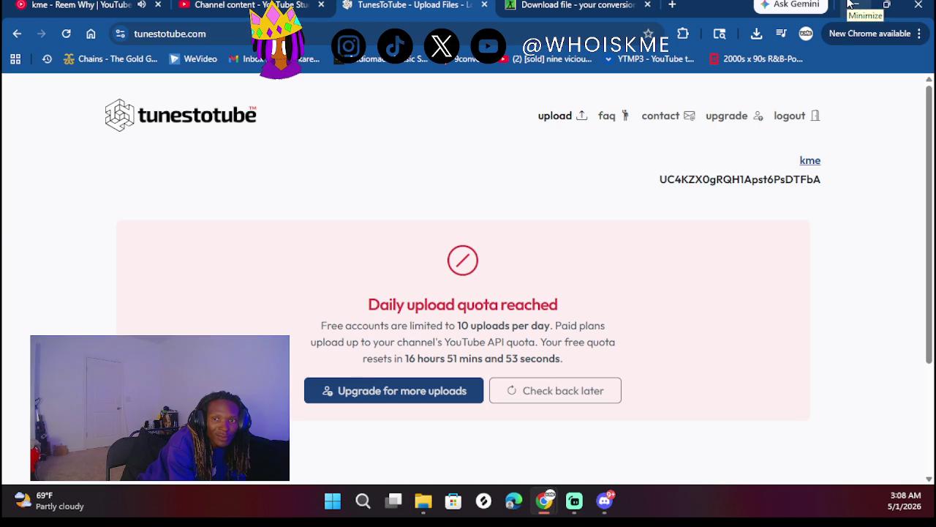
click(852, 4)
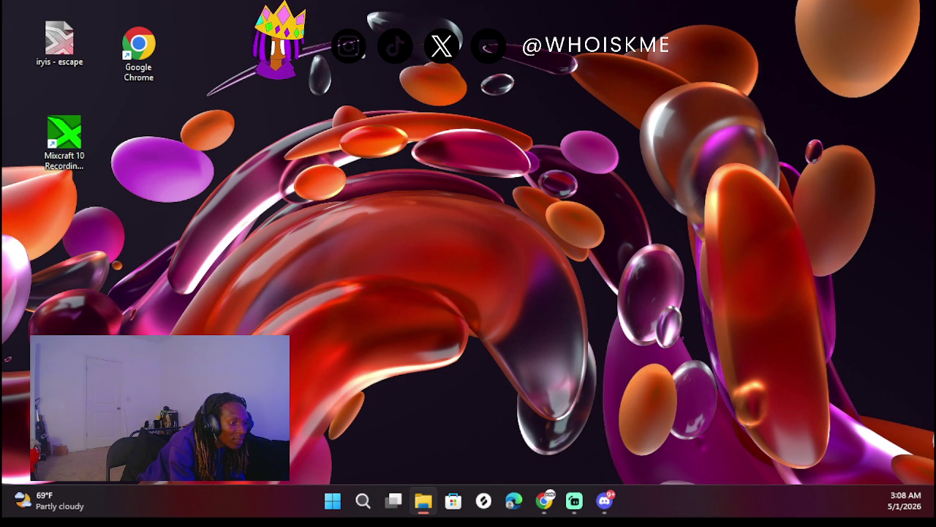
key(alt+Tab)
mouse_move(271, 125)
mouse_down()
mouse_move(899, 22)
mouse_move(755, 29)
mouse_up()
- Browse the song files in the its always name folder, then minimize it to the desktop
scroll(597, 237, down, 2)
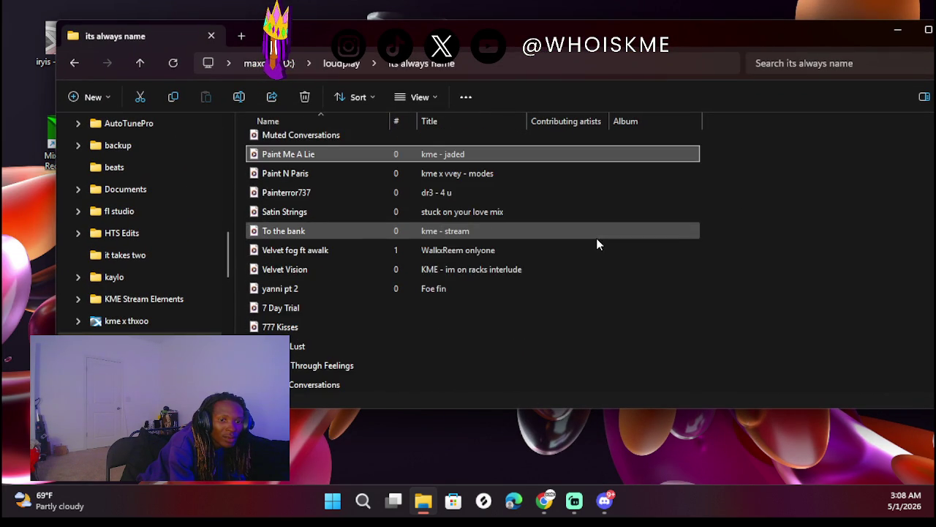
scroll(596, 237, up, 1)
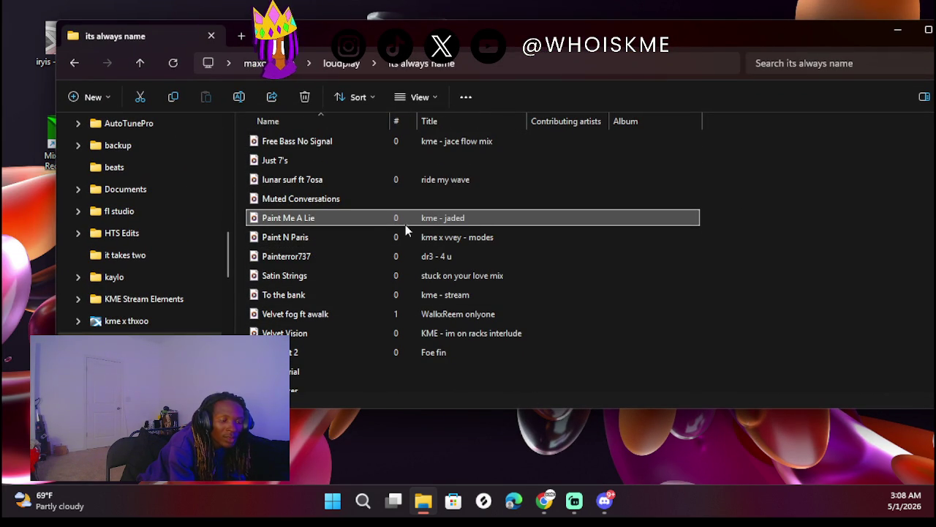
click(76, 167)
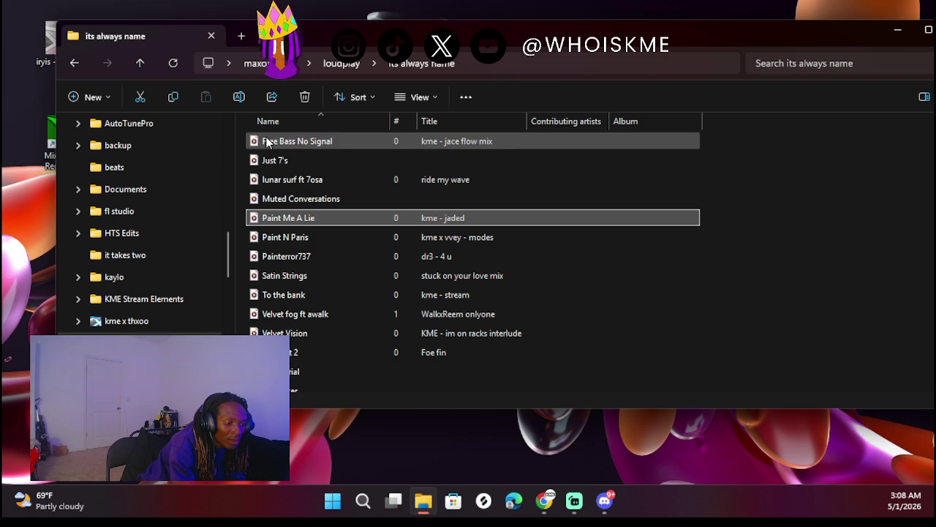
click(899, 32)
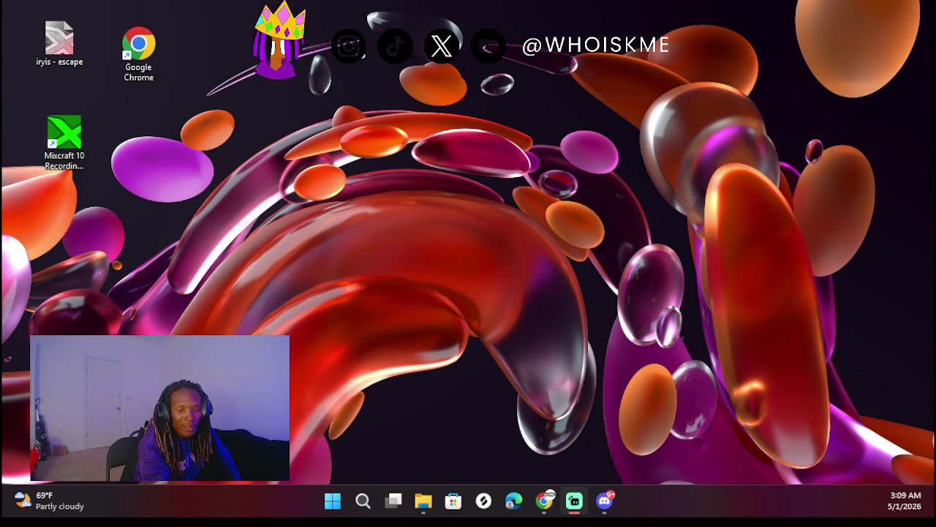
- Restore the TunesToTube browser window from the taskbar, then visit the YouTube Music and conversion tabs
mouse_move(541, 505)
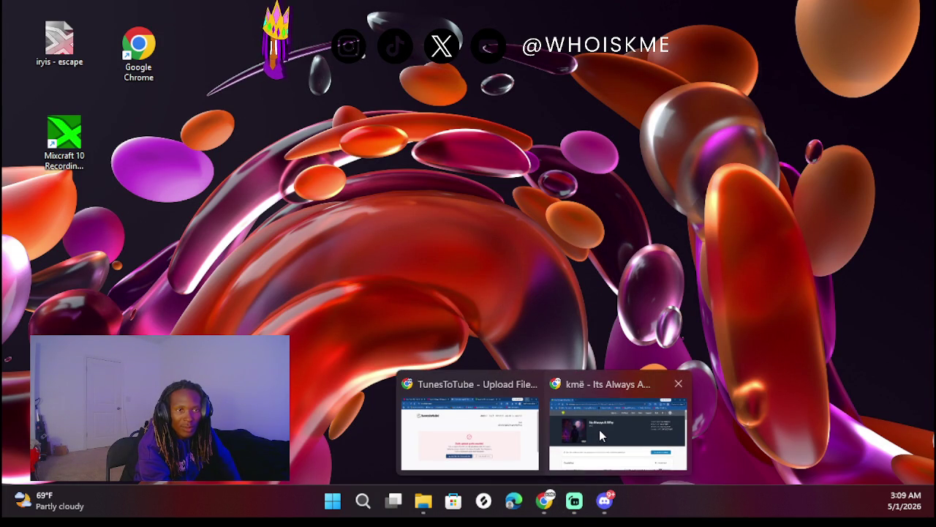
click(599, 429)
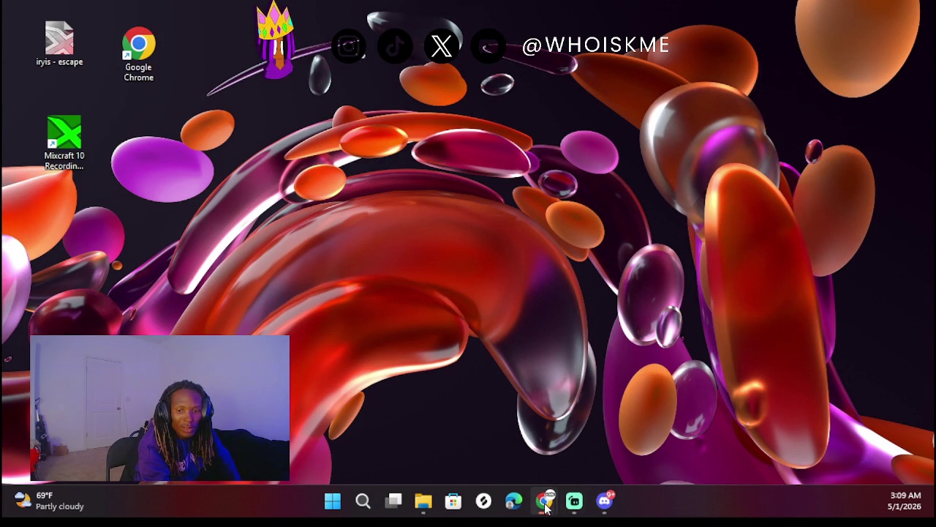
mouse_move(547, 508)
click(497, 428)
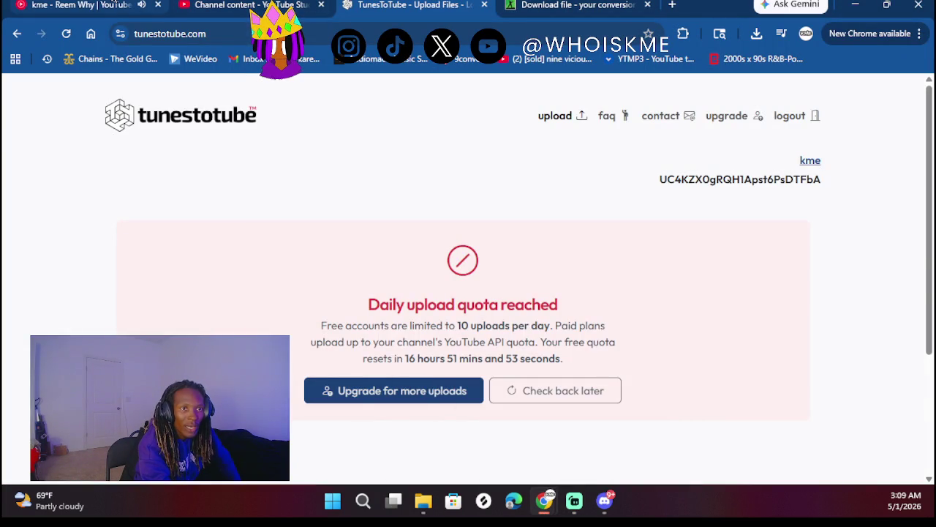
click(115, 4)
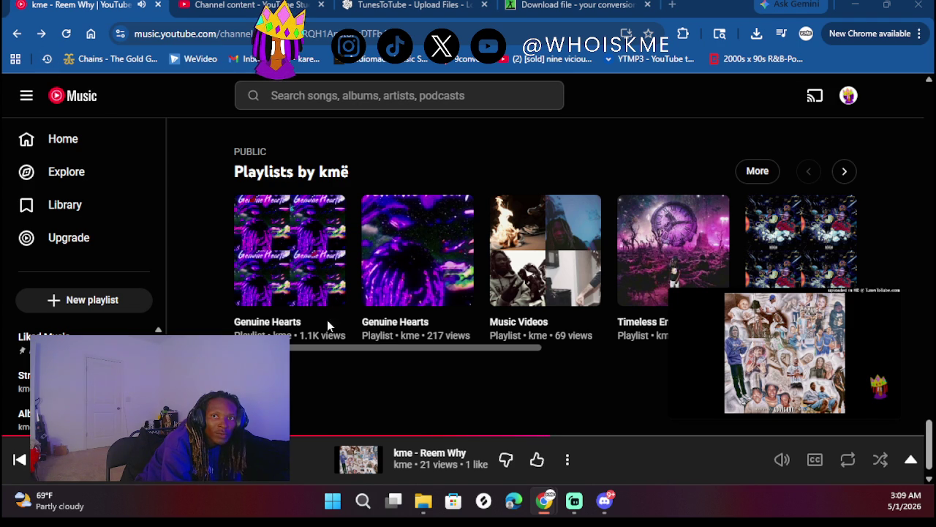
click(578, 5)
- Open Strm for Artists in the conversion tab, sign in with Google, then return to YouTube Music
click(430, 30)
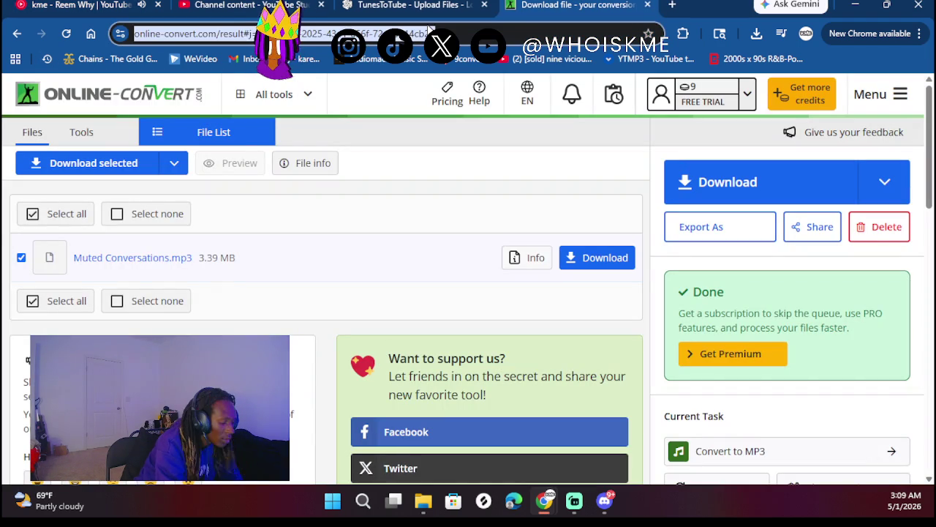
text(sy)
key(BackSpace)
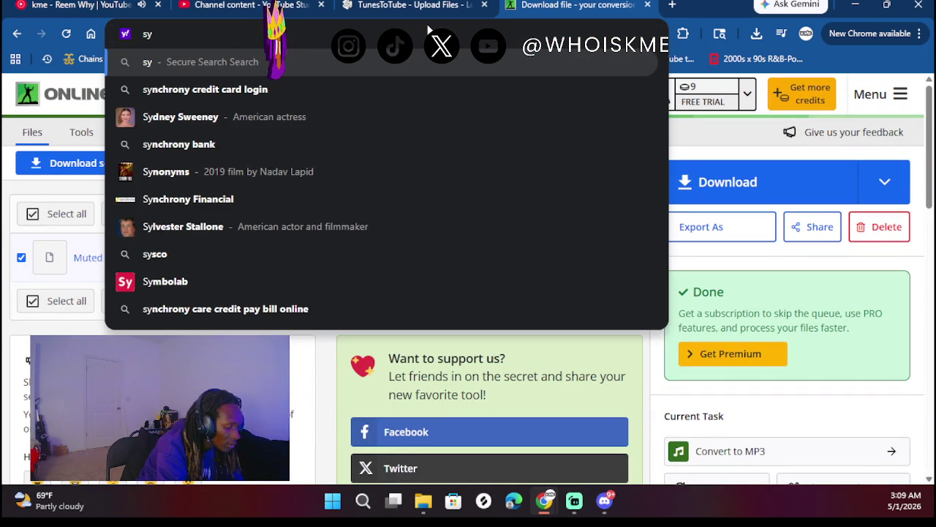
text(trm)
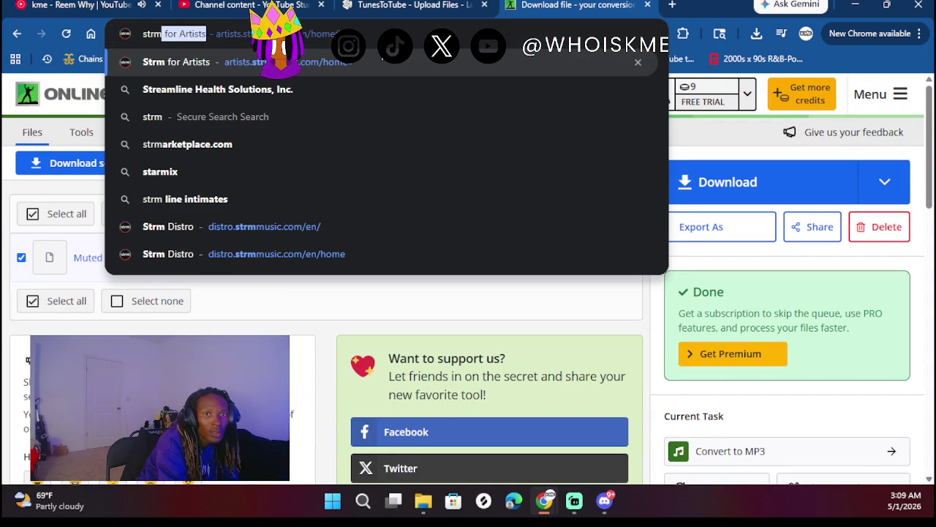
click(379, 63)
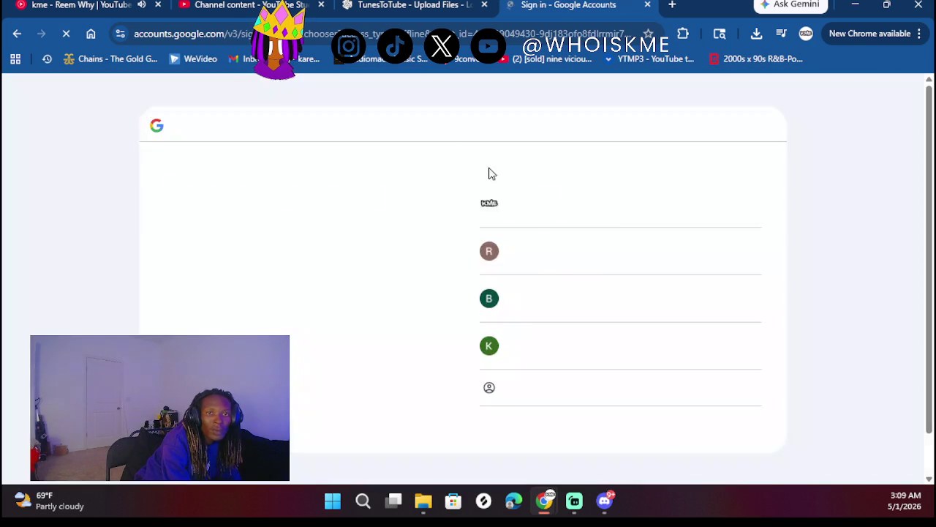
click(528, 213)
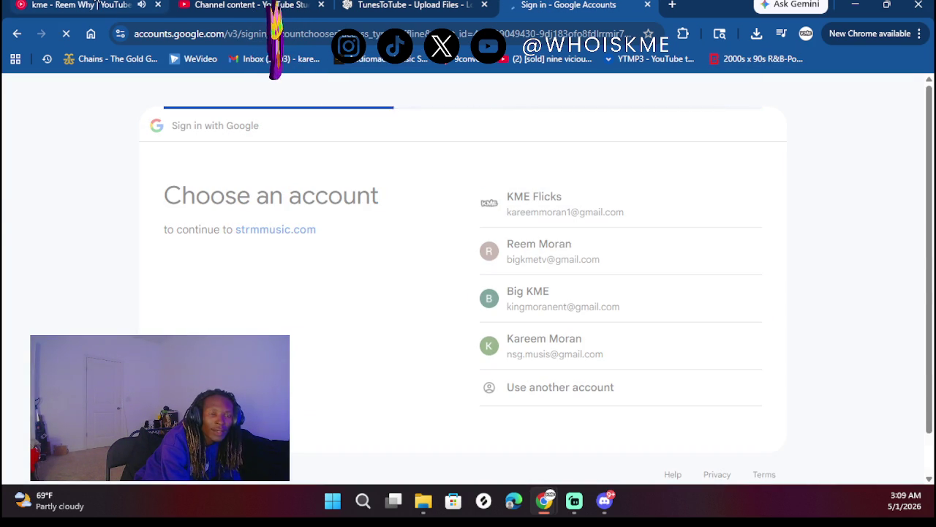
click(95, 6)
scroll(541, 278, right, 1)
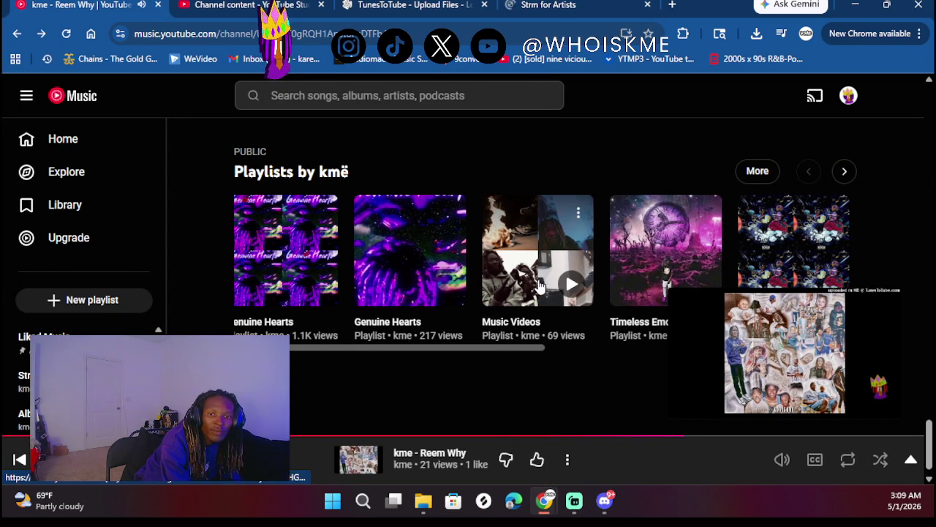
- Play Sunset Cruiser from the Genuine Hearts playlist, then go to the Strm for Artists tab
click(309, 271)
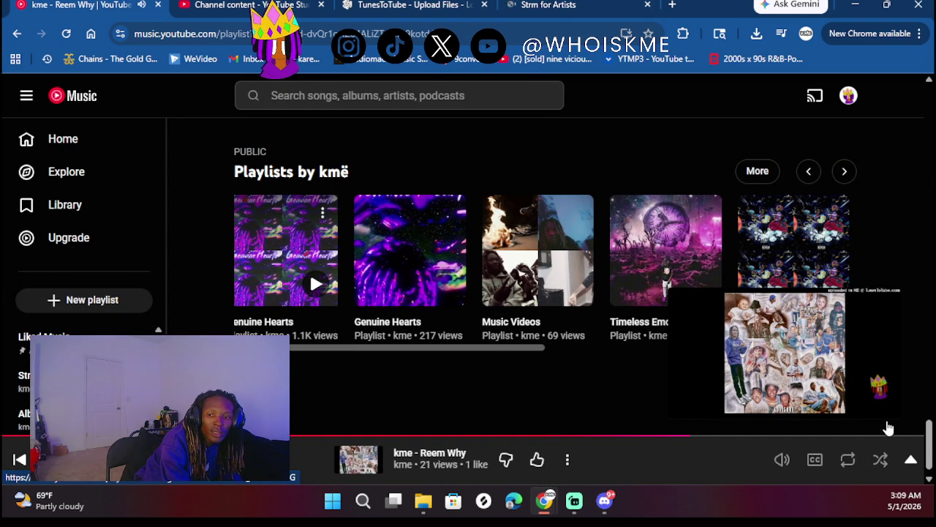
click(909, 458)
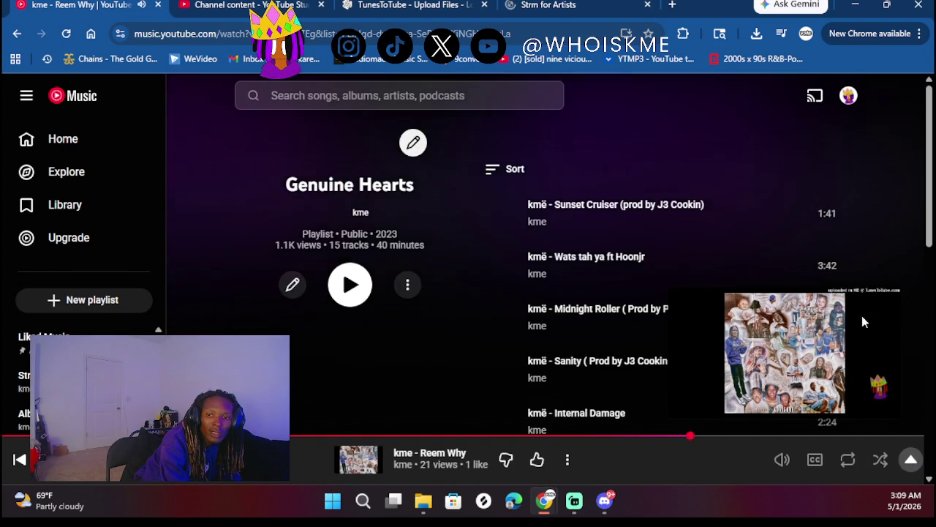
scroll(761, 313, down, 2)
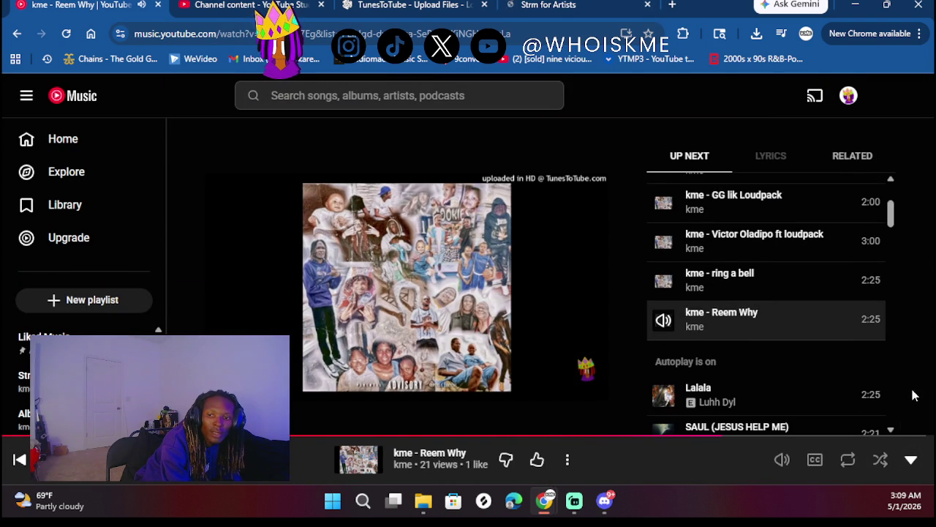
click(910, 456)
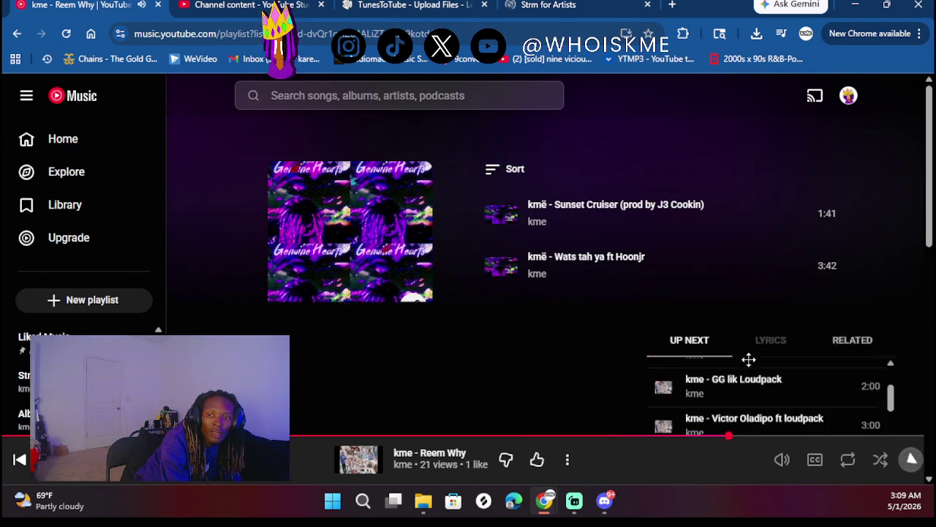
click(502, 217)
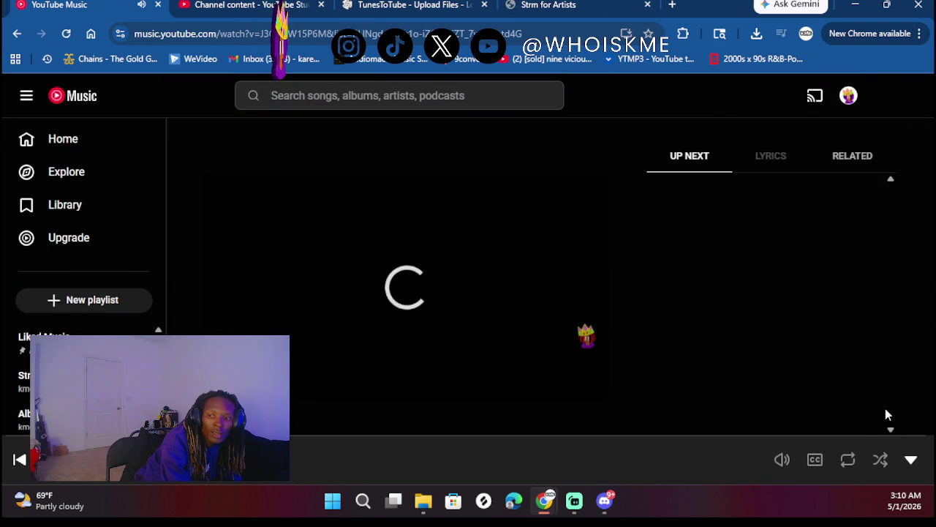
click(911, 459)
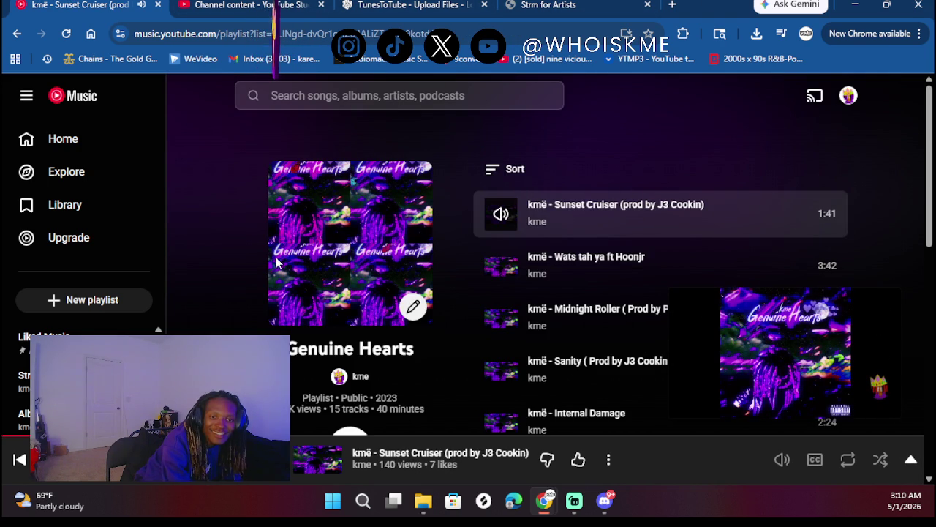
click(545, 5)
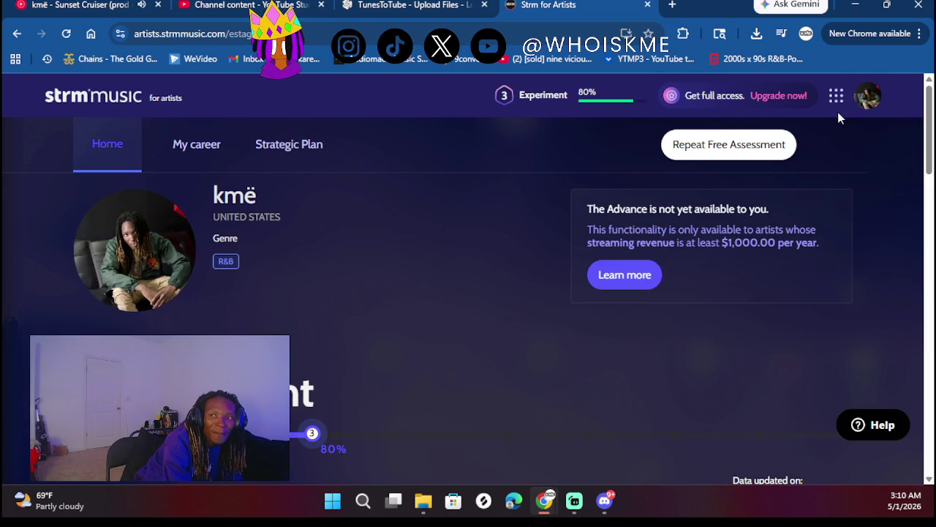
- Open Smart Distribution from the Strm apps grid, launch Strm Distro, and view its release catalog
click(840, 101)
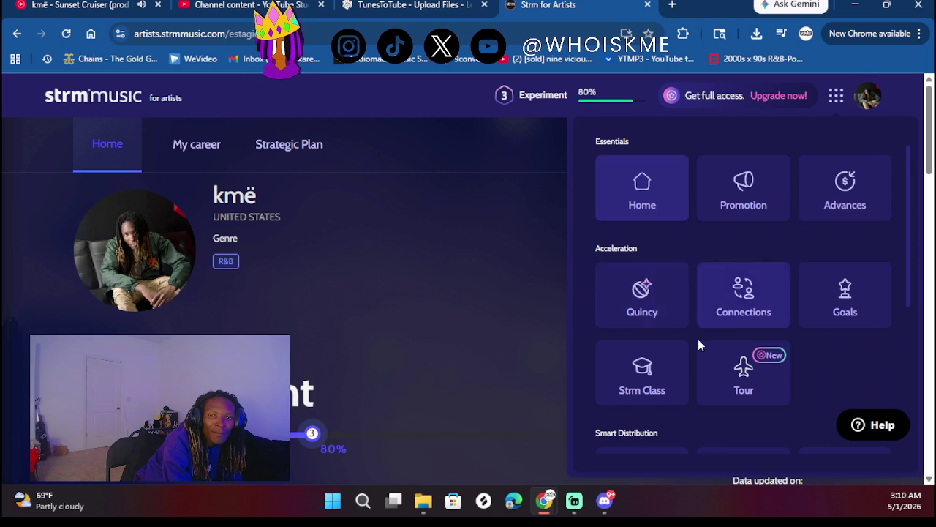
scroll(698, 344, down, 1)
scroll(698, 345, down, 3)
click(644, 287)
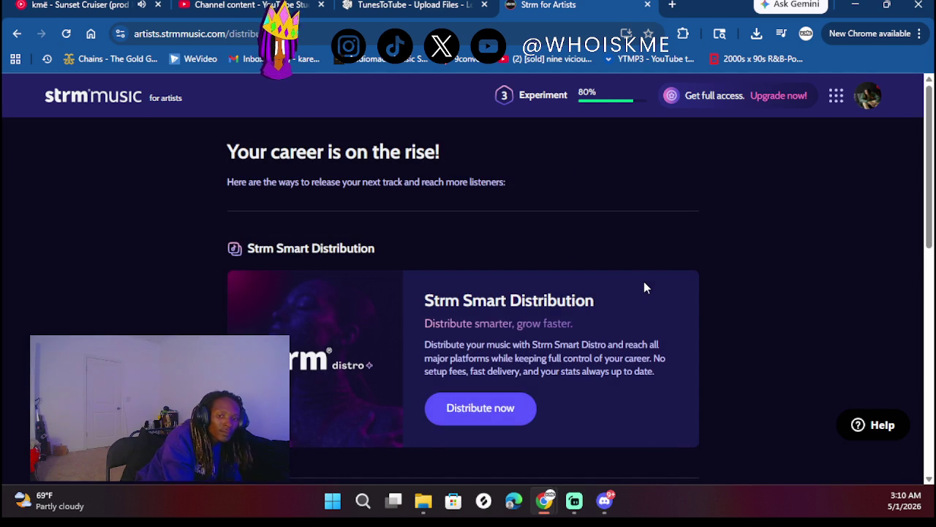
scroll(644, 288, down, 1)
click(463, 333)
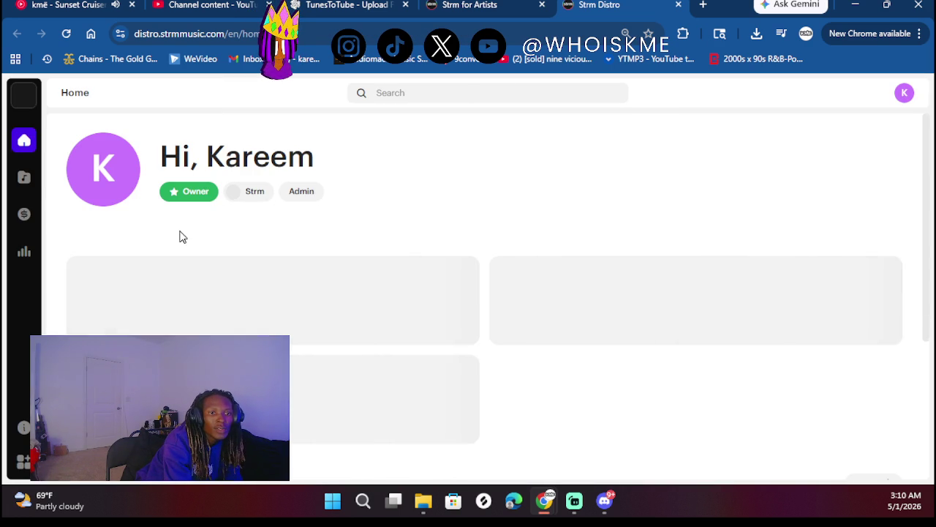
click(30, 182)
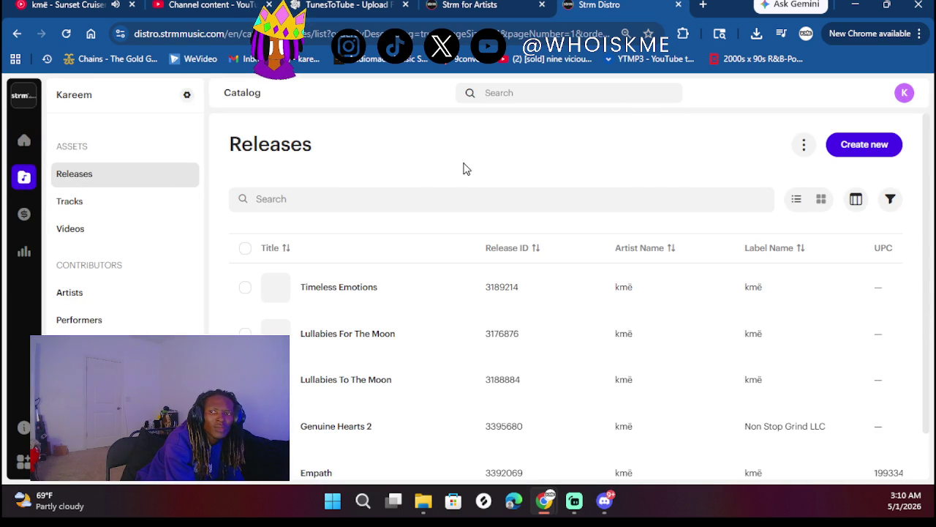
- Open the Genuine Hearts 2 release page from its actions menu in the Strm Distro catalog
scroll(656, 353, down, 1)
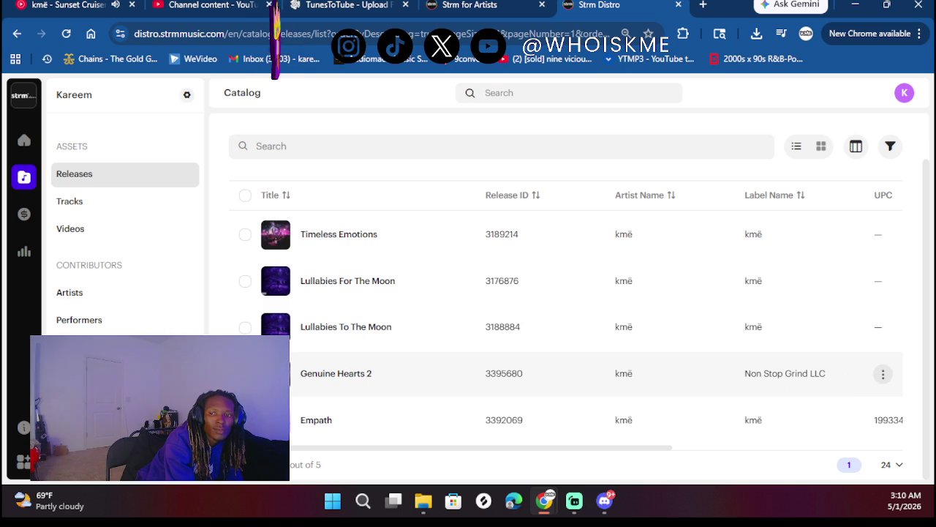
click(245, 373)
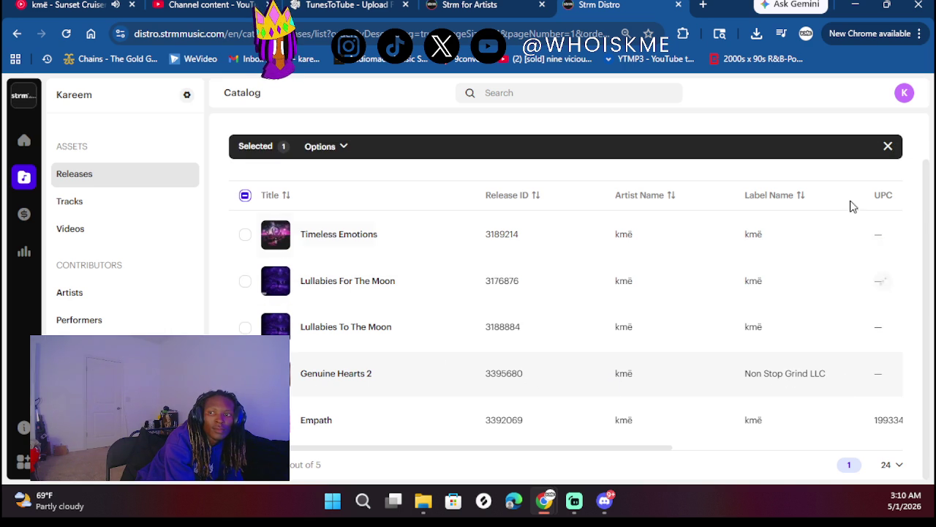
click(343, 146)
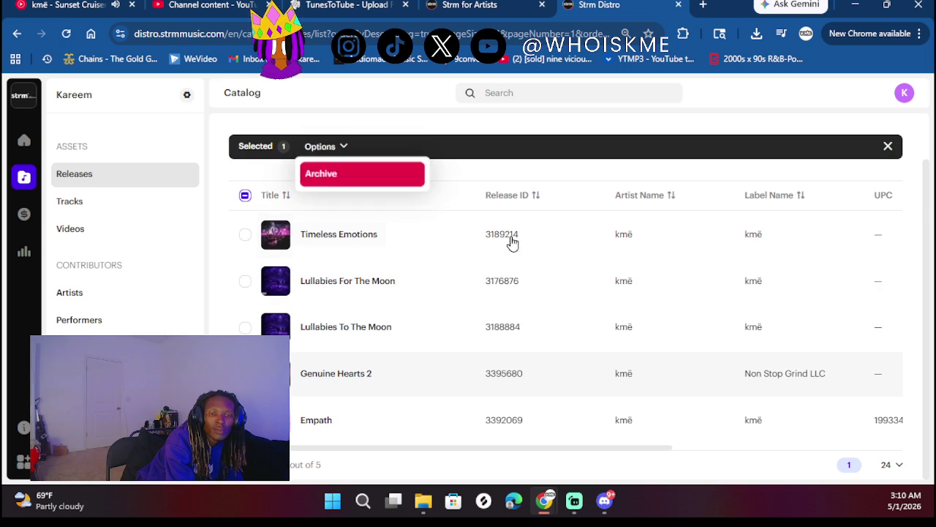
click(245, 373)
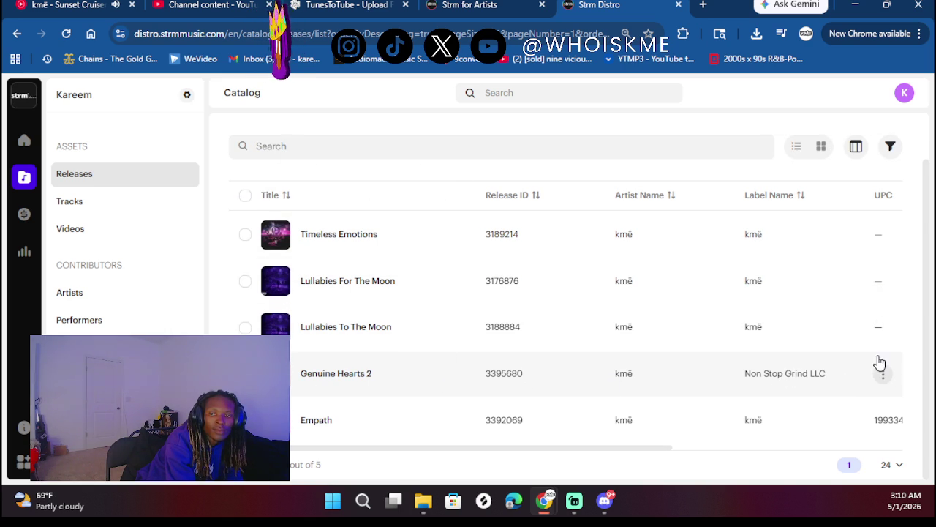
click(891, 380)
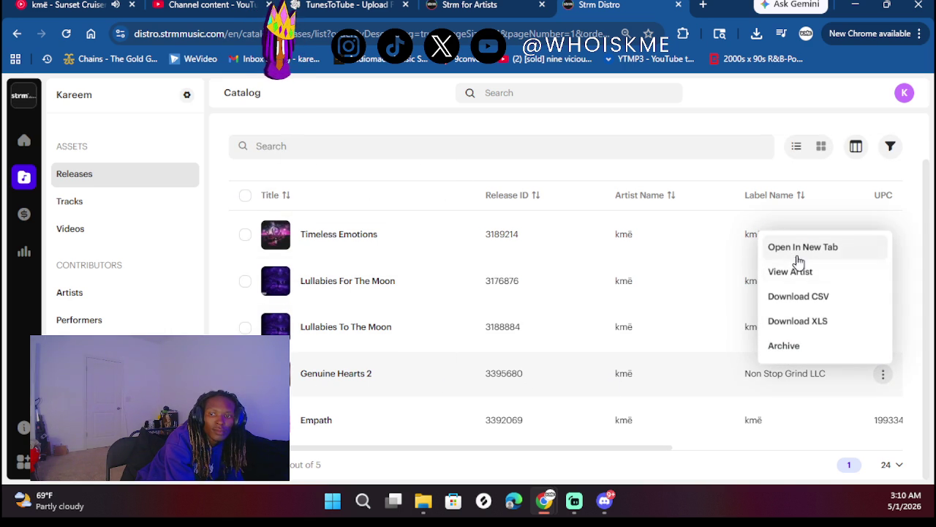
click(501, 362)
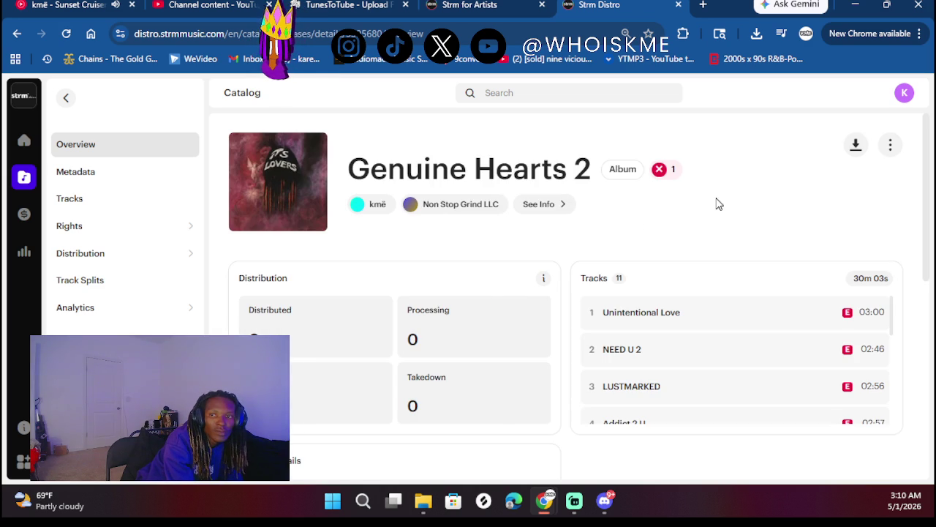
- Open distribution for Genuine Hearts 2 and tick YouTube Music in the service list
click(888, 149)
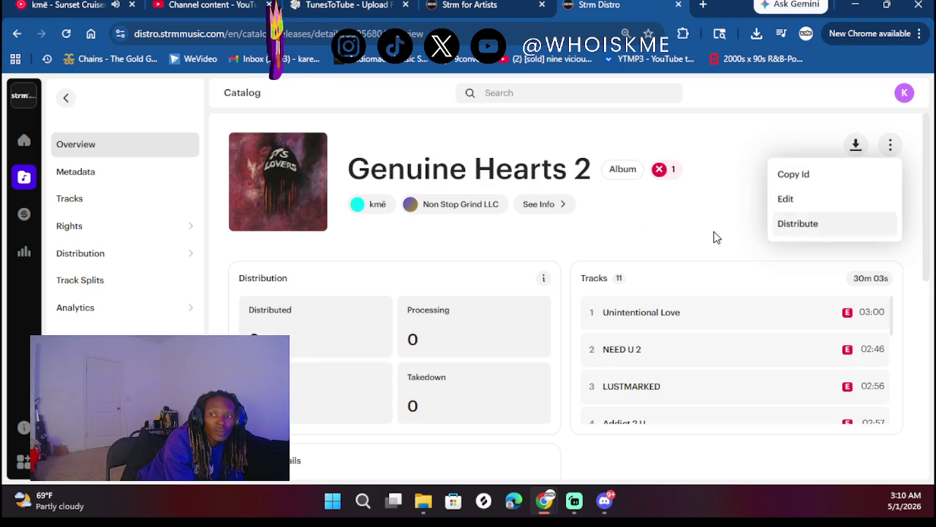
click(822, 236)
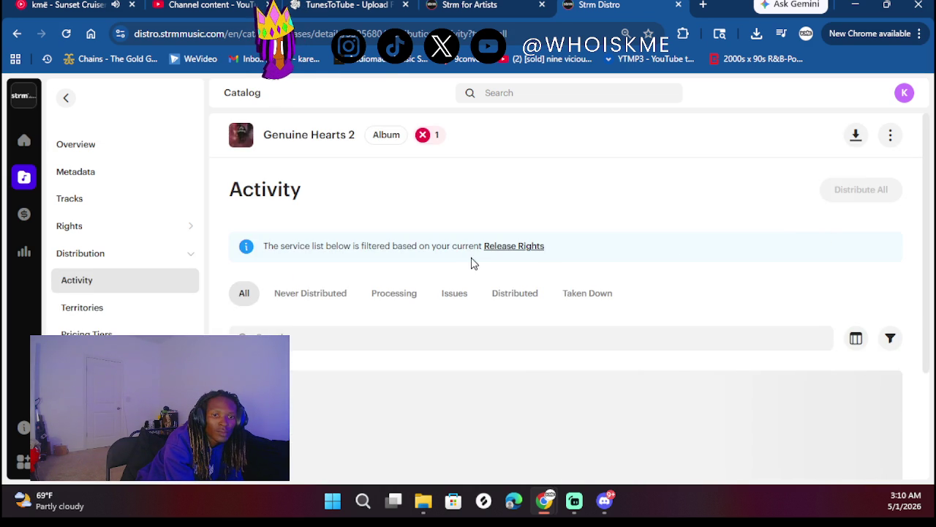
scroll(471, 259, down, 1)
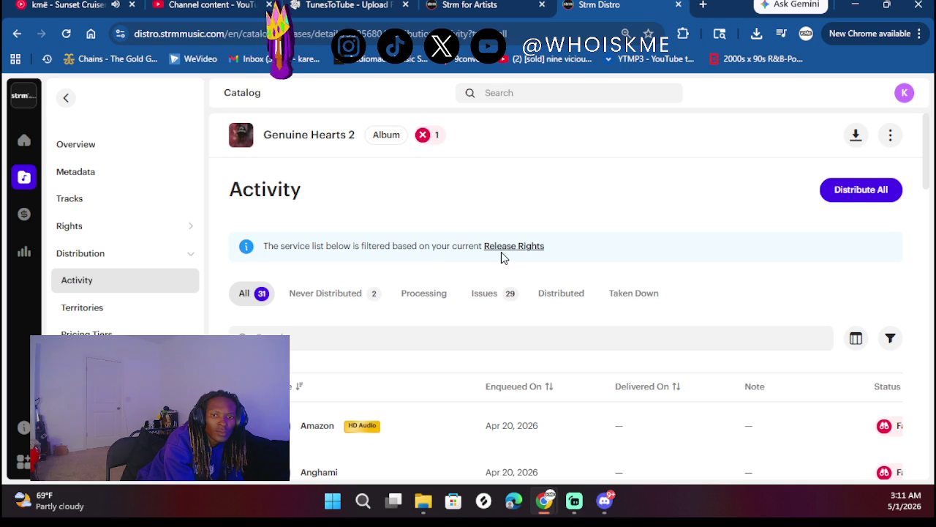
scroll(476, 330, down, 3)
scroll(476, 330, up, 3)
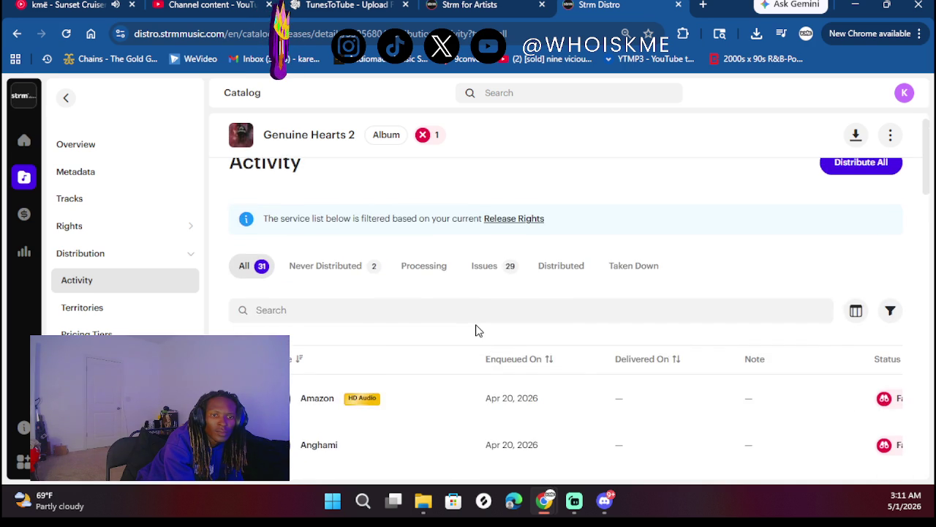
scroll(392, 355, down, 10)
scroll(392, 355, up, 10)
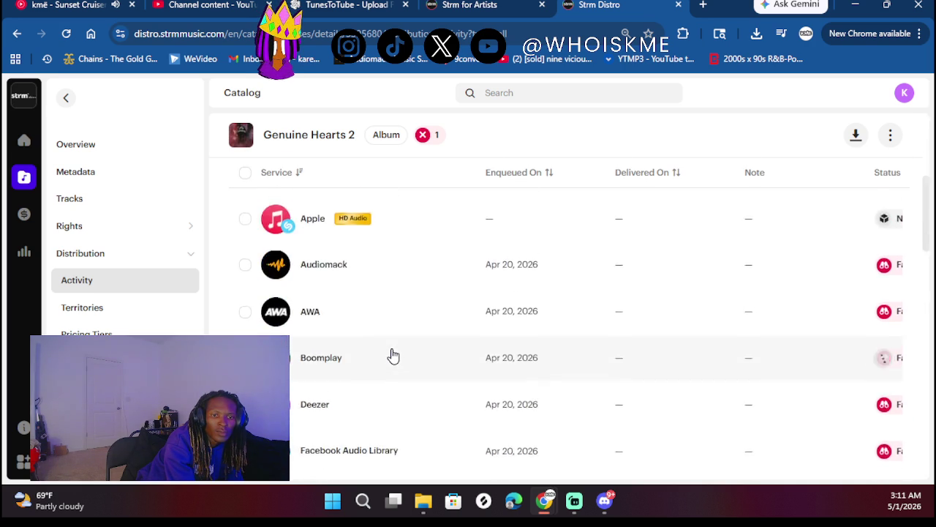
scroll(293, 359, down, 1)
scroll(295, 362, down, 6)
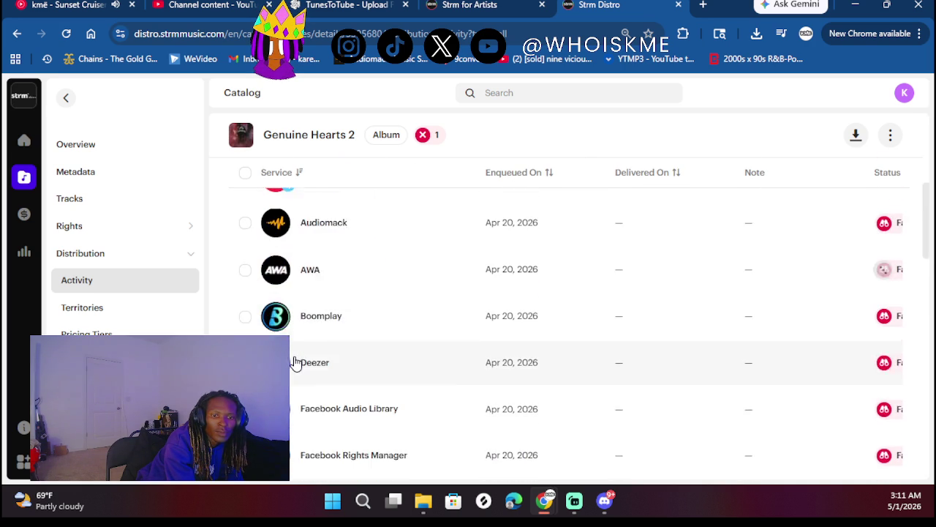
scroll(295, 362, down, 8)
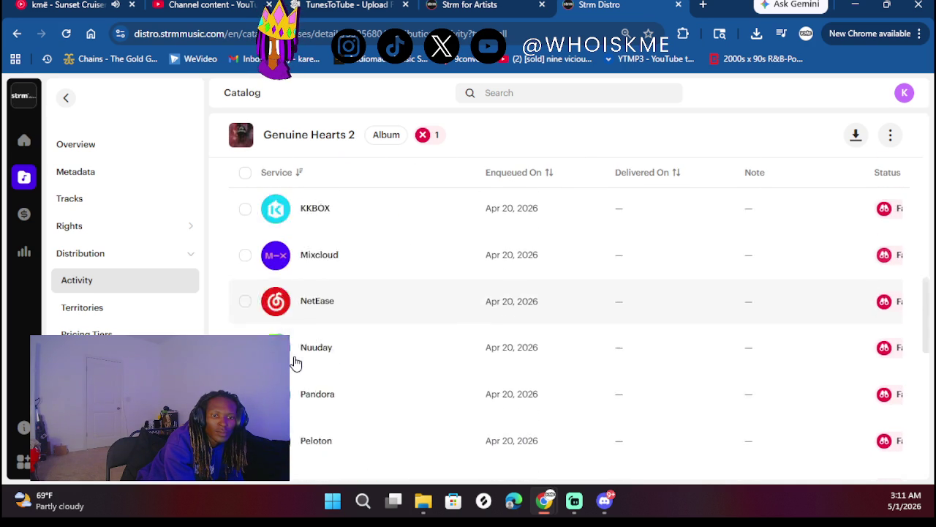
scroll(296, 362, down, 3)
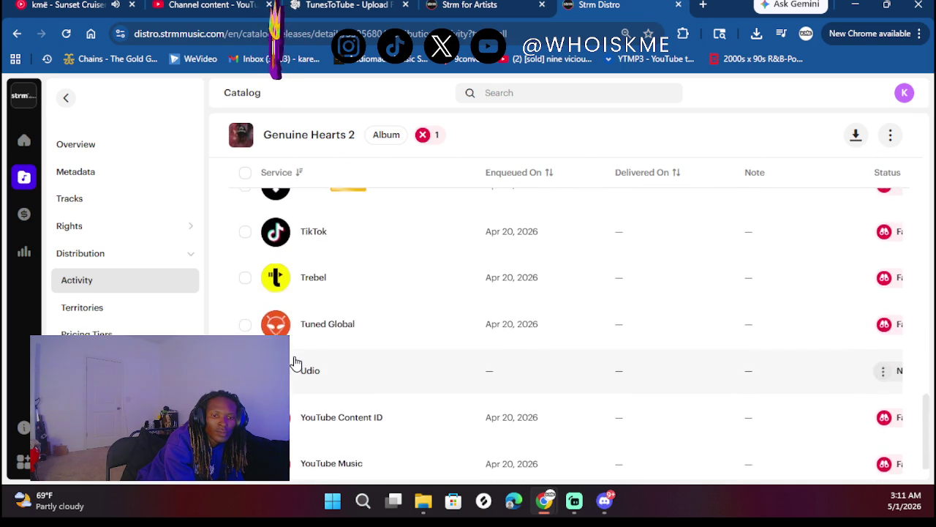
click(425, 403)
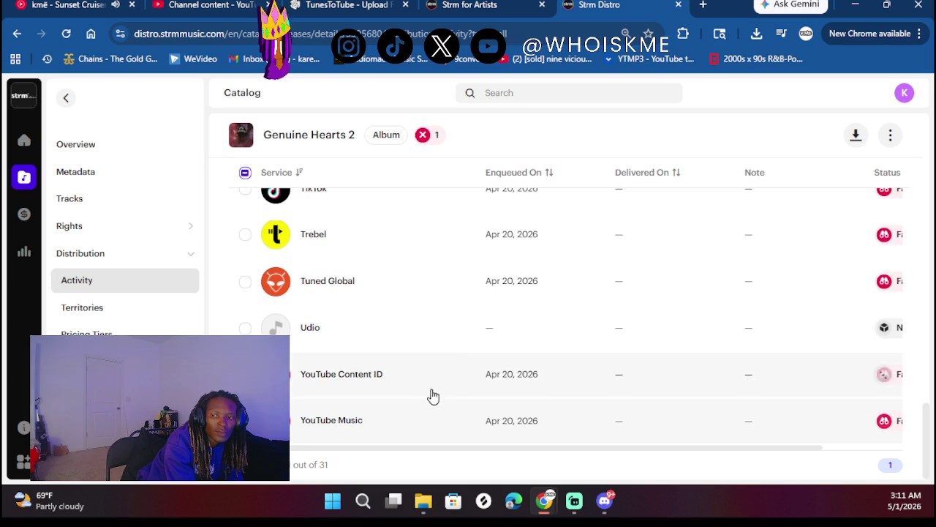
- Find Spotify in the service list and include it for redistribution
scroll(497, 334, up, 2)
scroll(498, 334, down, 2)
scroll(498, 335, up, 2)
scroll(498, 335, up, 8)
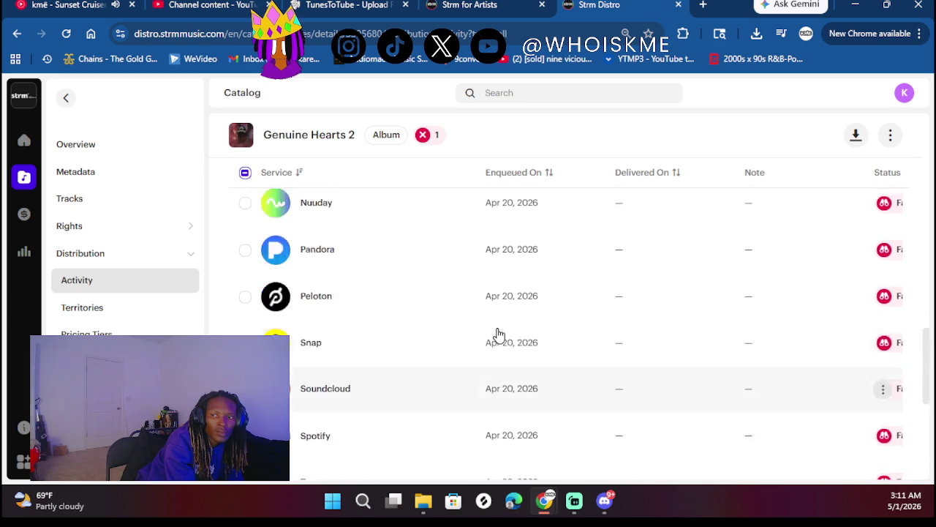
scroll(498, 334, up, 8)
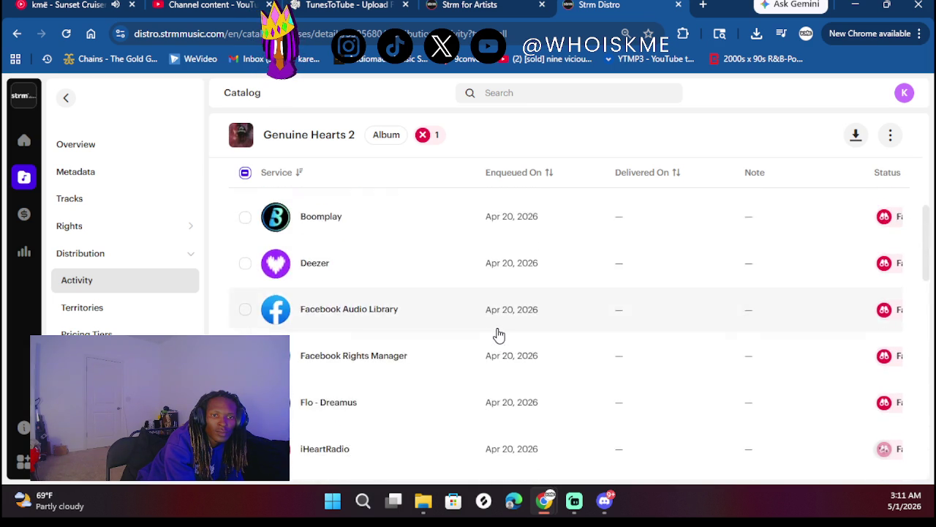
scroll(498, 334, down, 10)
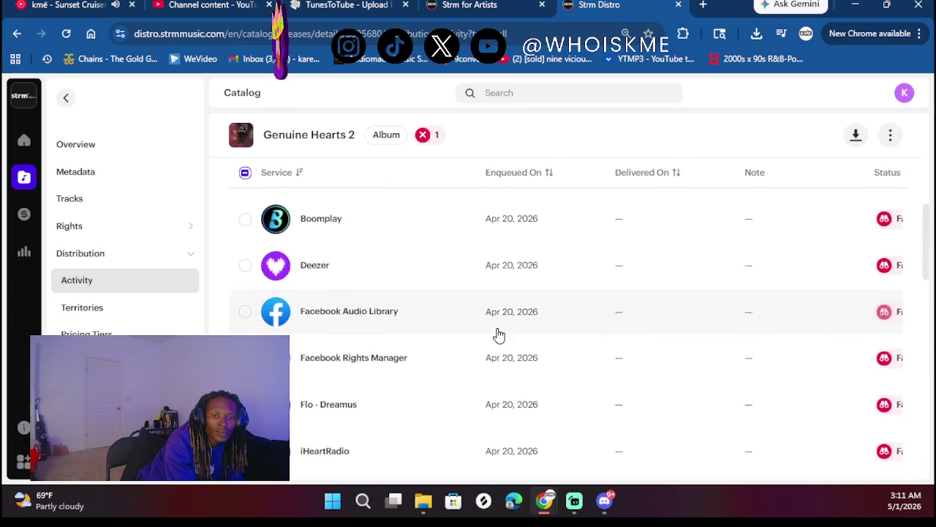
scroll(498, 335, down, 4)
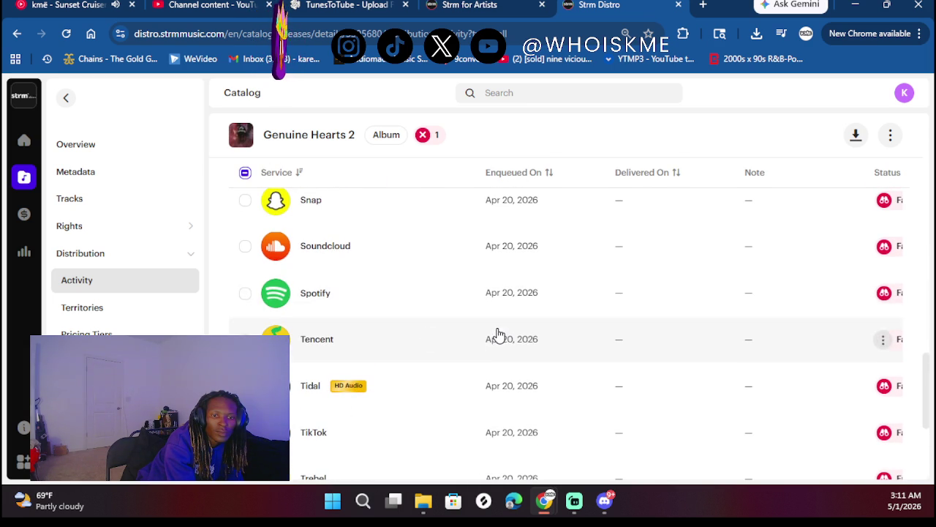
click(245, 293)
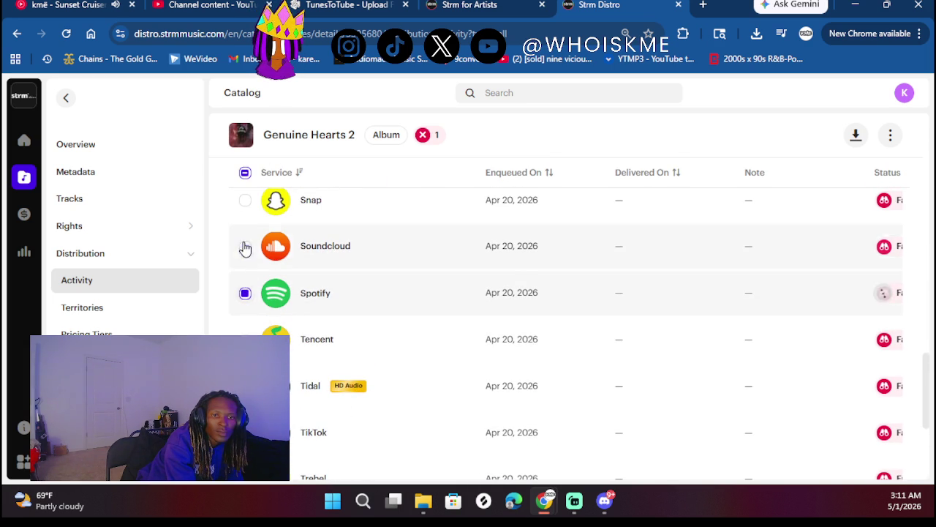
click(262, 250)
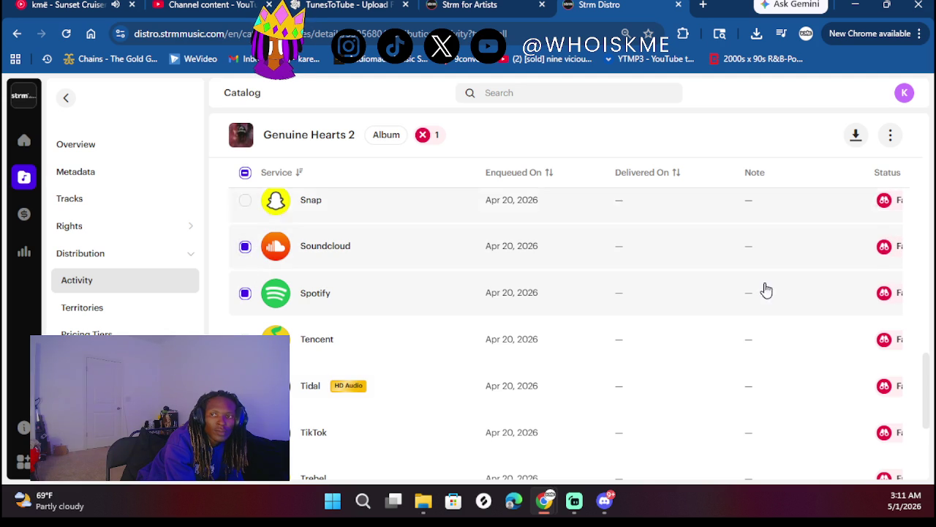
scroll(769, 366, up, 14)
scroll(775, 261, up, 2)
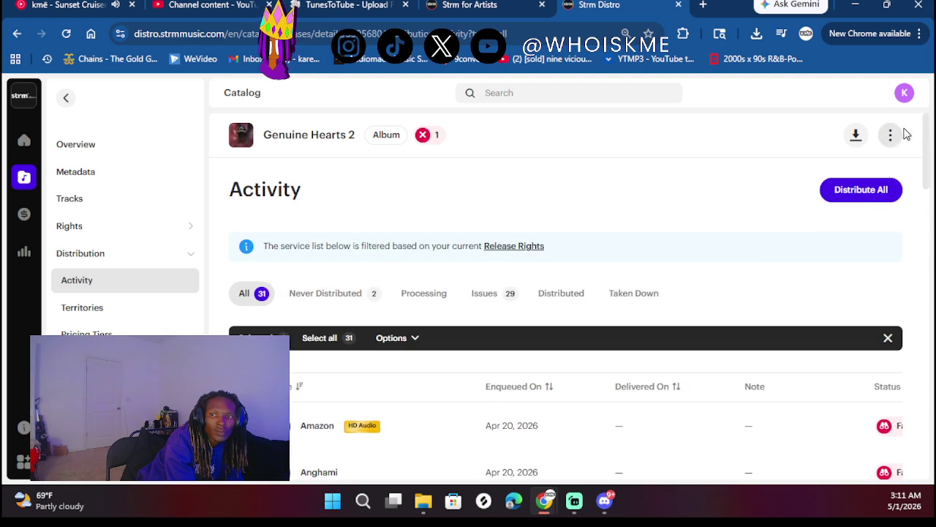
click(867, 199)
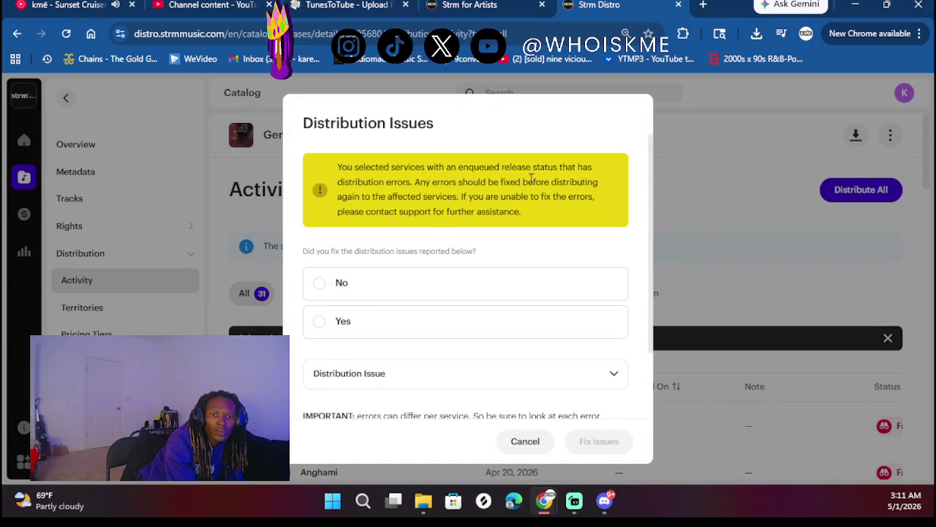
click(370, 322)
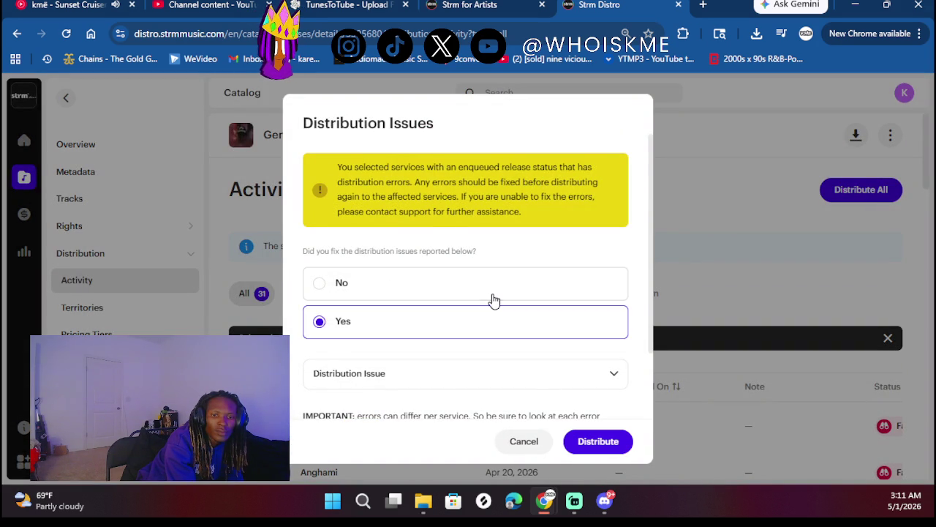
scroll(485, 299, down, 1)
click(477, 287)
scroll(430, 338, down, 5)
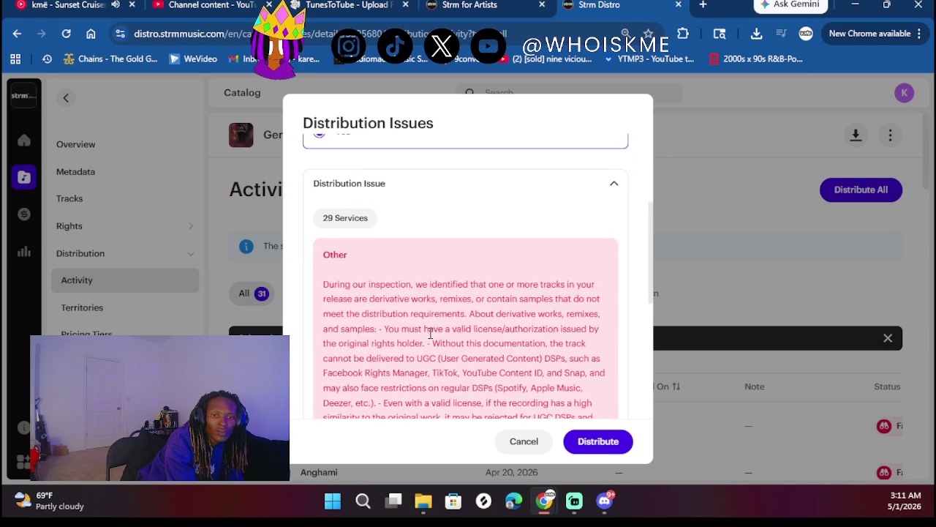
scroll(430, 337, up, 5)
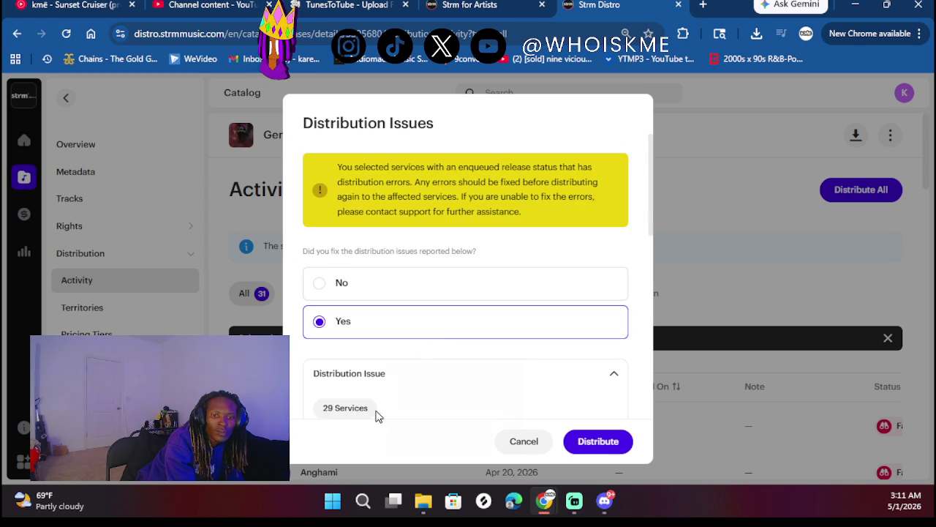
click(376, 381)
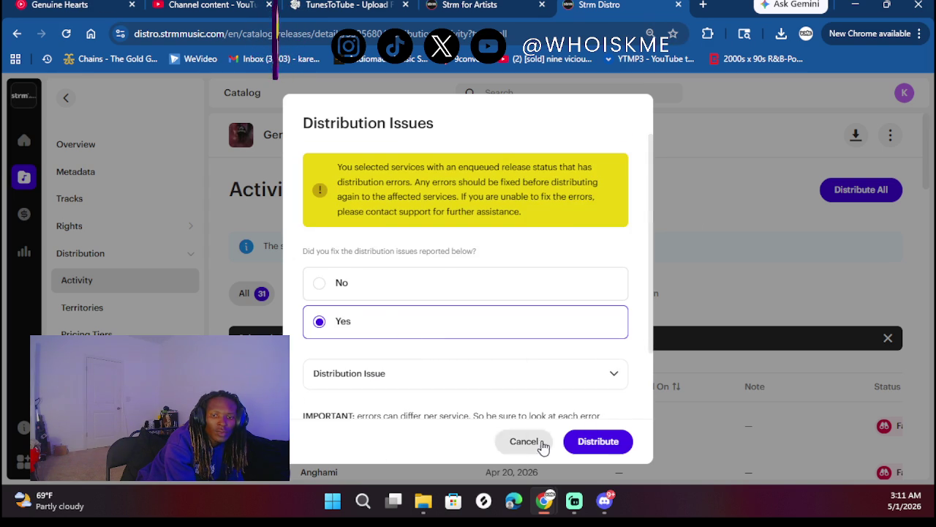
click(523, 441)
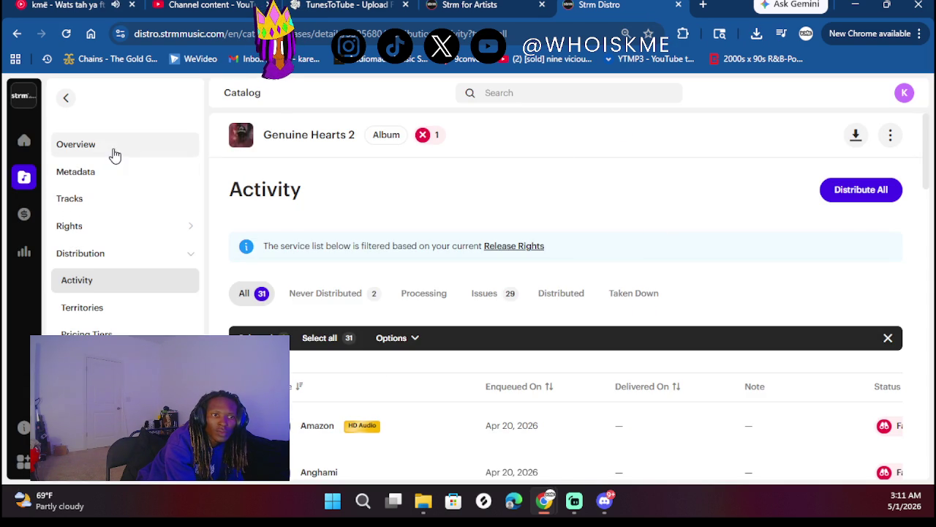
click(113, 150)
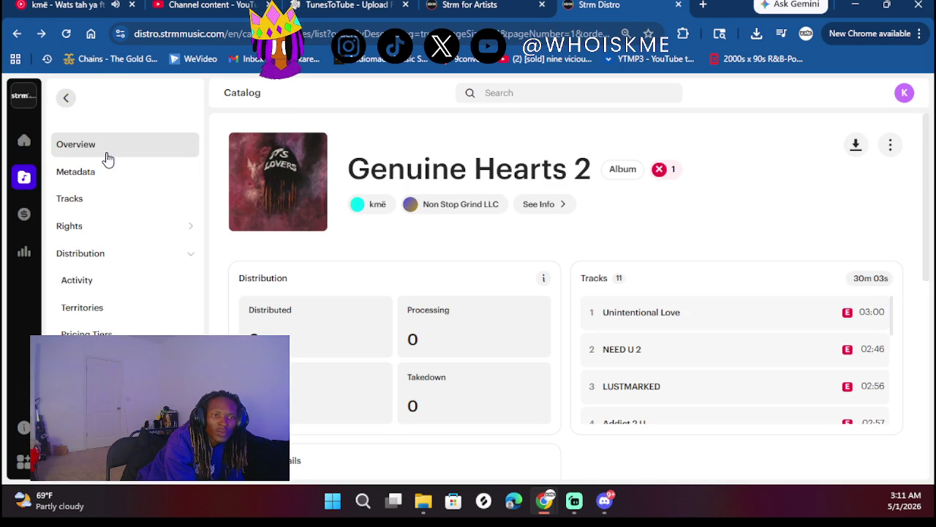
- Return to Releases and start a new untitled release, leaving the Track(s) list unchosen
key(alt+Left)
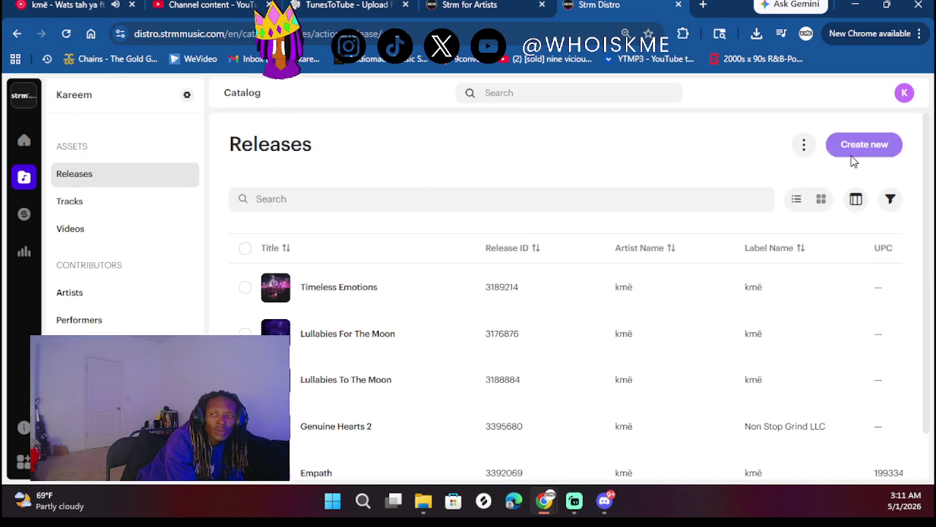
click(852, 154)
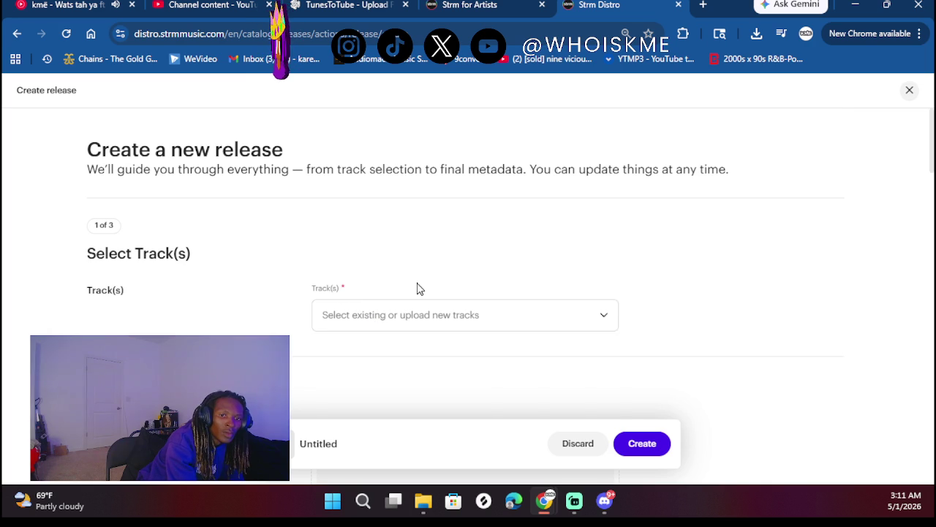
scroll(371, 343, down, 2)
scroll(397, 215, up, 1)
click(397, 229)
click(394, 239)
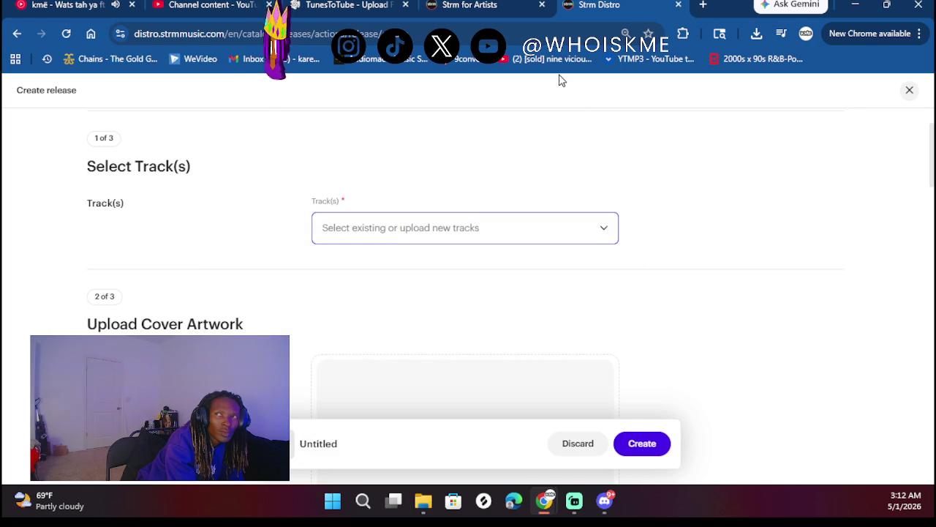
- Replace the web address with tunec and go to the TuneCore homepage
click(465, 33)
key(BackSpace)
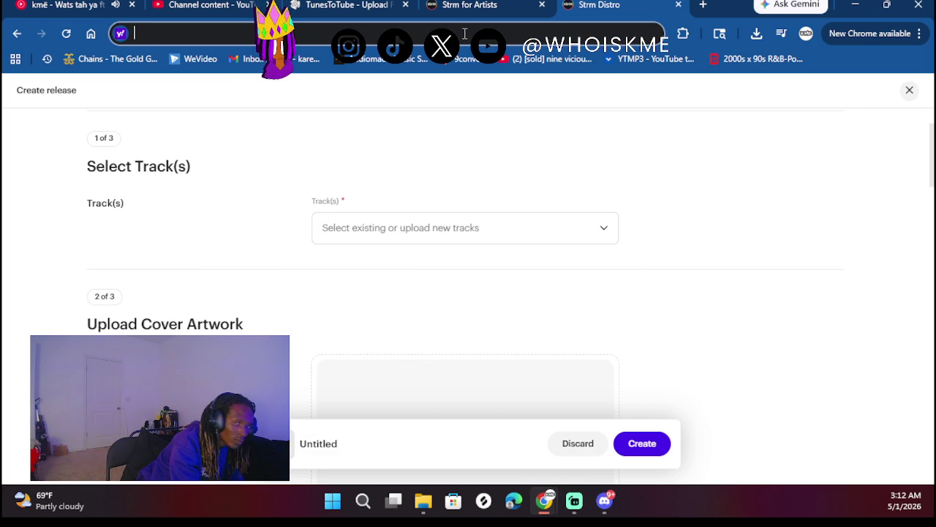
mouse_move(70, 5)
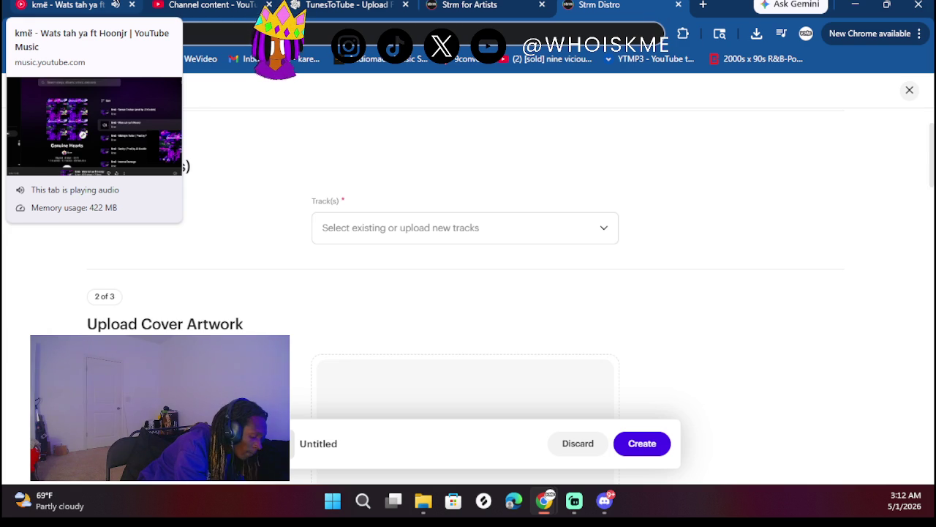
text(tunec)
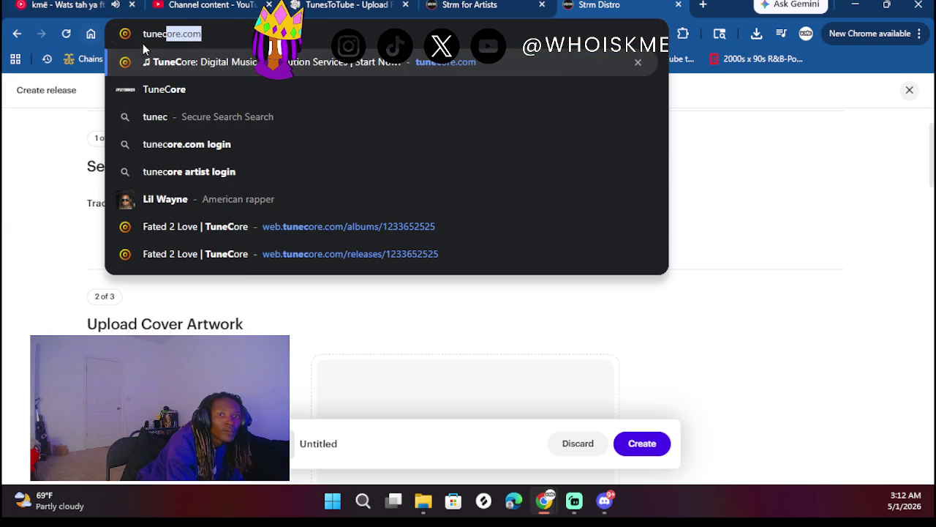
click(195, 60)
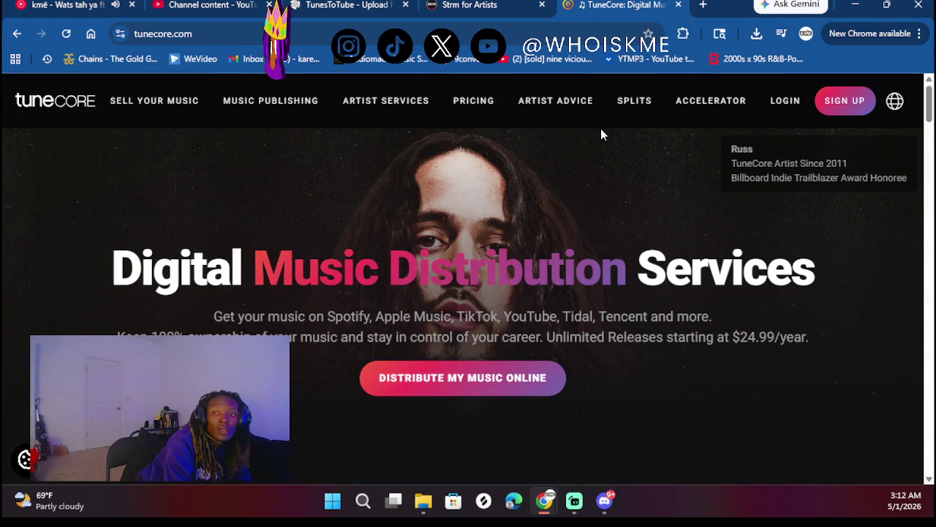
- Go to the TuneCore sign-in page and submit the saved account email with a password
click(787, 107)
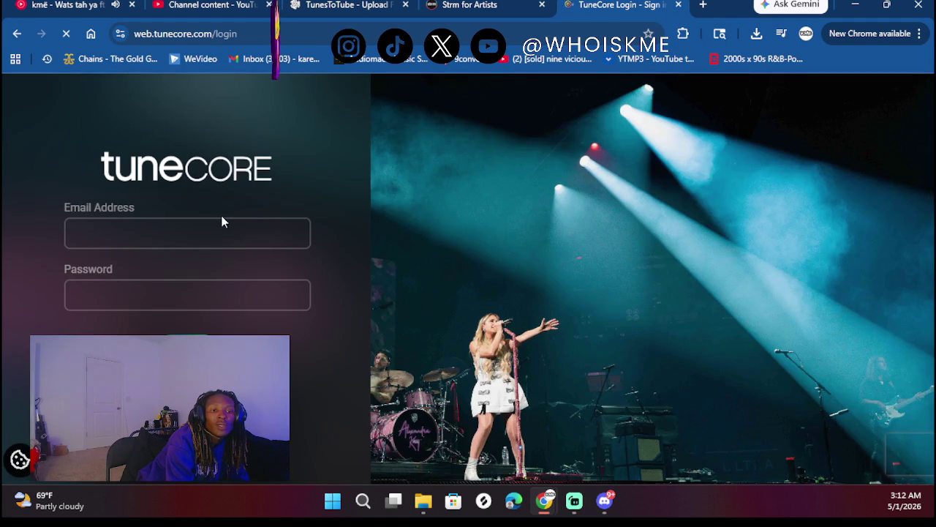
click(215, 232)
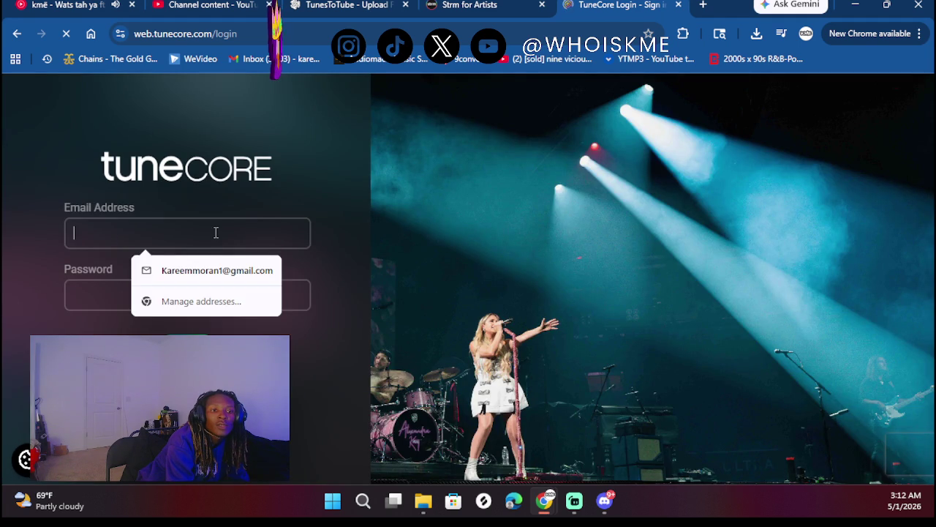
click(200, 272)
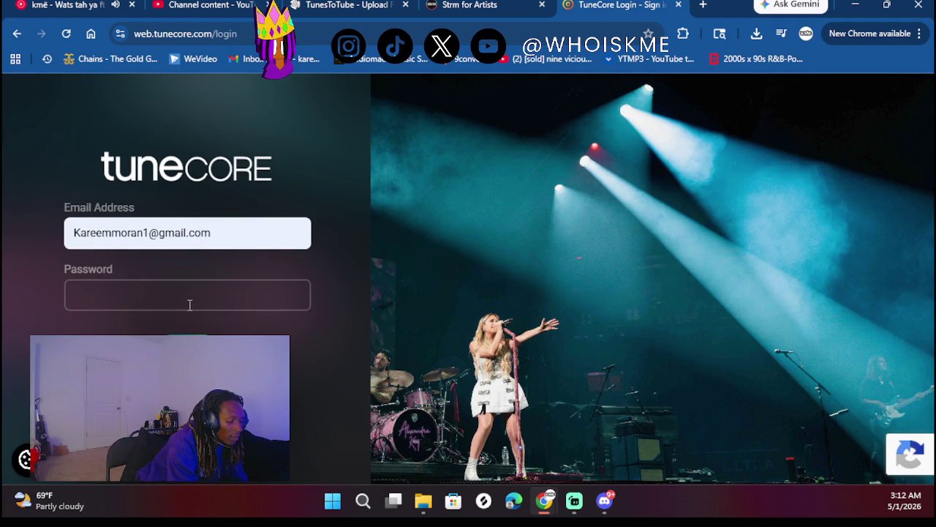
text(••)
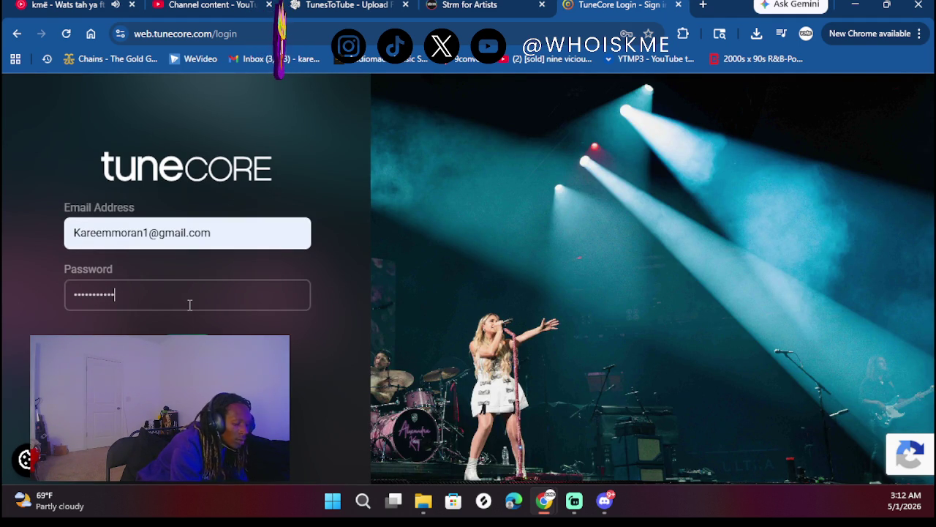
key(Return)
- Retry signing in twice with the saved account email and the account password
click(203, 307)
click(187, 259)
click(205, 289)
click(182, 309)
text(•••••••)
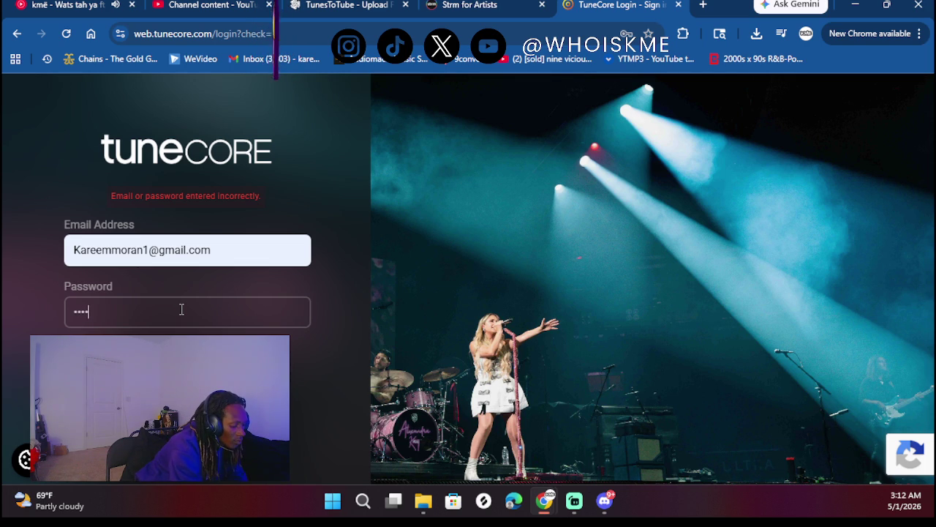
text(•)
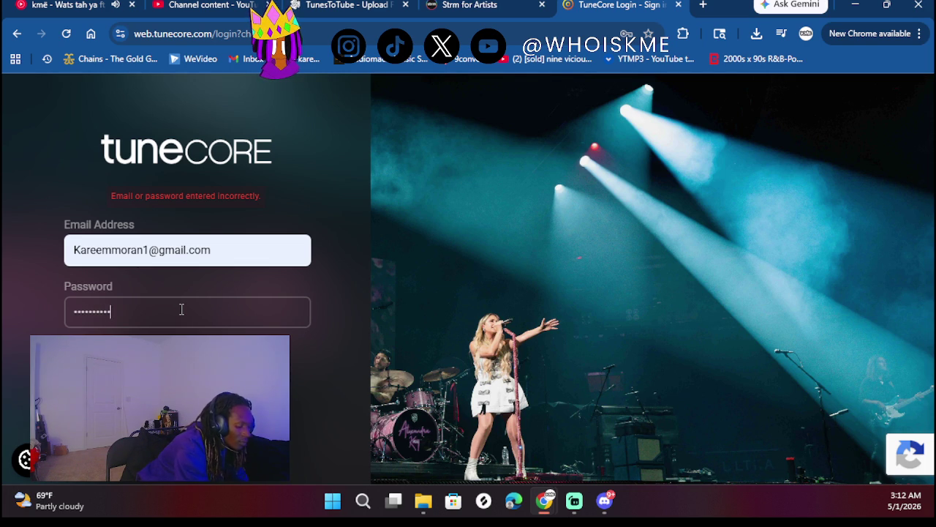
key(Return)
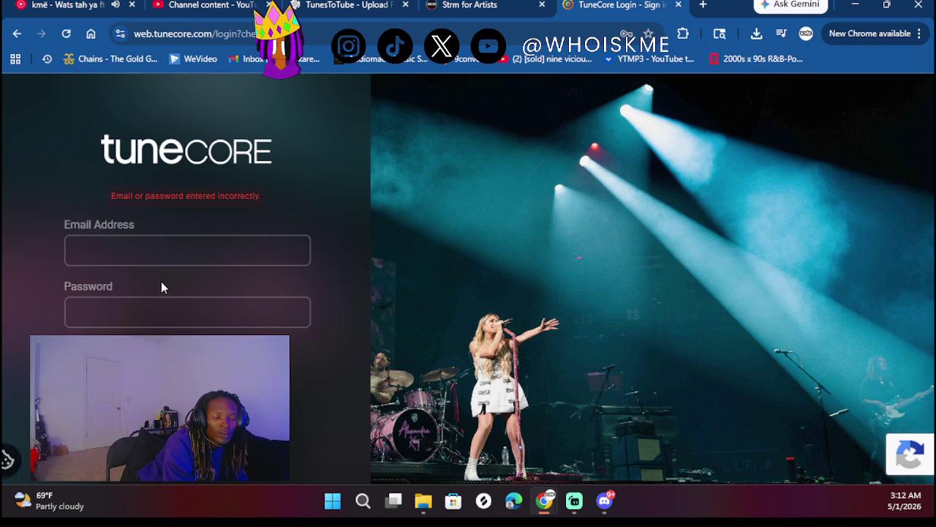
click(144, 250)
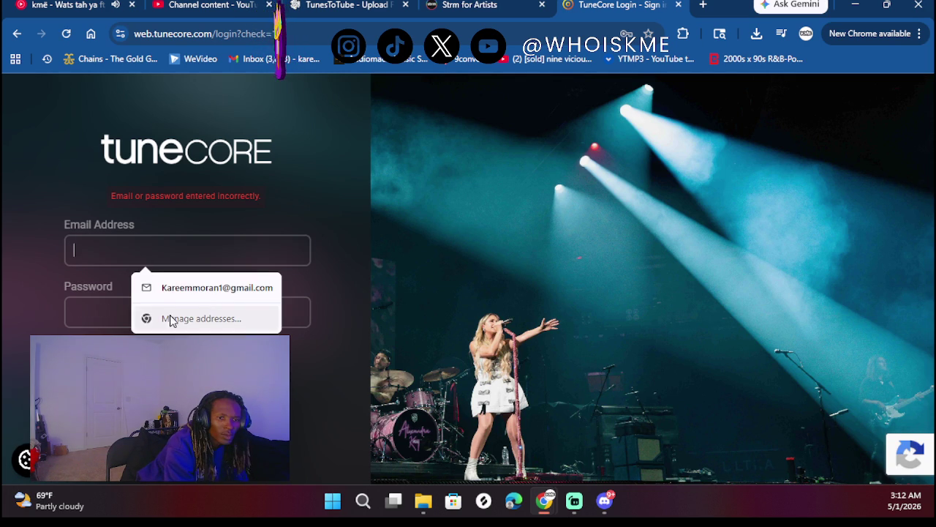
click(169, 289)
text(••••••)
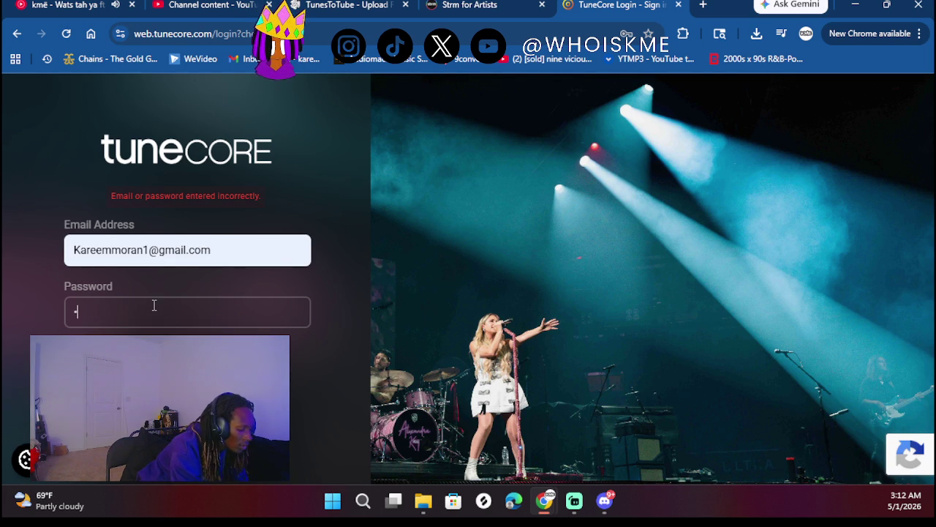
text(••)
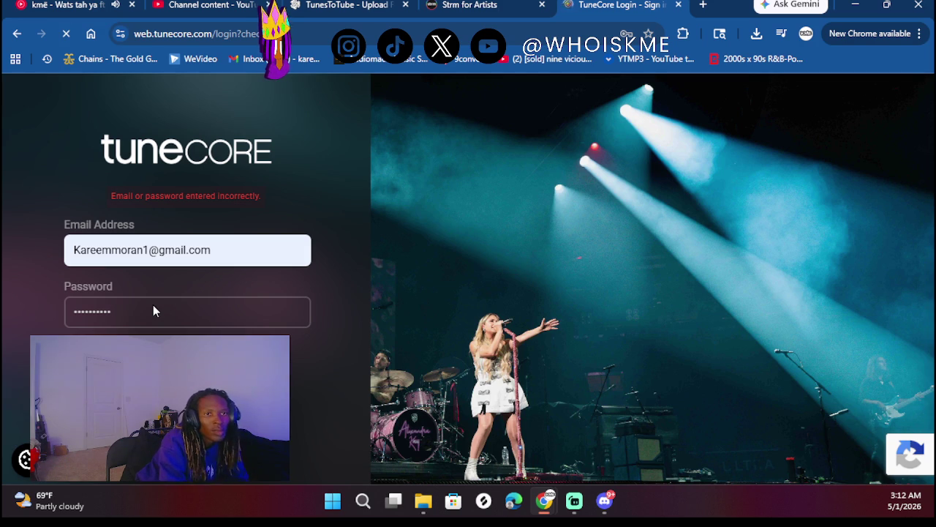
key(Return)
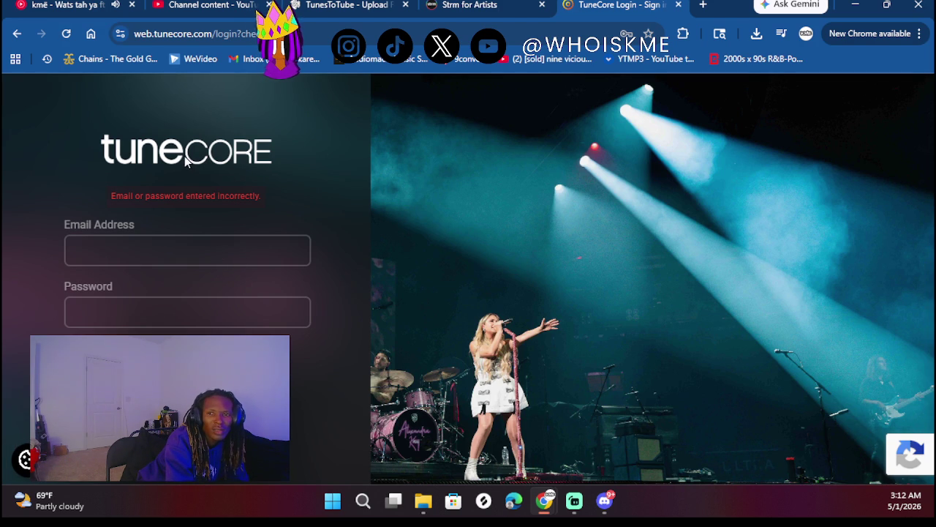
- Sign in again with the saved email and the correct password, reaching the account dashboard
click(149, 235)
click(157, 280)
click(164, 310)
text(••••••)
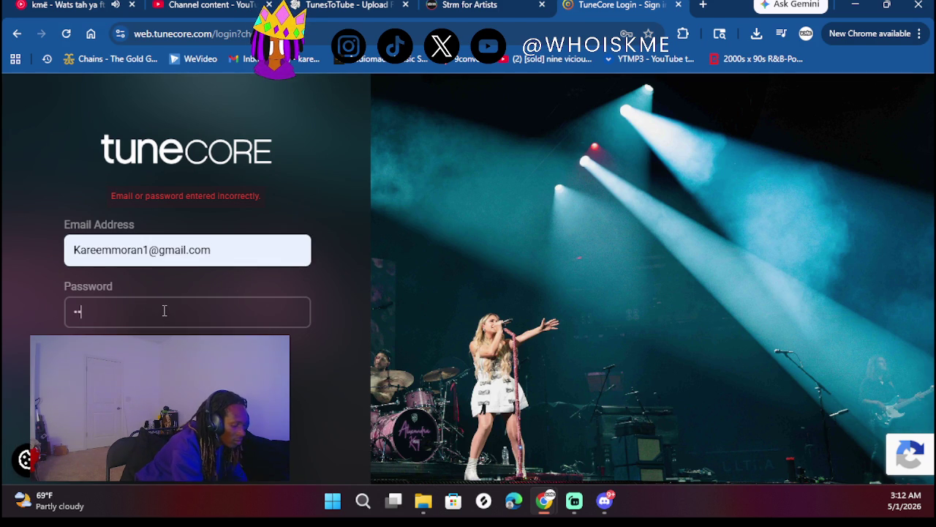
key(Return)
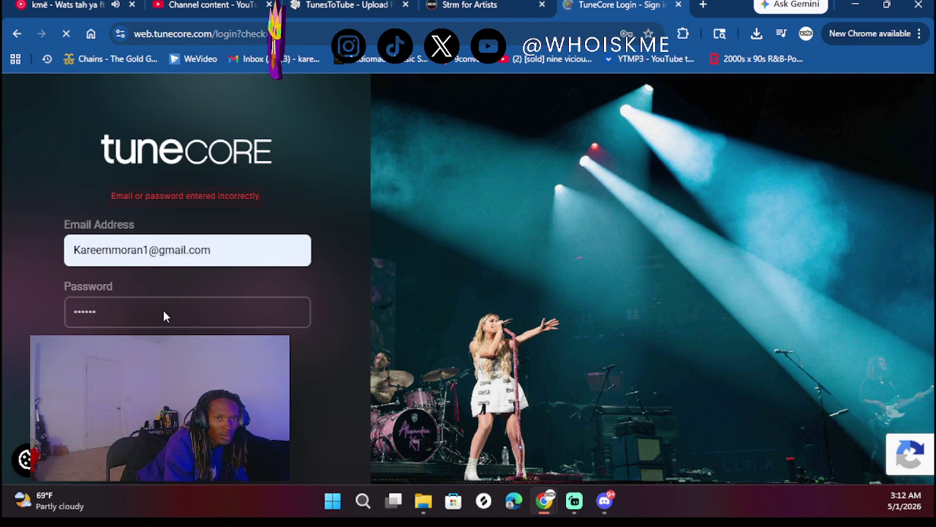
click(136, 253)
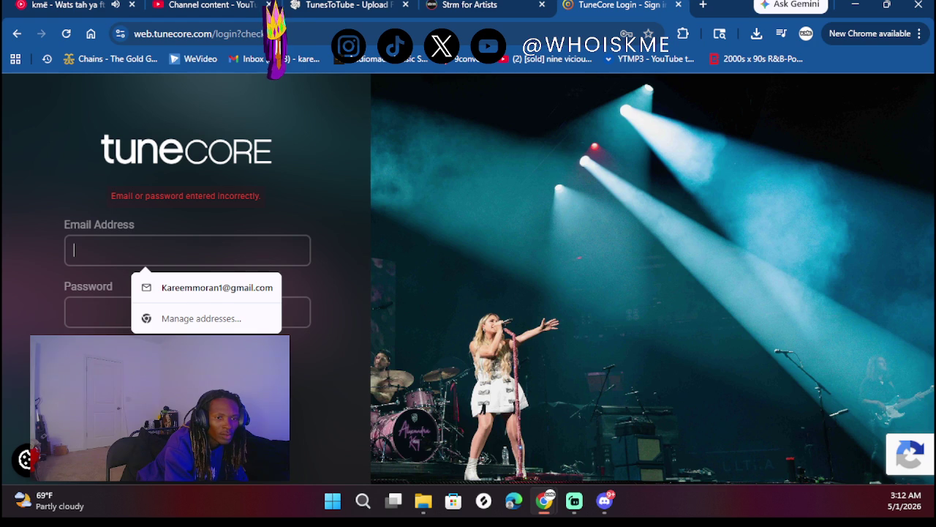
click(232, 297)
text(***)
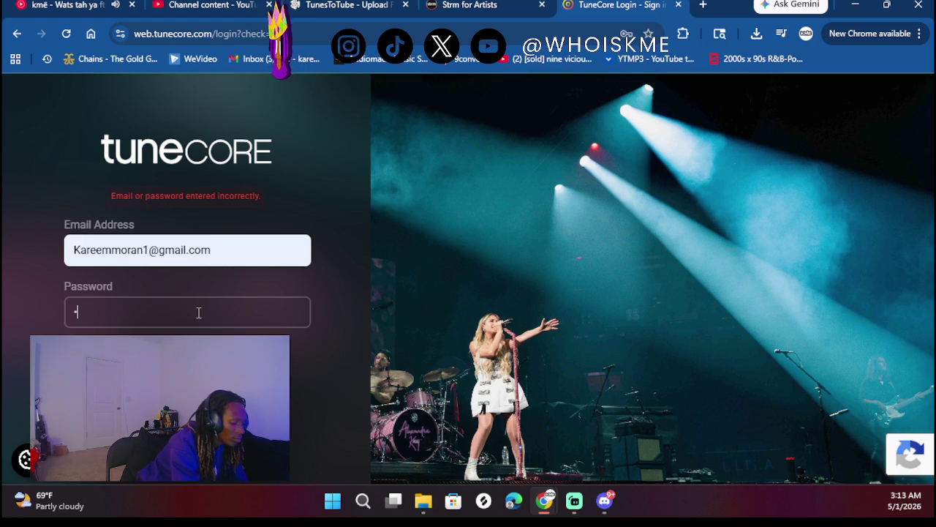
text(****)
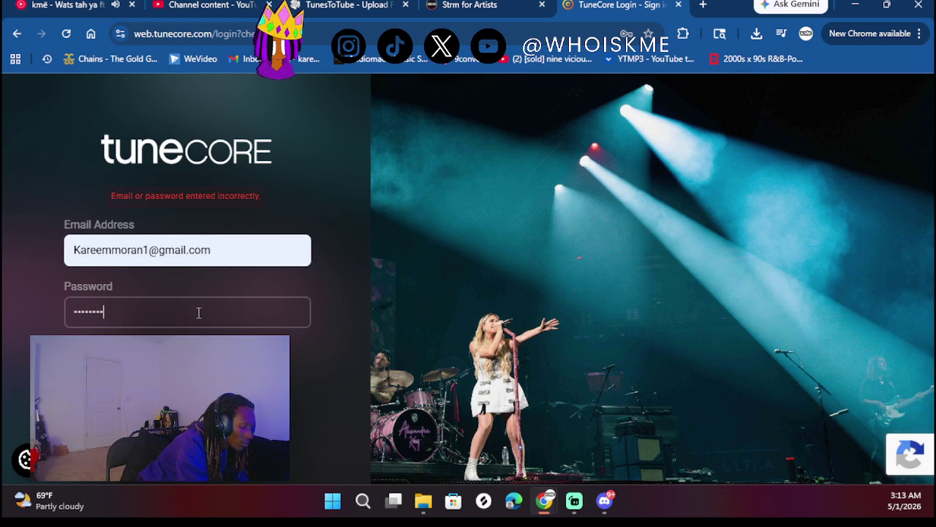
key(Return)
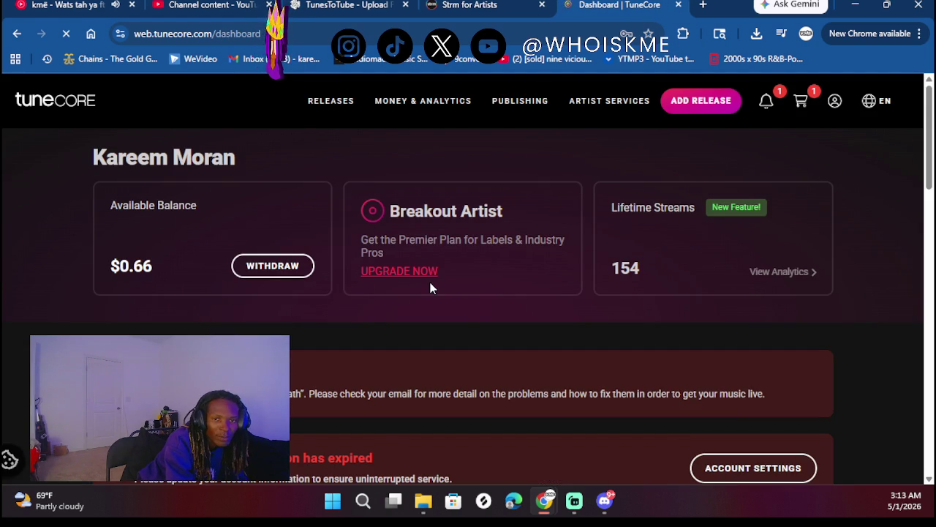
- Renew the expired Breakout Artist - Unlimited Plan from Account Settings, adding $44.99 to the cart
scroll(432, 282, down, 1)
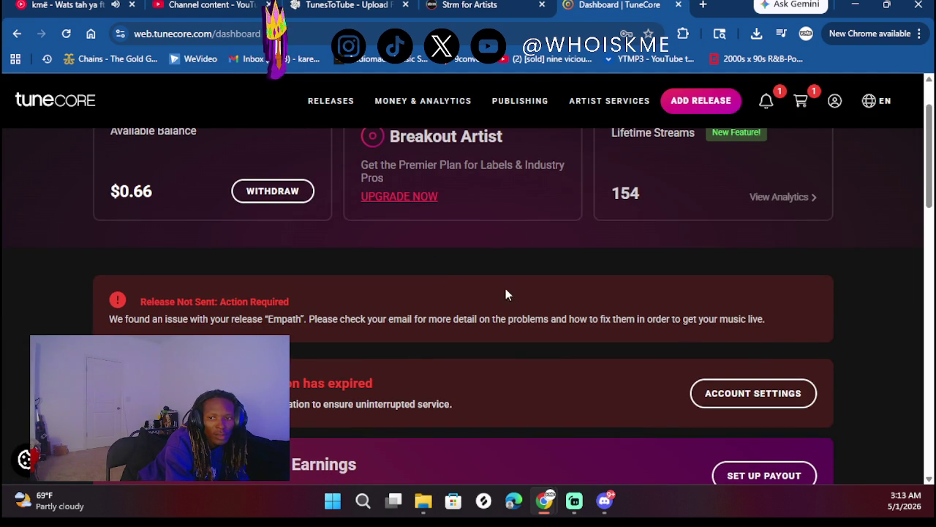
scroll(695, 377, down, 1)
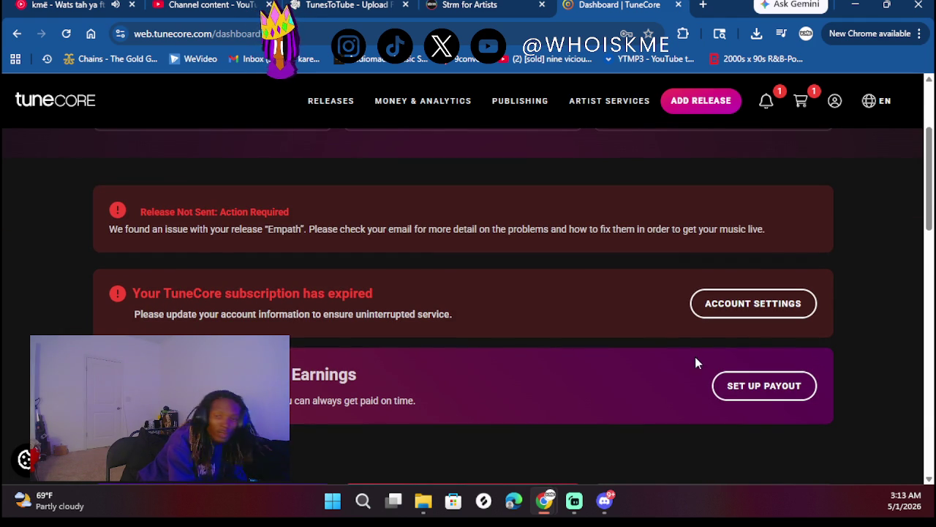
click(744, 304)
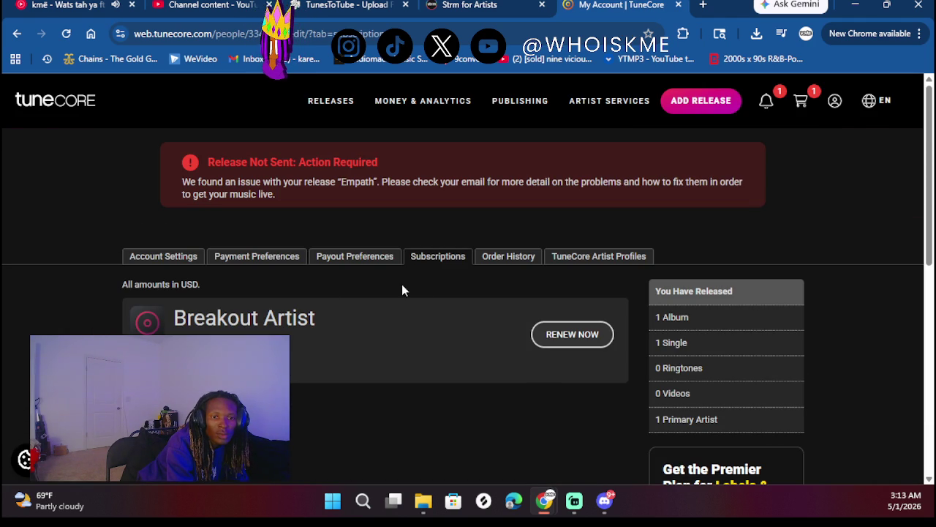
click(578, 341)
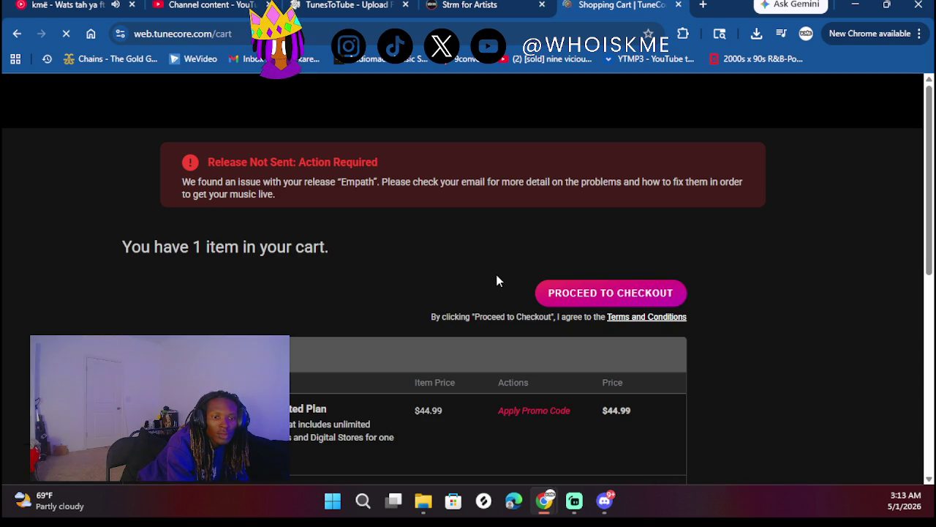
scroll(545, 358, down, 1)
scroll(546, 359, down, 5)
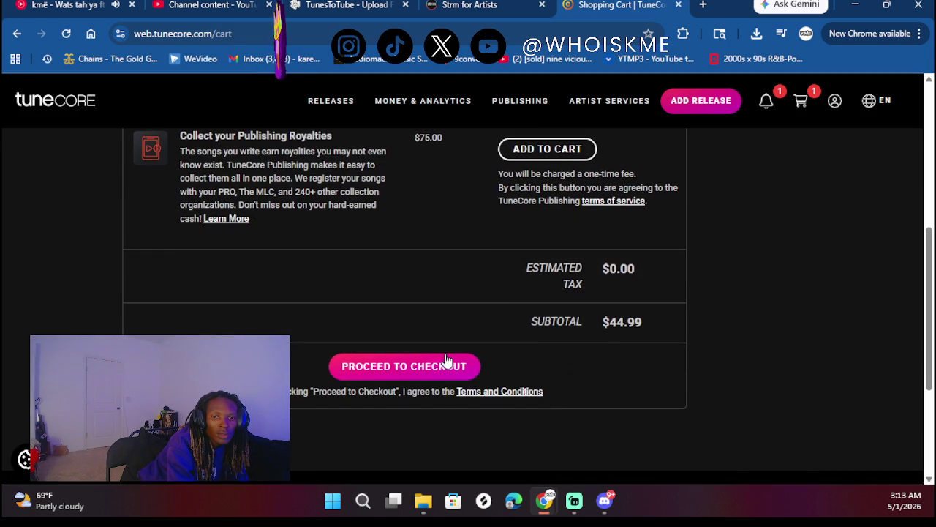
scroll(444, 360, up, 3)
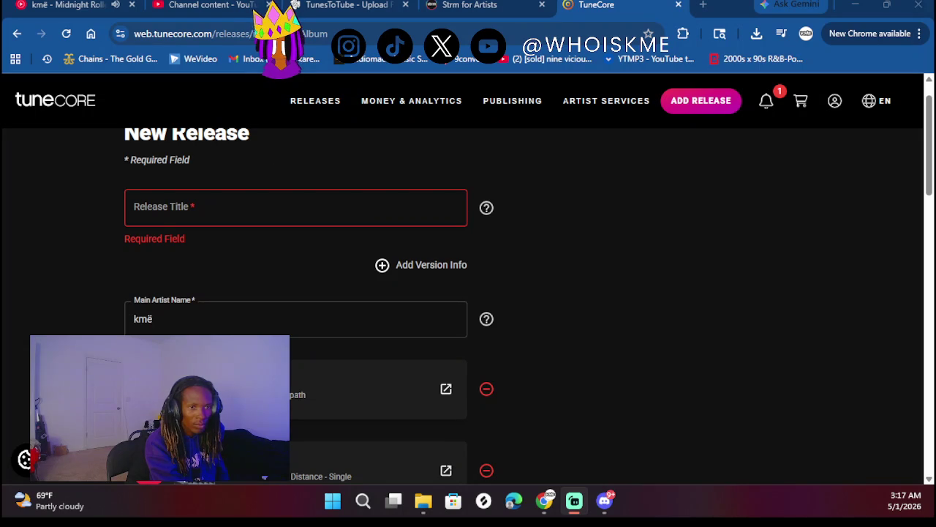
- Enter 'Its Alway why' as the release title and choose English as the release language
click(280, 190)
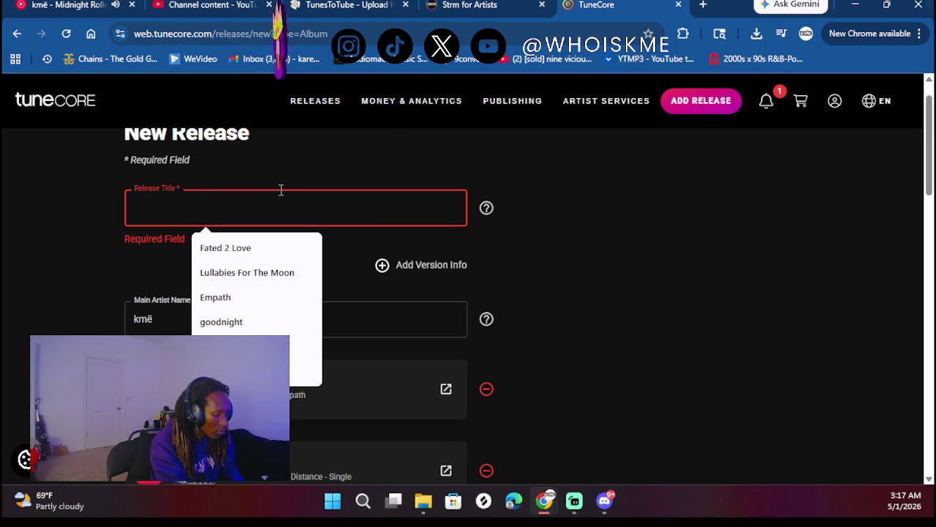
text(Its Alway)
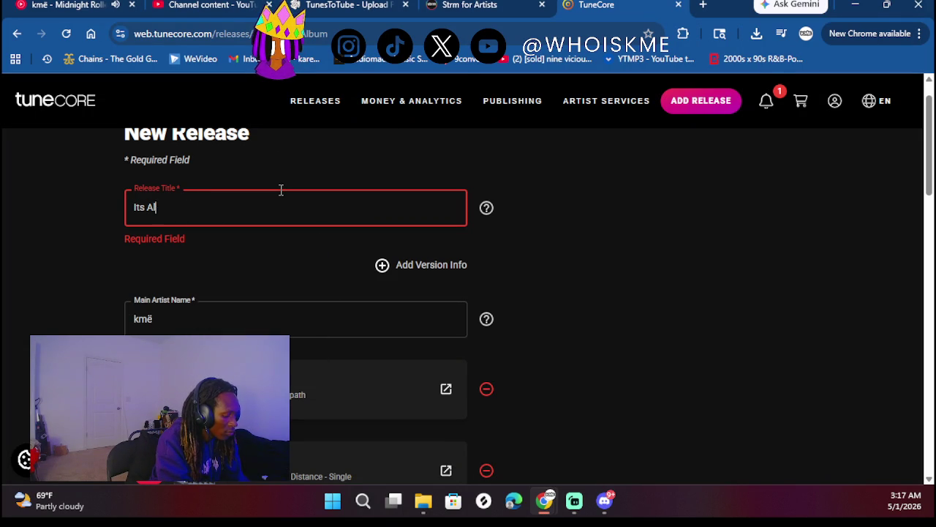
text( wh)
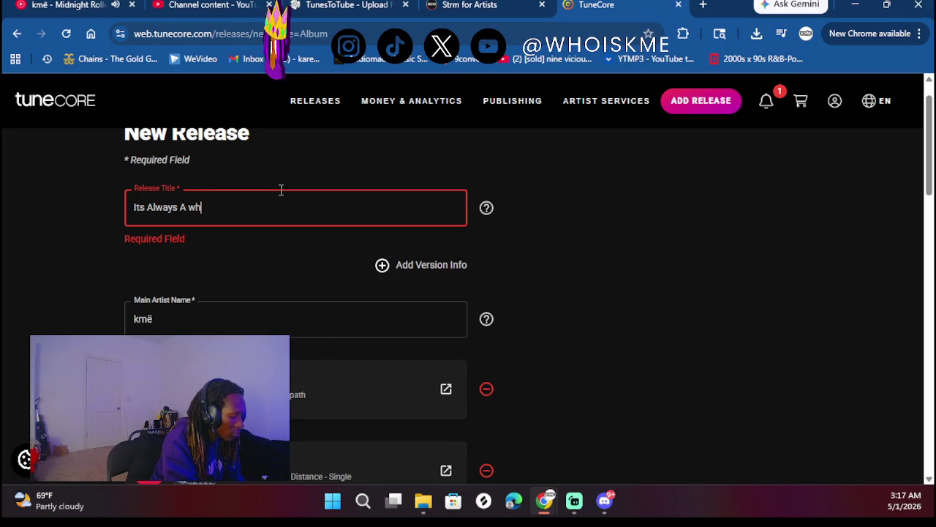
text(y)
scroll(228, 308, down, 5)
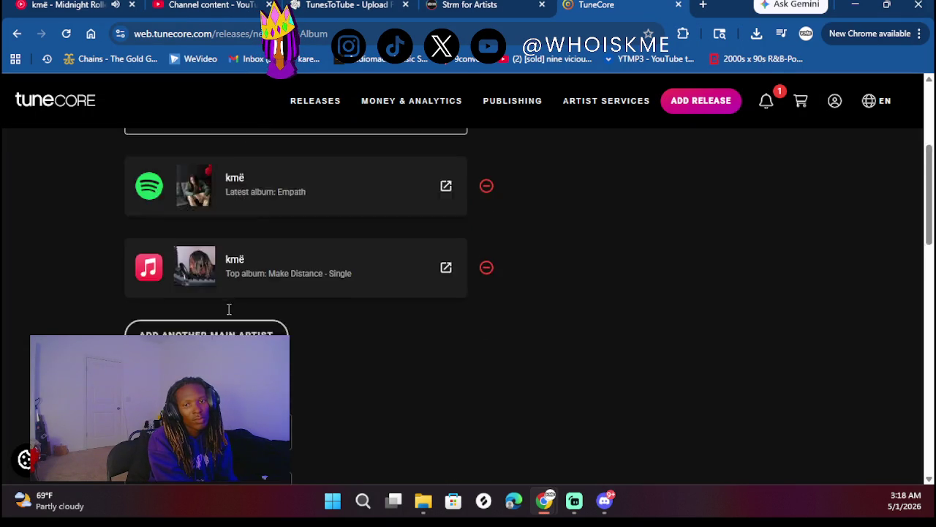
scroll(213, 291, down, 1)
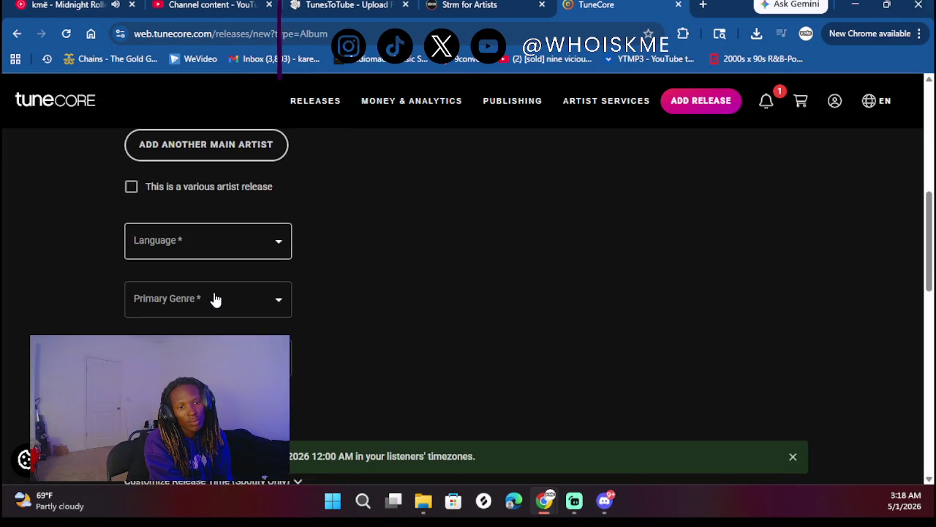
click(194, 239)
click(174, 248)
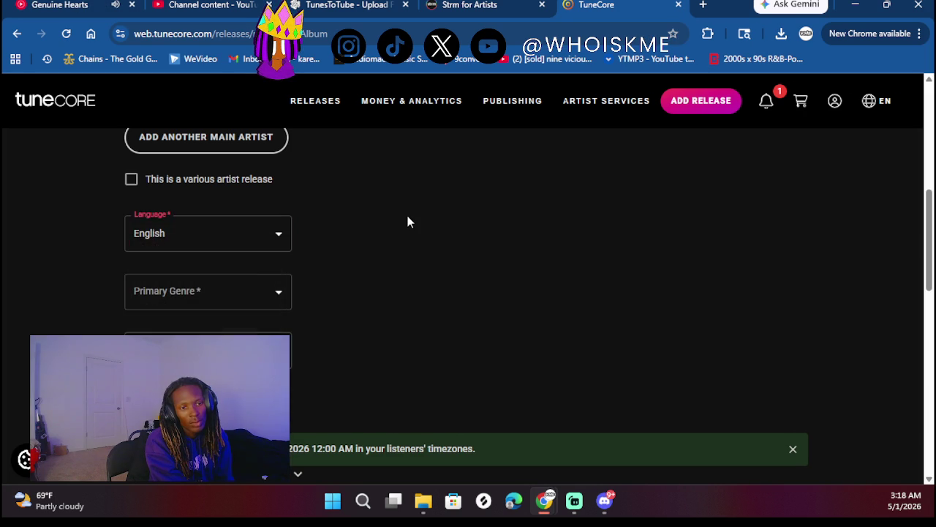
click(212, 302)
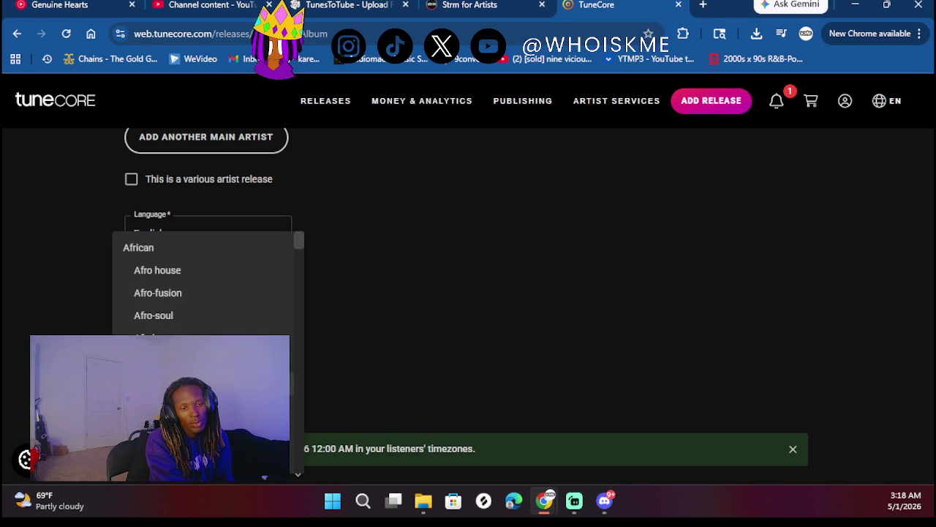
- Scroll through the Primary Genre list and select R&B/Soul
scroll(152, 232, down, 3)
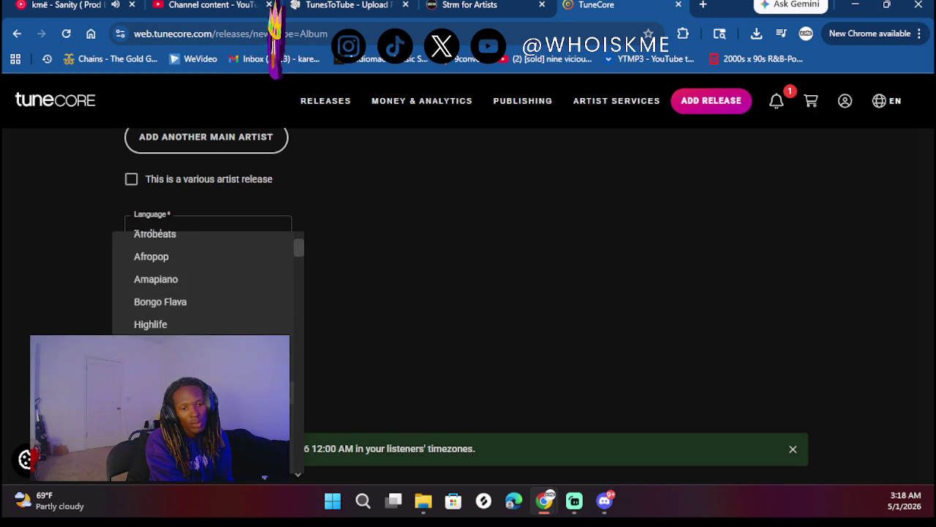
scroll(152, 233, down, 10)
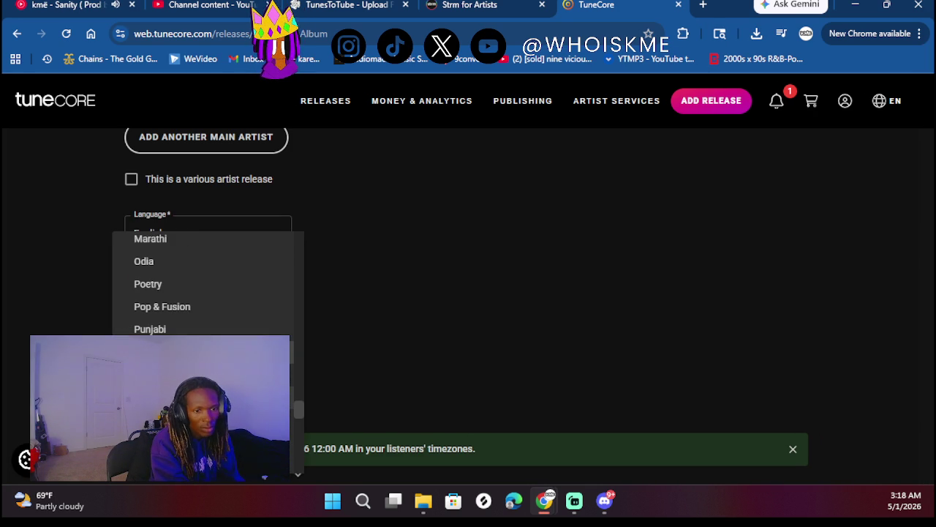
scroll(205, 285, down, 5)
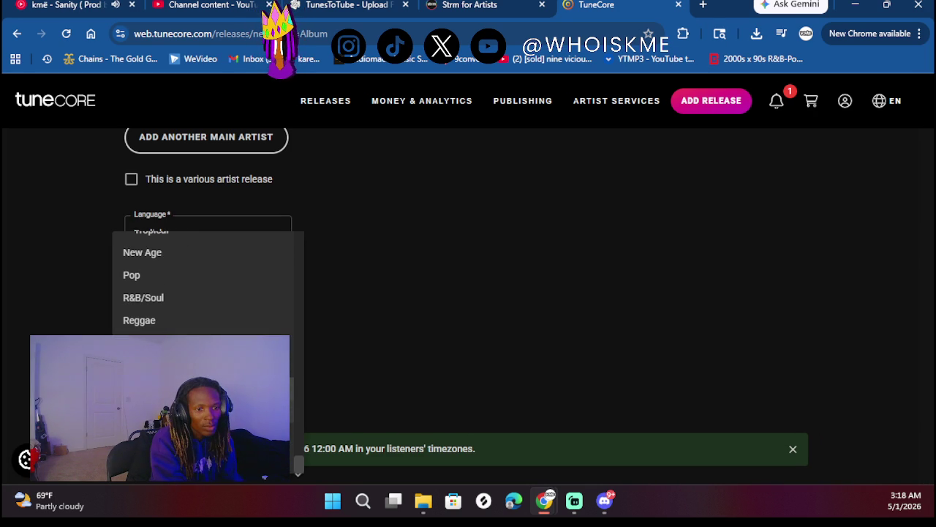
scroll(205, 285, up, 15)
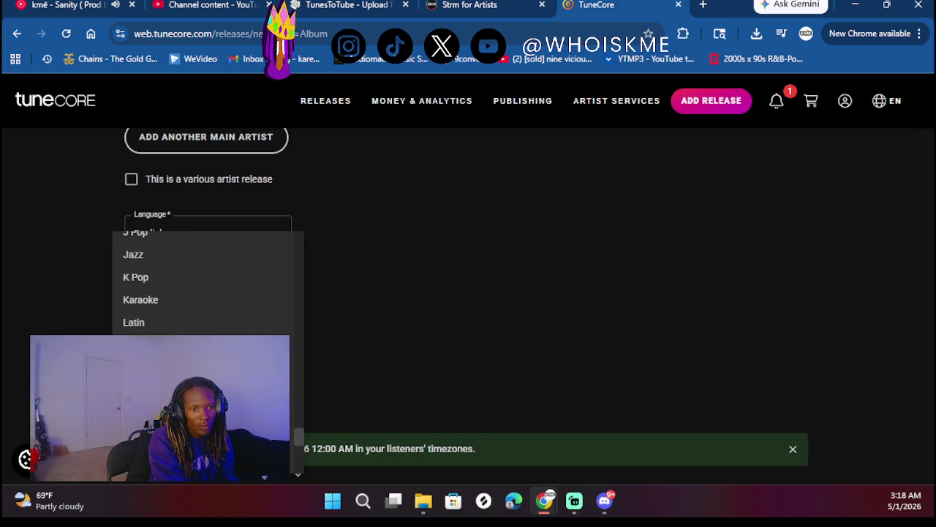
scroll(204, 285, up, 15)
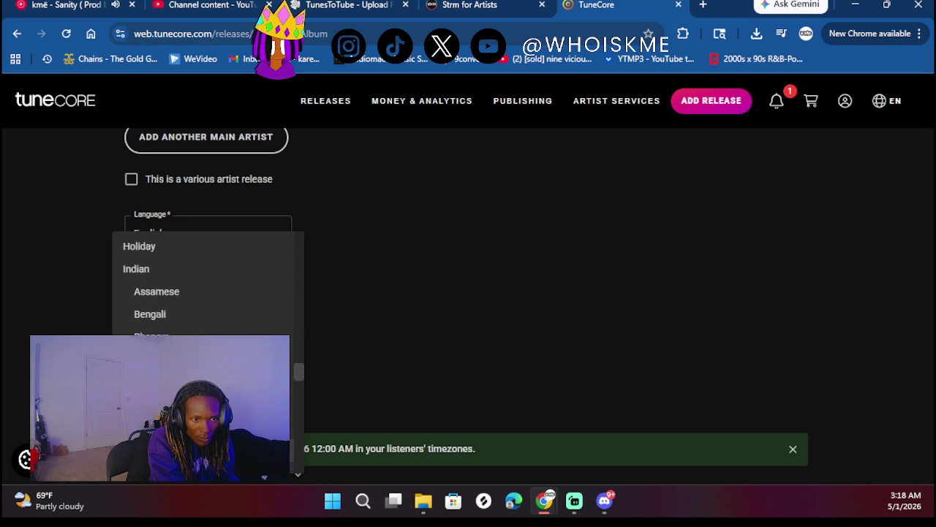
scroll(205, 285, down, 1)
scroll(205, 285, up, 15)
scroll(204, 285, down, 20)
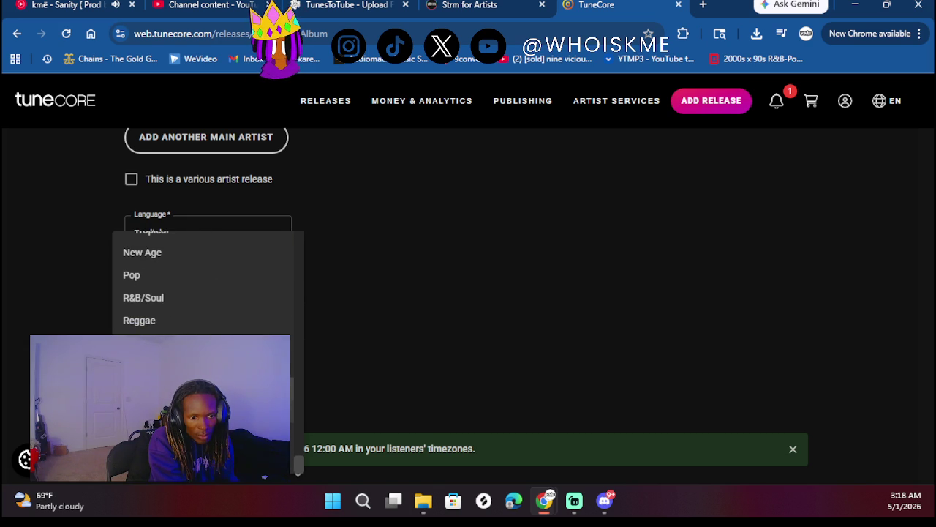
click(176, 298)
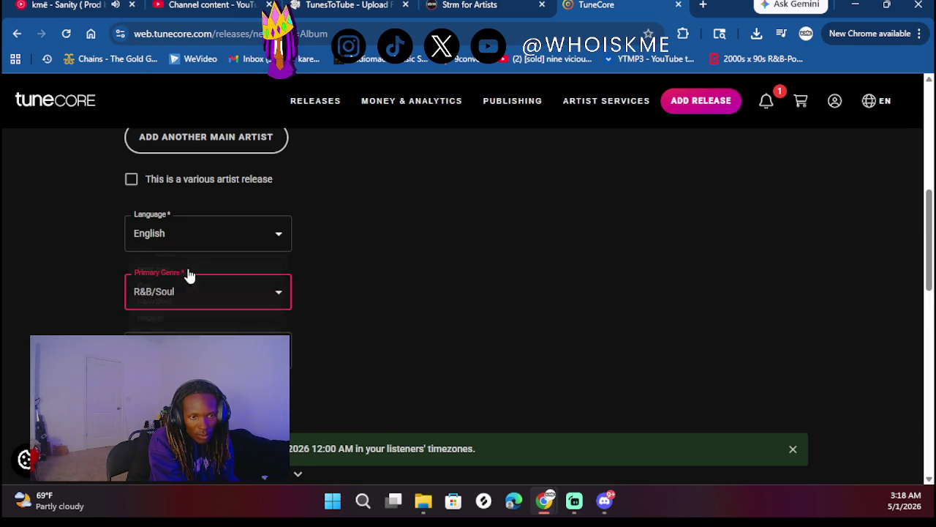
click(215, 296)
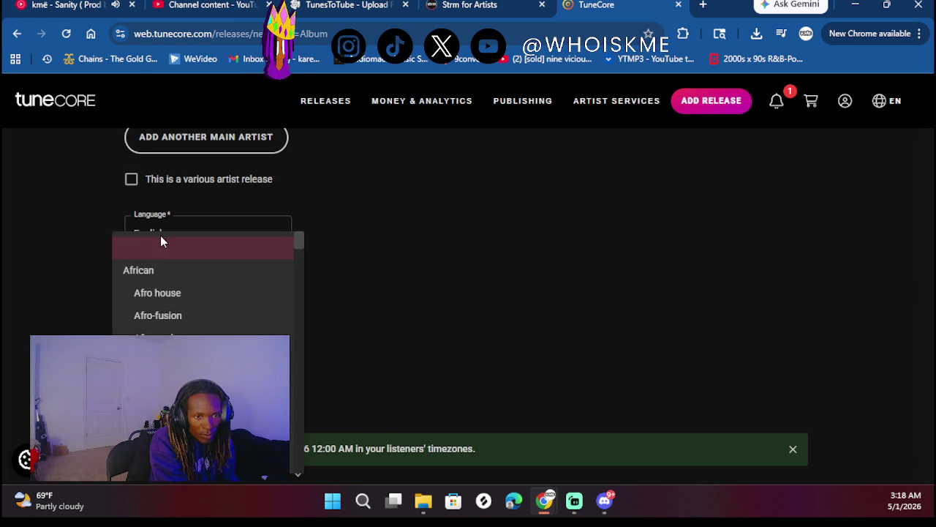
click(164, 254)
- Switch the primary genre to Hip Hop/Rap, then change it back to R&B/Soul
click(209, 289)
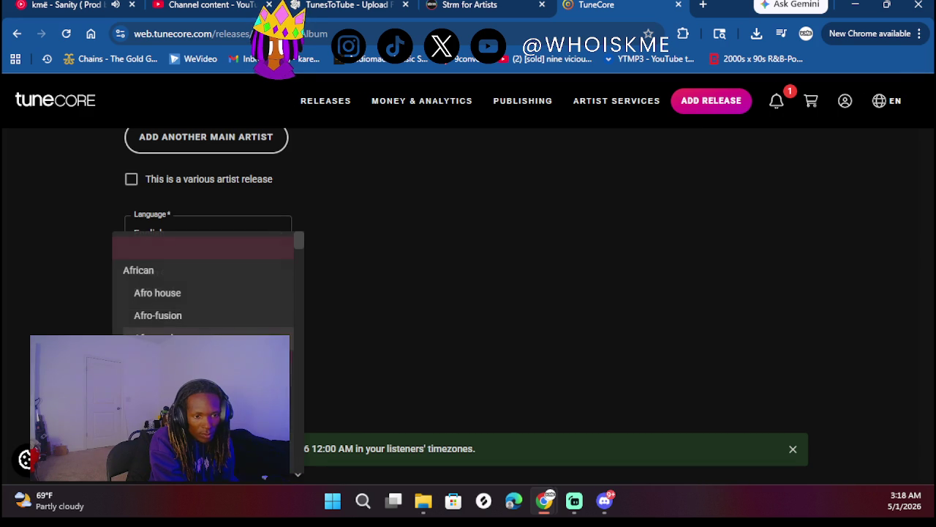
scroll(205, 286, down, 6)
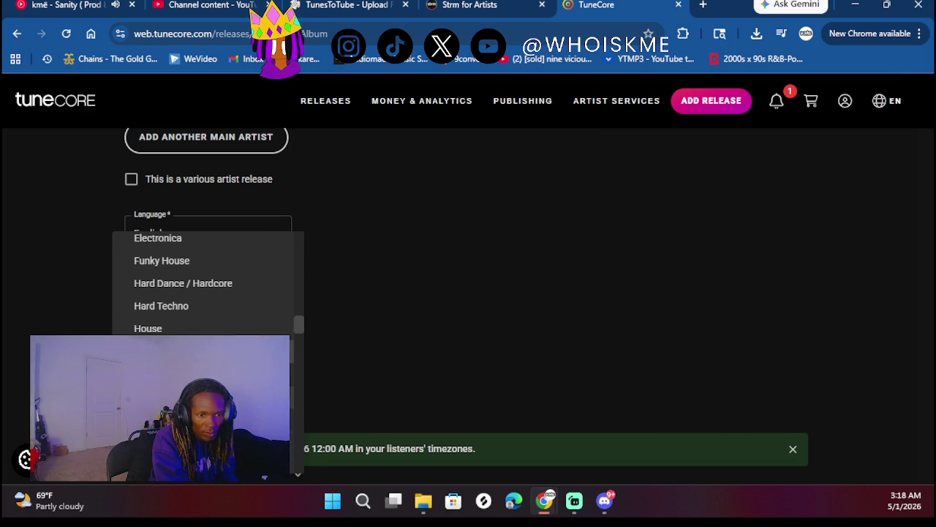
scroll(182, 306, down, 5)
scroll(181, 305, up, 1)
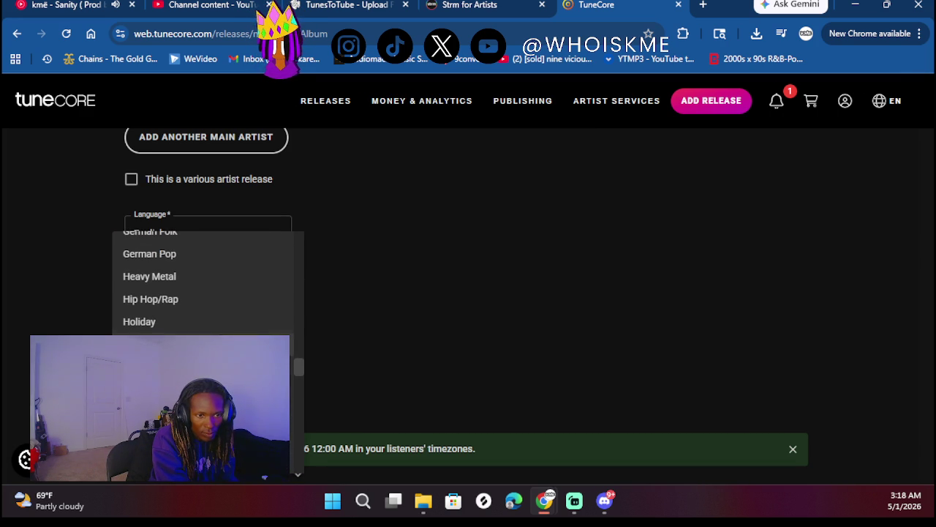
click(182, 306)
click(180, 307)
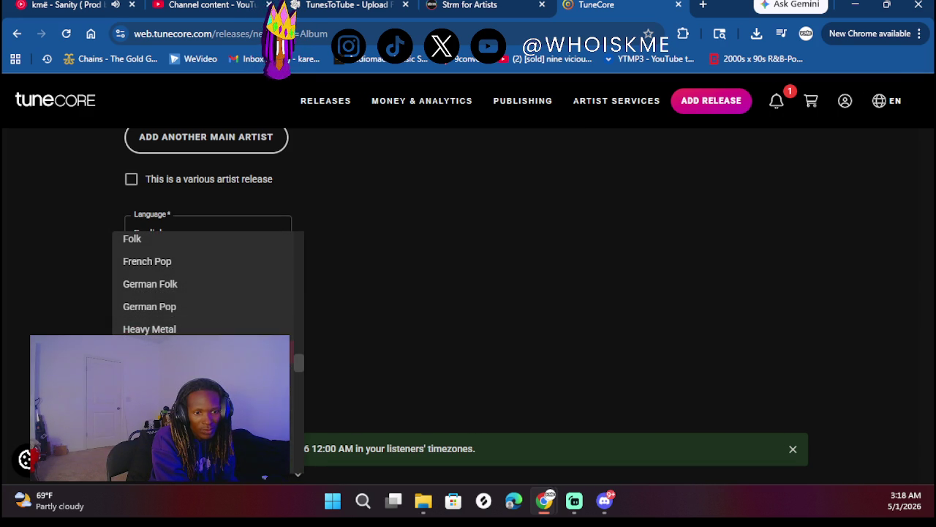
scroll(204, 285, up, 3)
scroll(204, 285, down, 10)
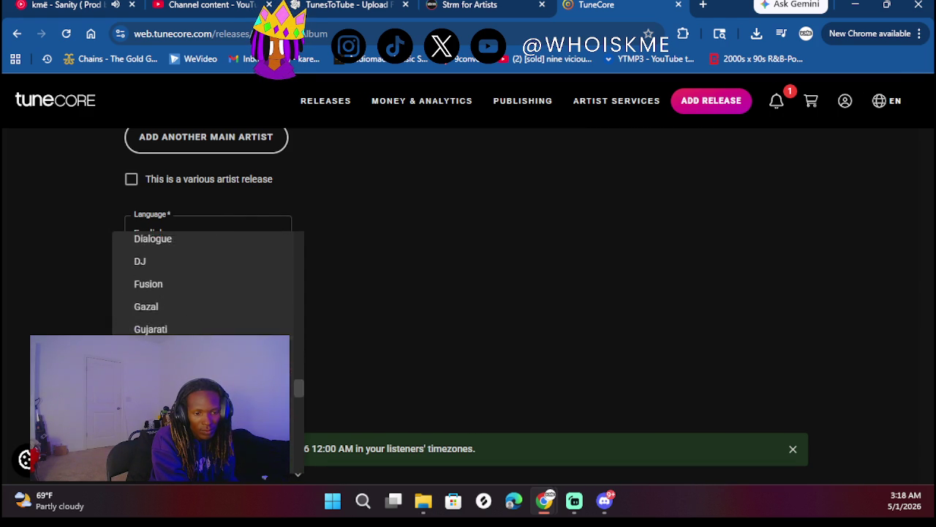
scroll(205, 286, down, 3)
scroll(205, 285, down, 3)
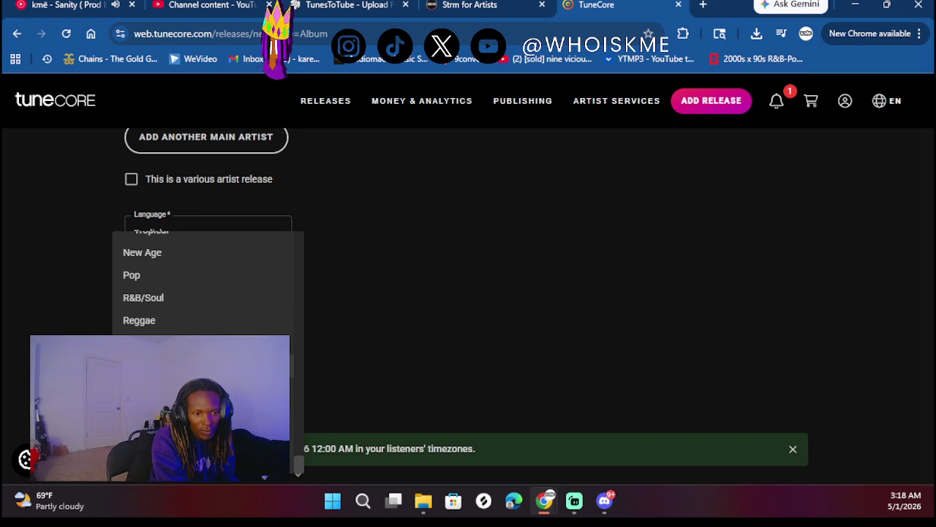
click(412, 308)
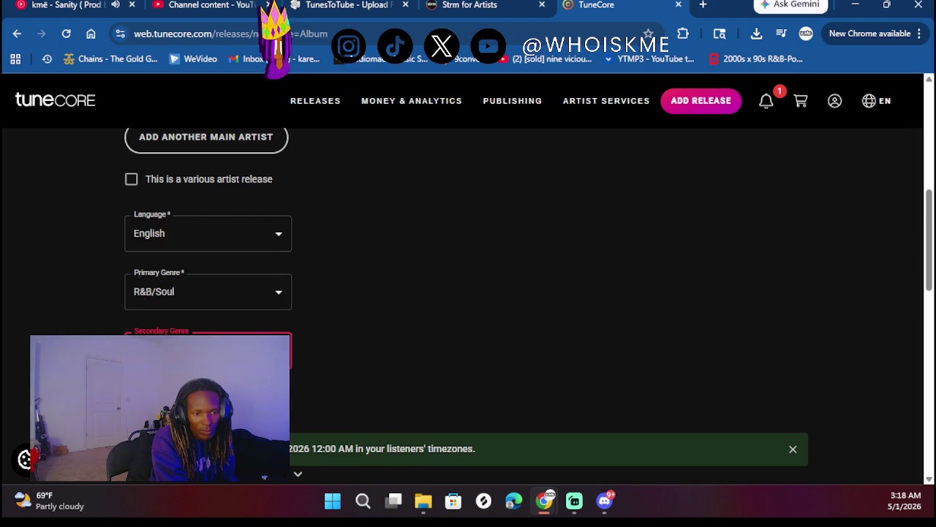
- Mark the album as previously released and set the date picker's year to 2025
scroll(256, 311, down, 2)
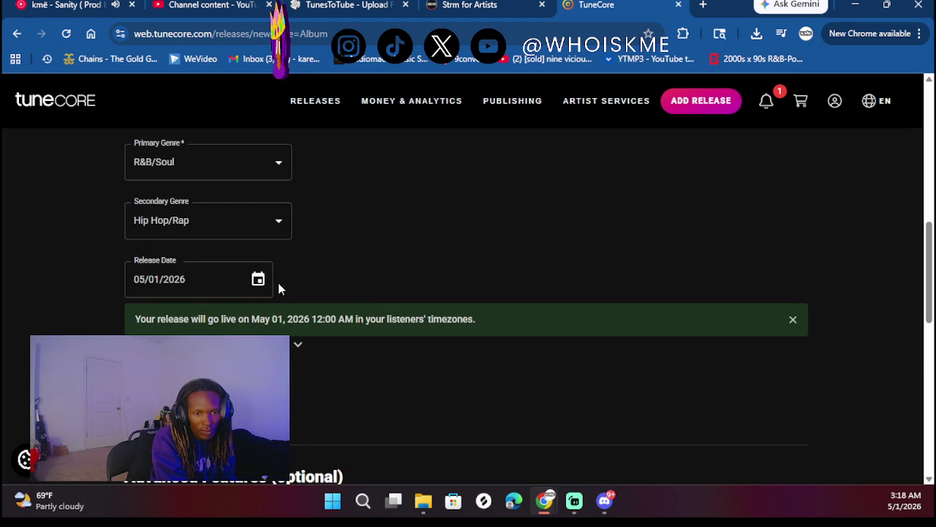
scroll(346, 288, down, 2)
click(196, 239)
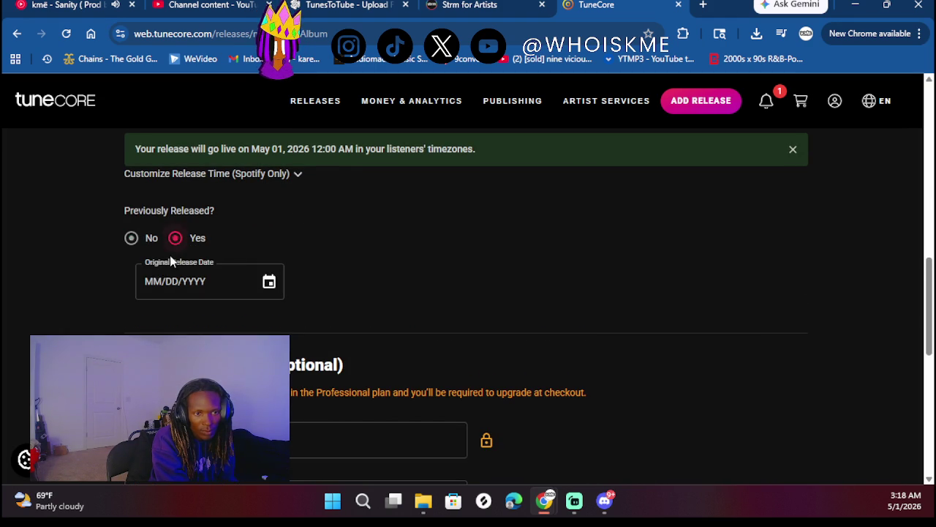
click(269, 284)
click(210, 322)
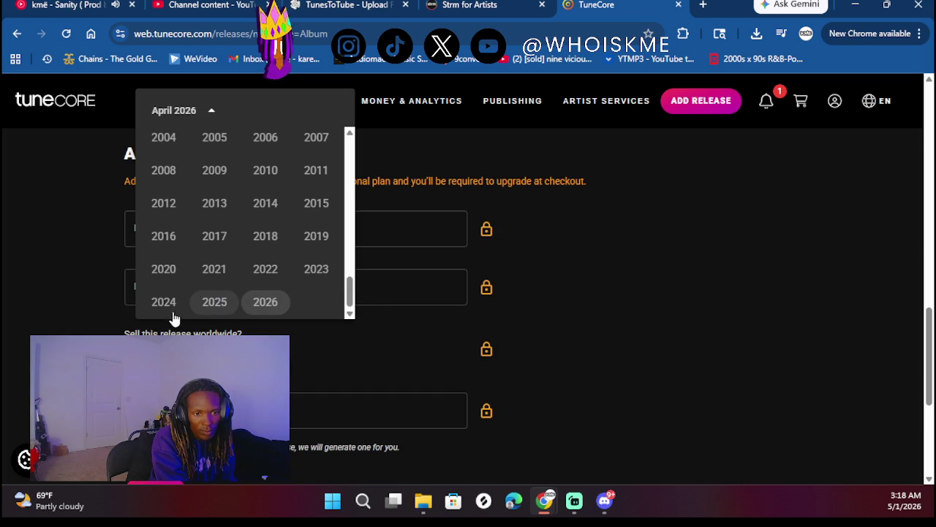
click(215, 302)
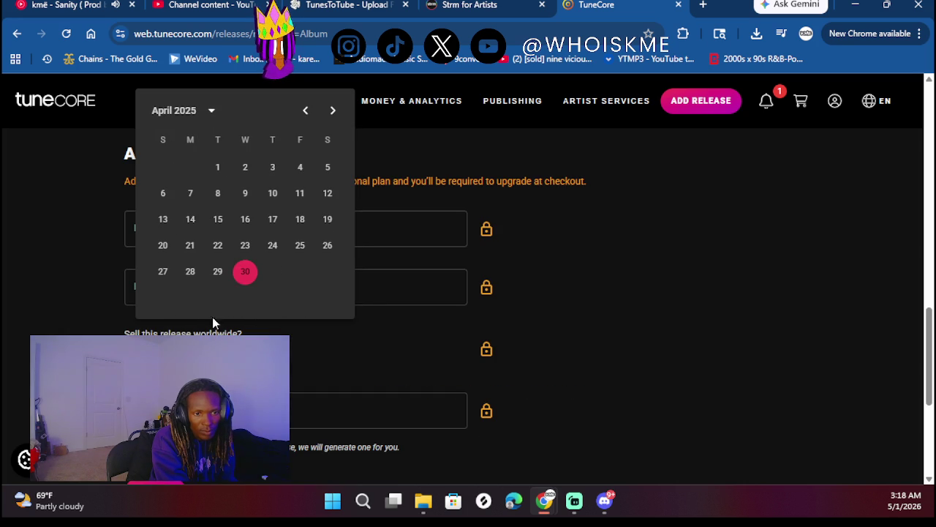
click(163, 116)
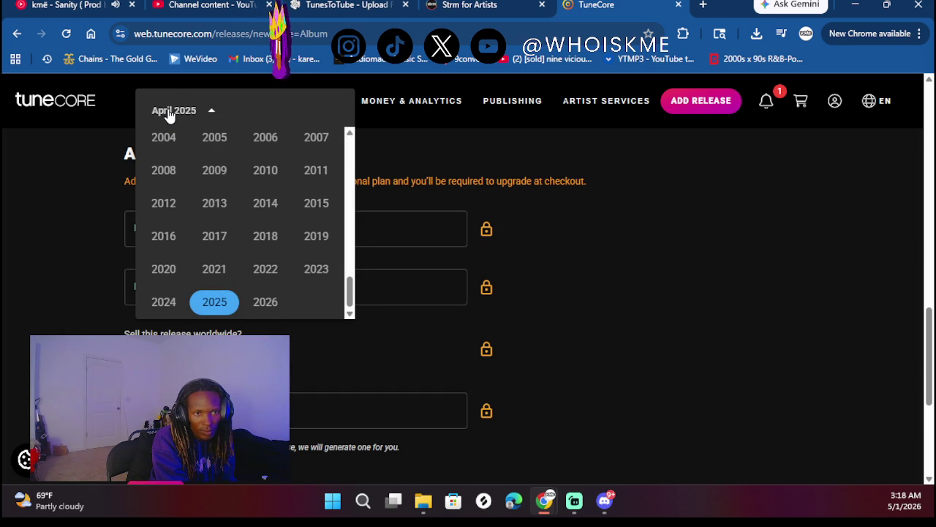
click(169, 116)
- Navigate the calendar to June 2025 and pick the 14th as the original release date
click(156, 115)
click(156, 114)
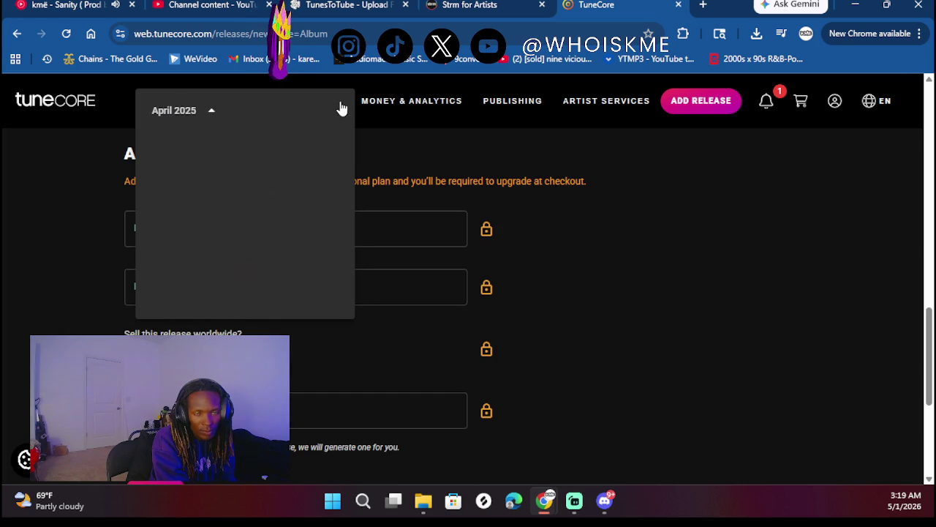
click(333, 112)
click(333, 112)
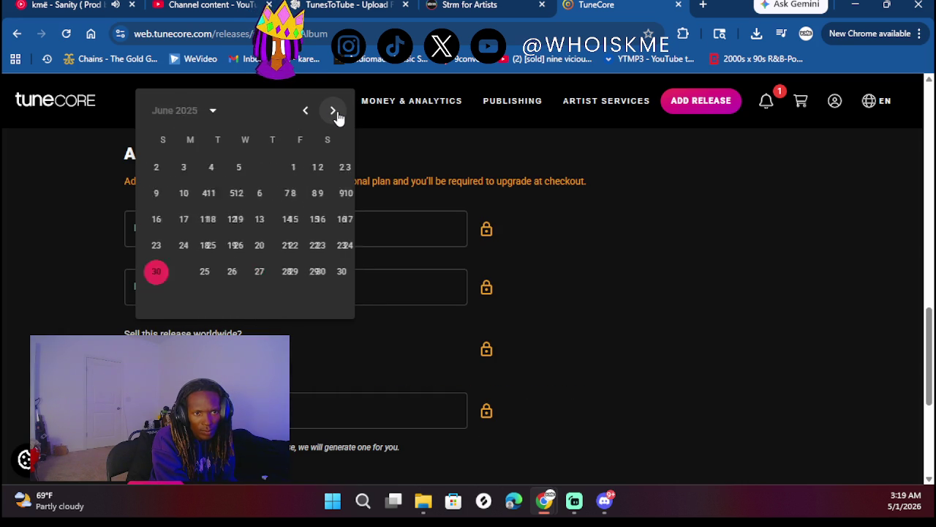
click(332, 111)
click(305, 111)
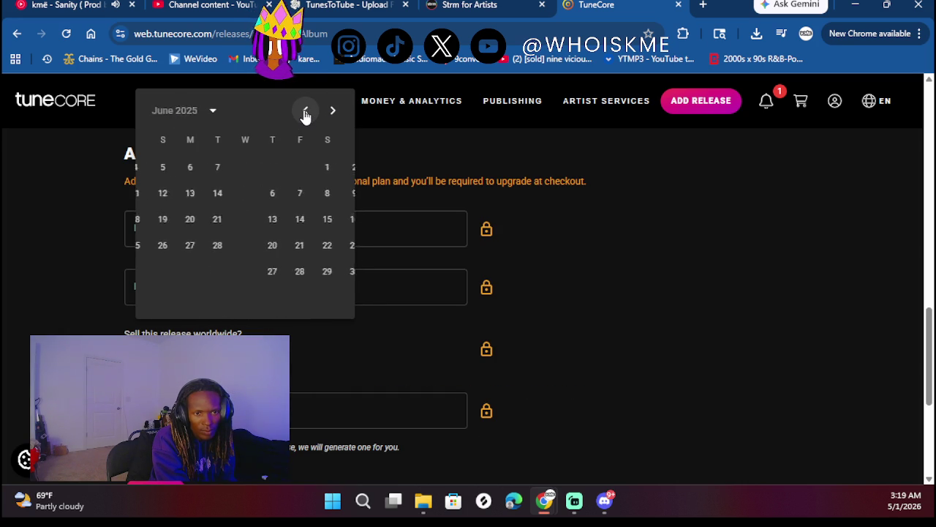
click(324, 194)
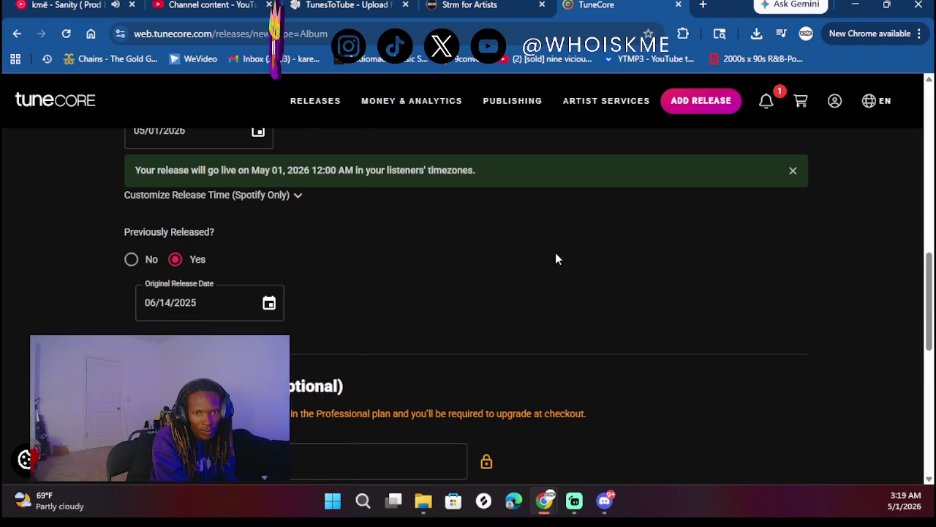
scroll(350, 297, down, 2)
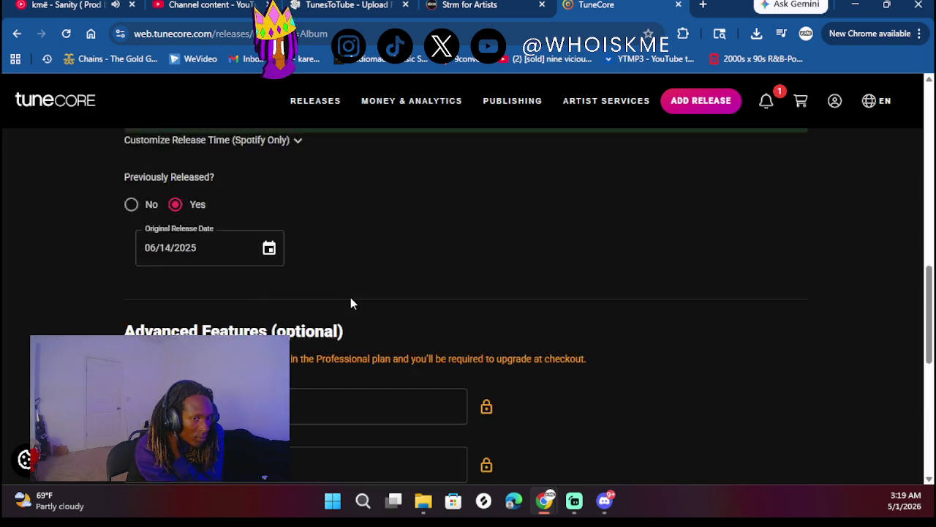
- Paste the album's UPC into the UPC/EAN Code field and save the release details
scroll(351, 297, up, 10)
scroll(350, 304, up, 2)
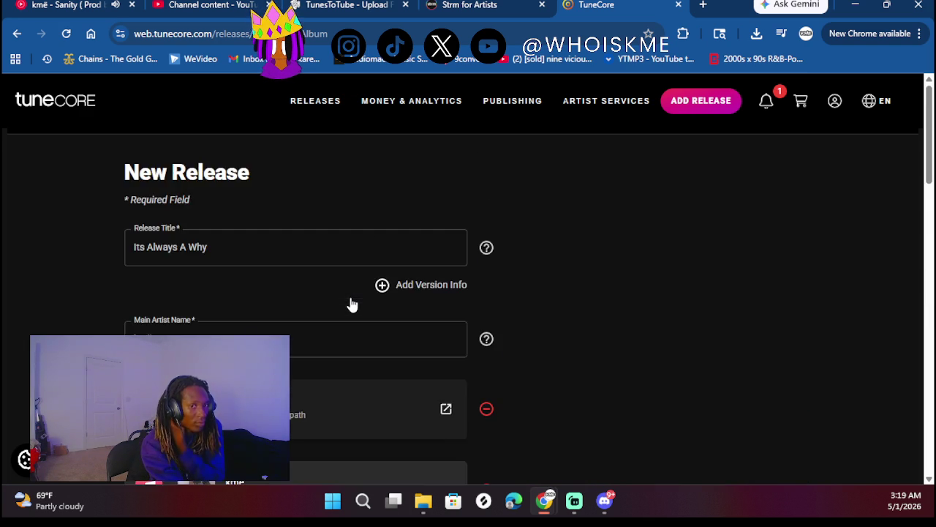
scroll(351, 305, down, 15)
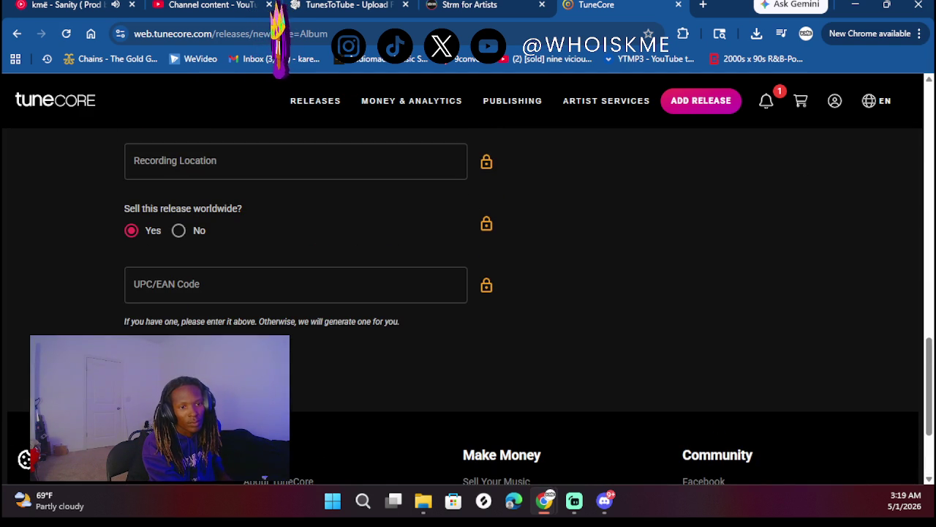
scroll(226, 320, up, 1)
click(220, 329)
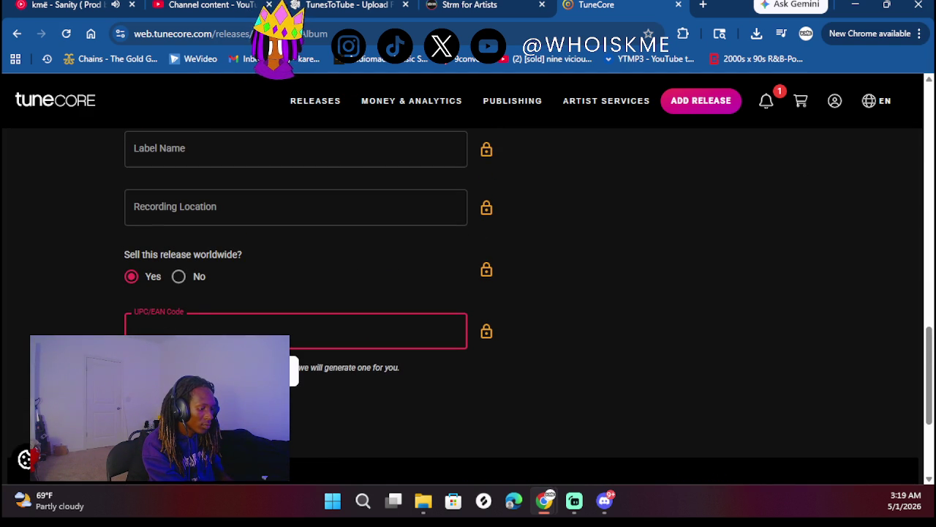
key(super+d)
key(super+d)
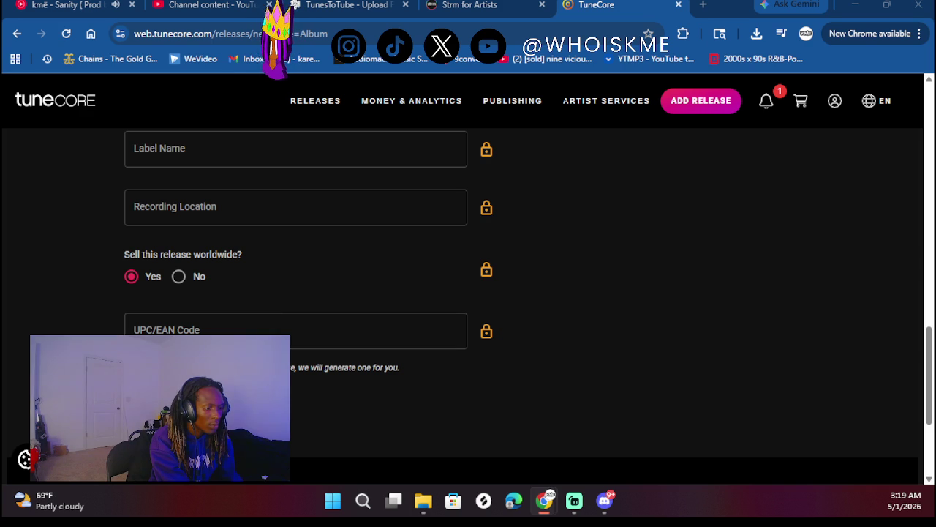
click(183, 329)
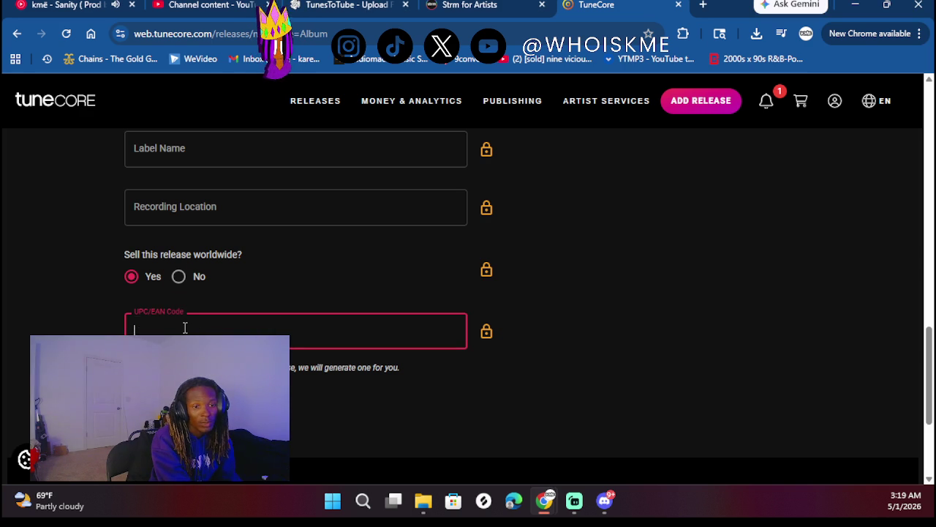
key(ctrl+v)
scroll(342, 339, up, 1)
scroll(342, 339, down, 1)
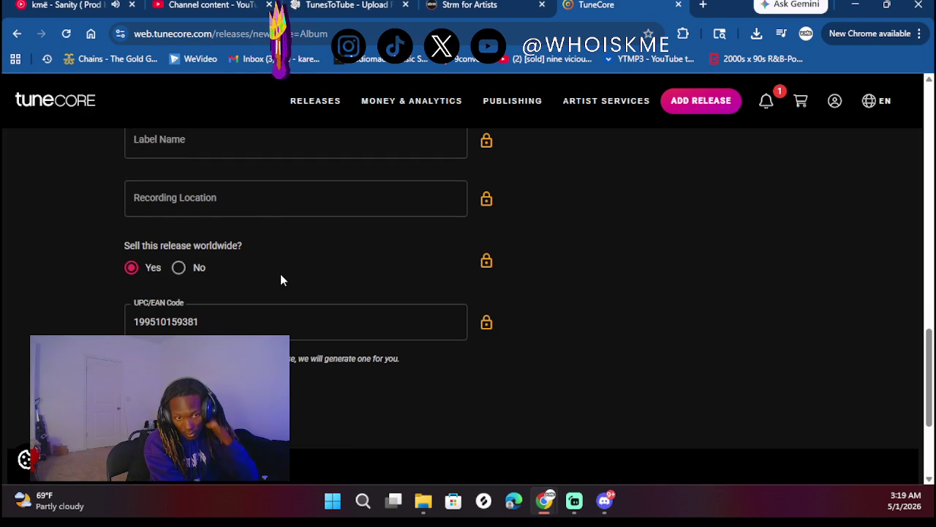
key(Return)
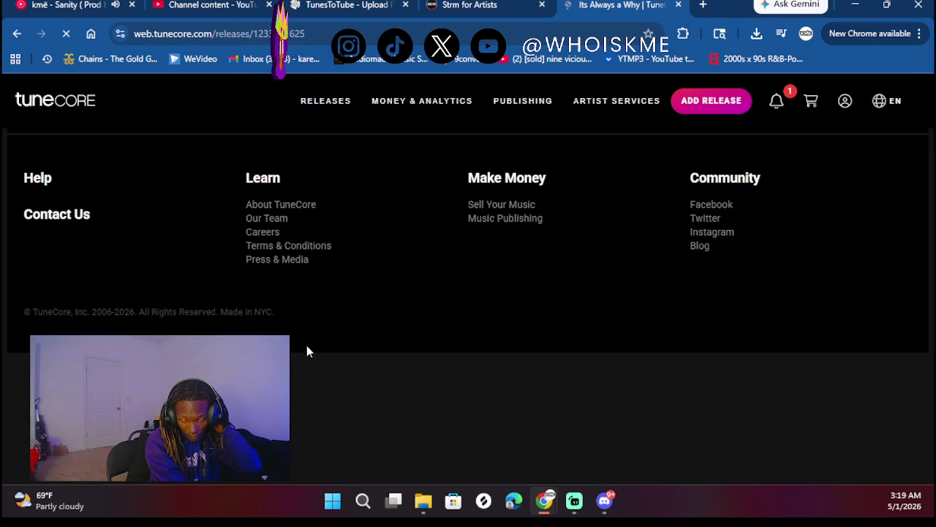
- Use ADD TRACK to open the Tracks section and scroll through the placeholder tracks to Track 7
scroll(307, 346, down, 5)
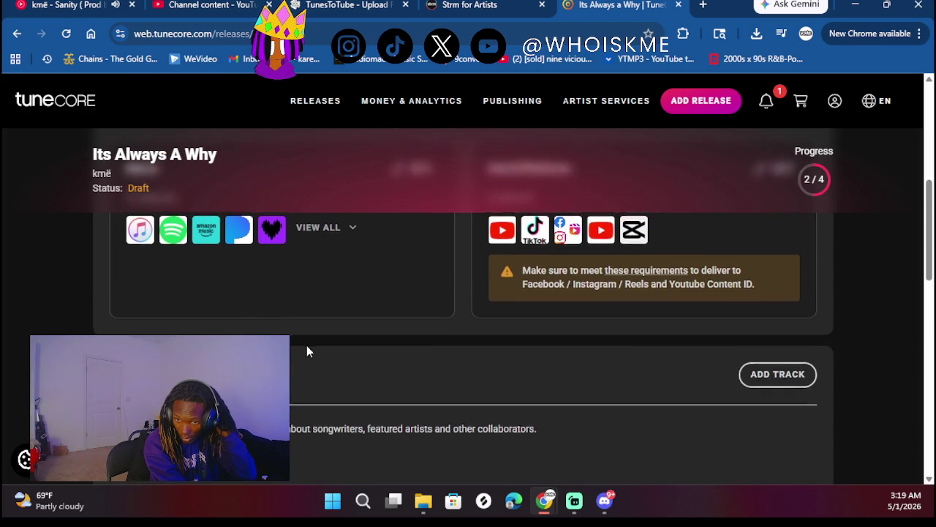
click(777, 376)
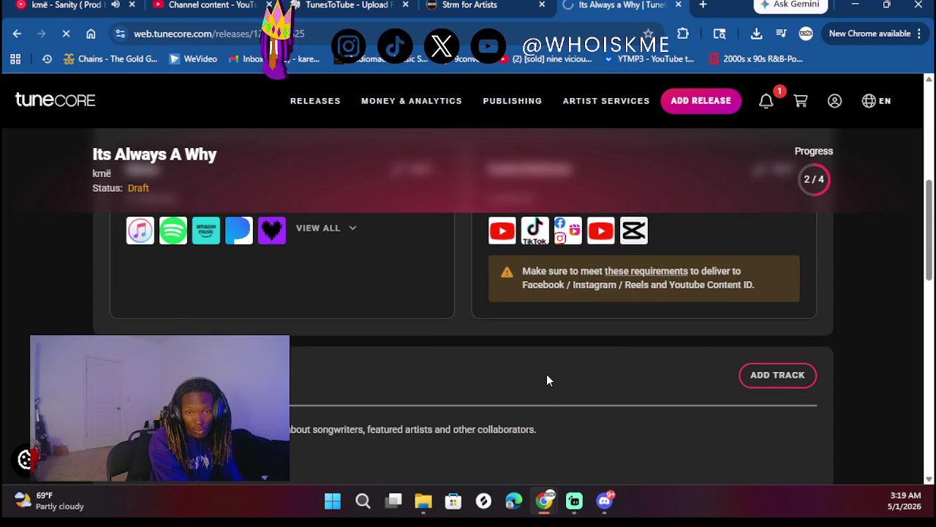
scroll(549, 374, down, 1)
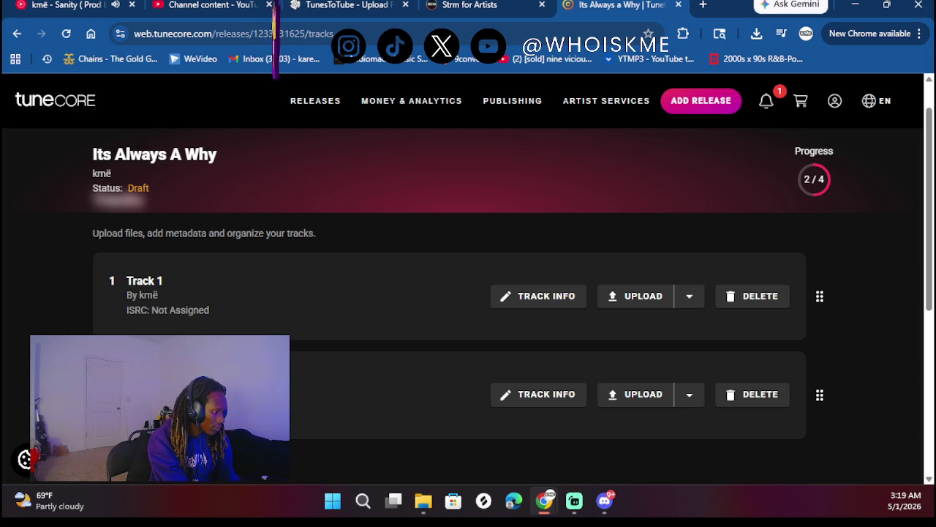
scroll(468, 307, down, 2)
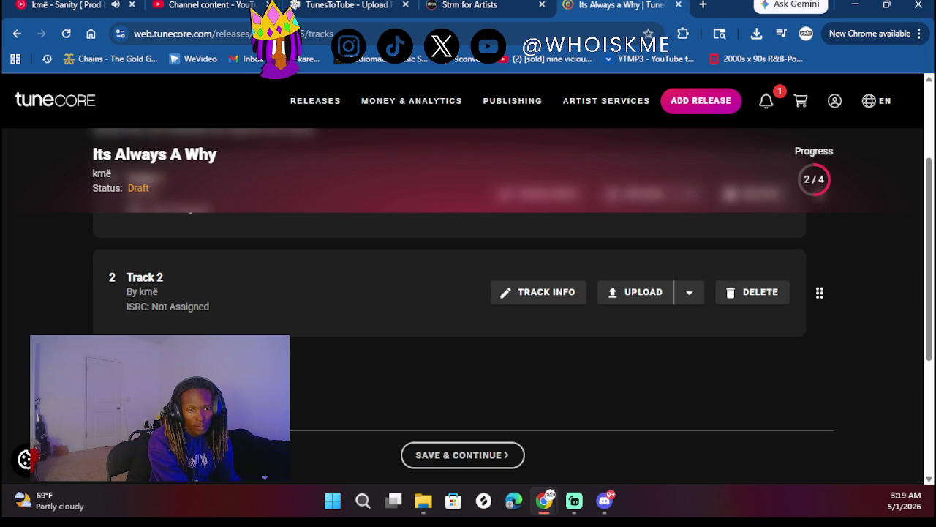
scroll(468, 292, down, 2)
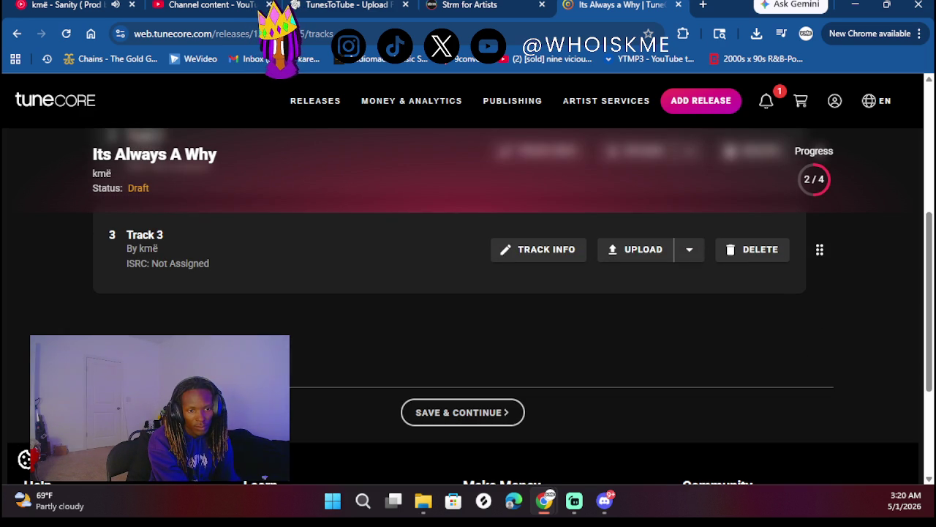
scroll(197, 311, down, 2)
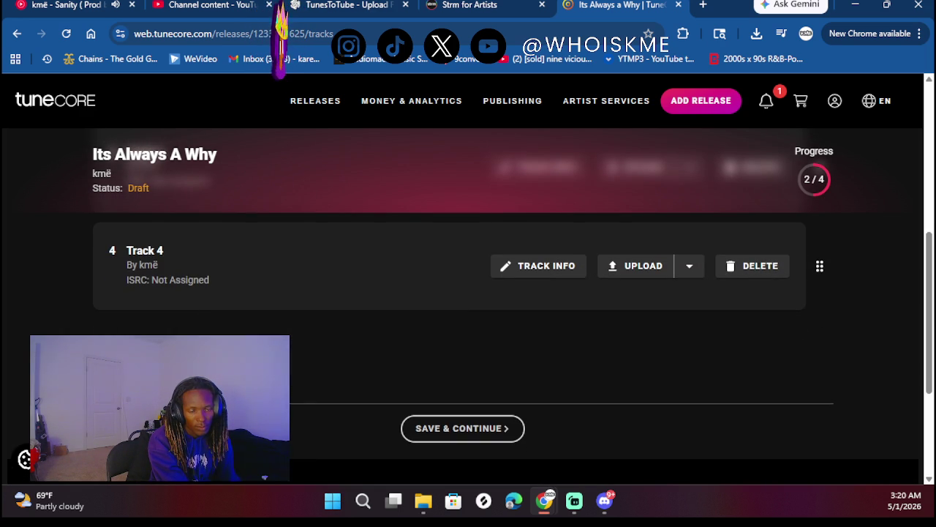
scroll(468, 293, down, 2)
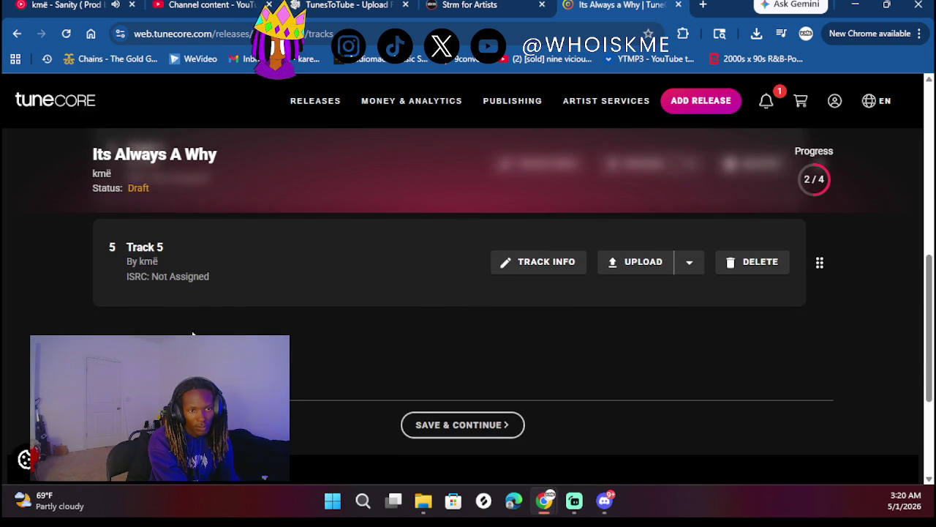
scroll(198, 326, down, 2)
scroll(468, 292, down, 2)
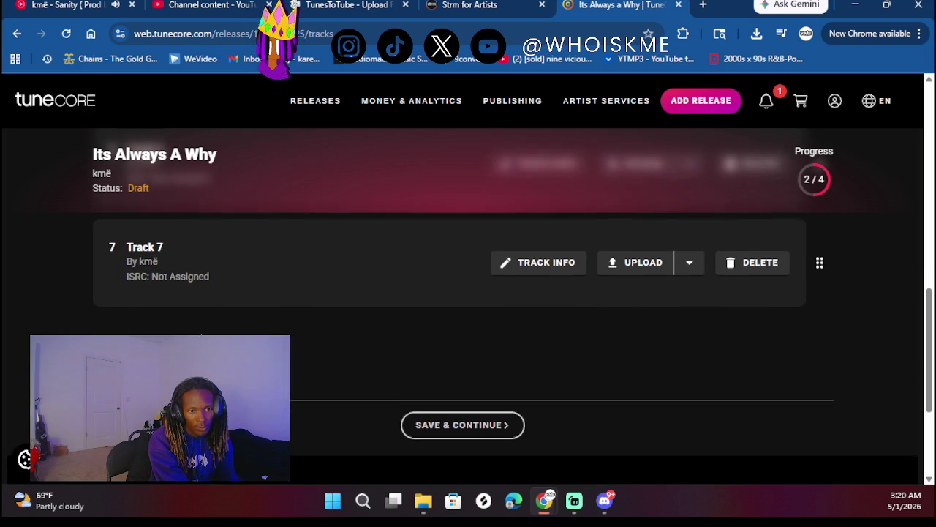
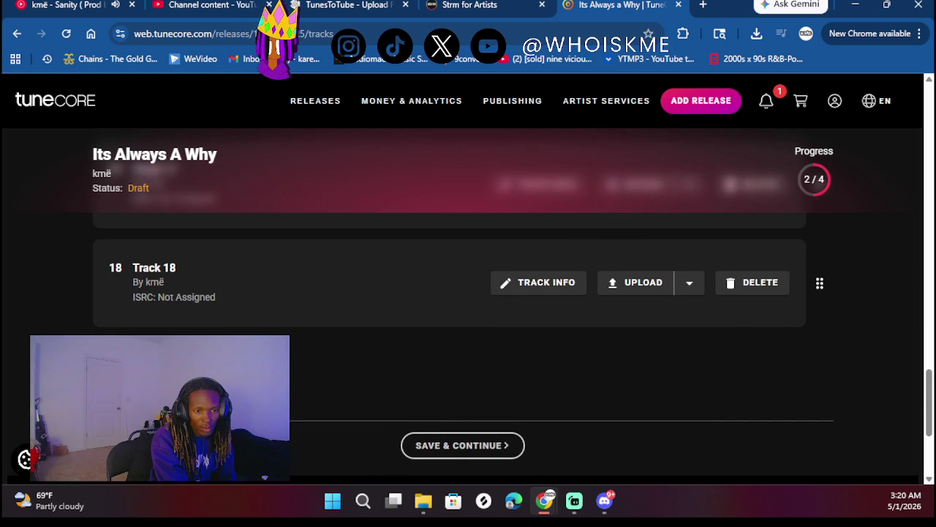
- Title track 1 'Velvet Fog' and fill in its songwriter
scroll(468, 307, up, 20)
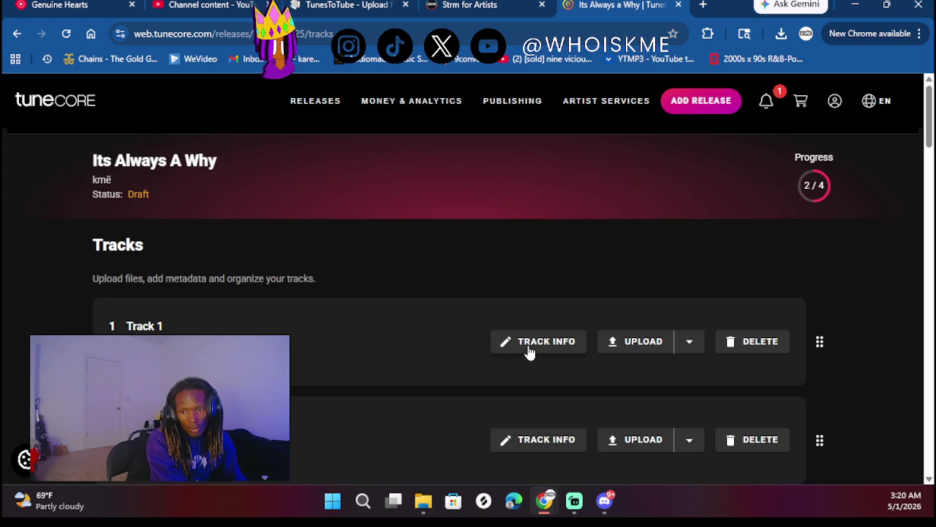
click(512, 341)
click(130, 212)
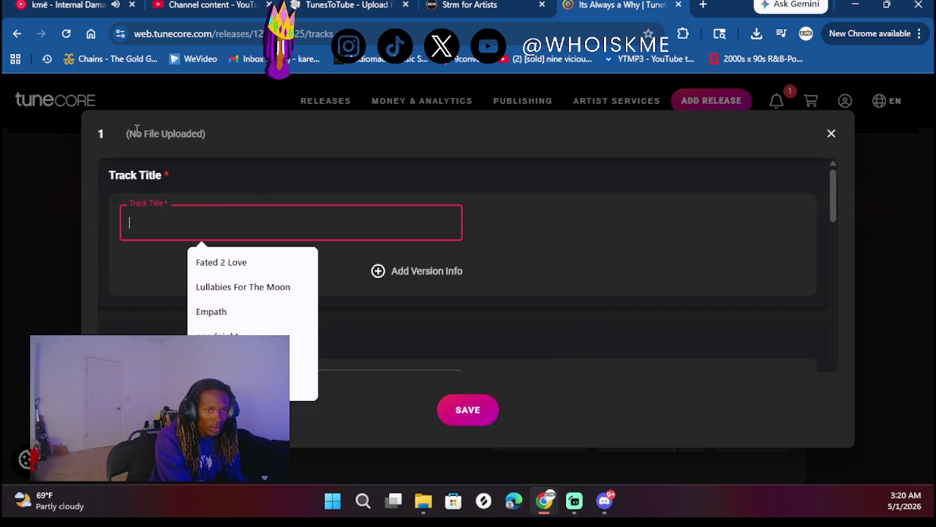
text(Vel)
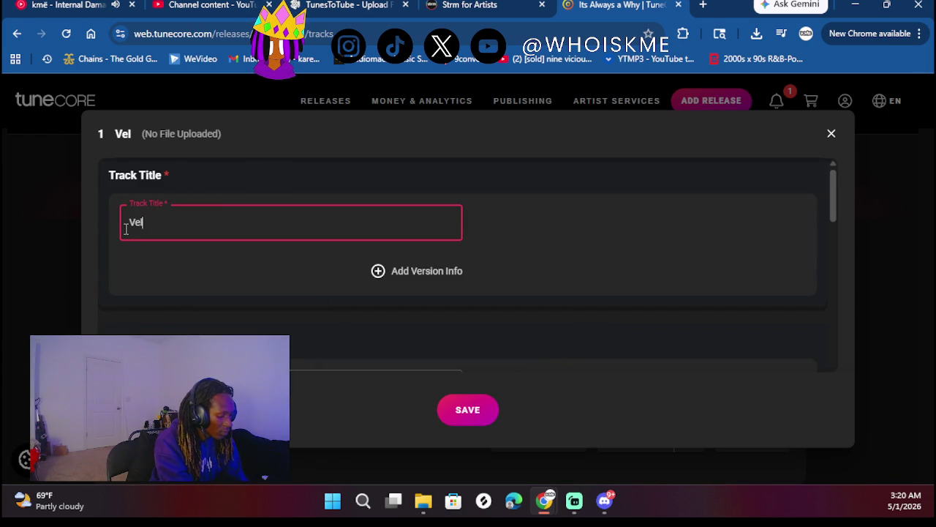
text(vet Fog)
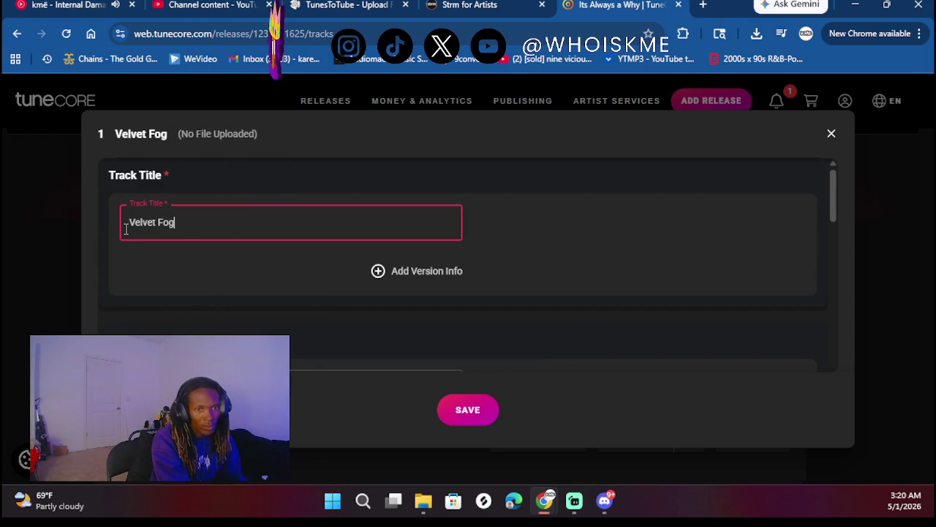
scroll(337, 357, down, 1)
click(300, 347)
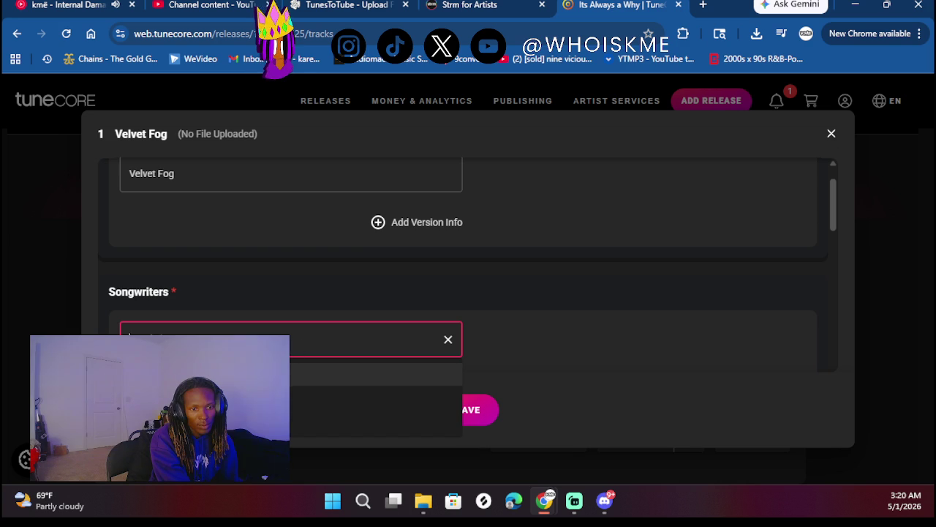
- Credit the main artist for vocals and as mixing engineer, leaving other roles empty
scroll(296, 248, down, 2)
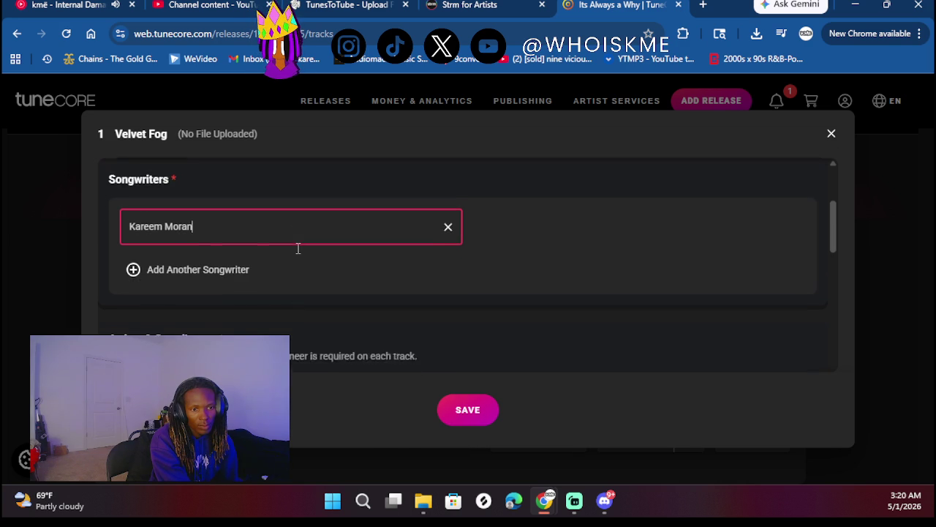
scroll(241, 243, down, 1)
scroll(194, 327, down, 1)
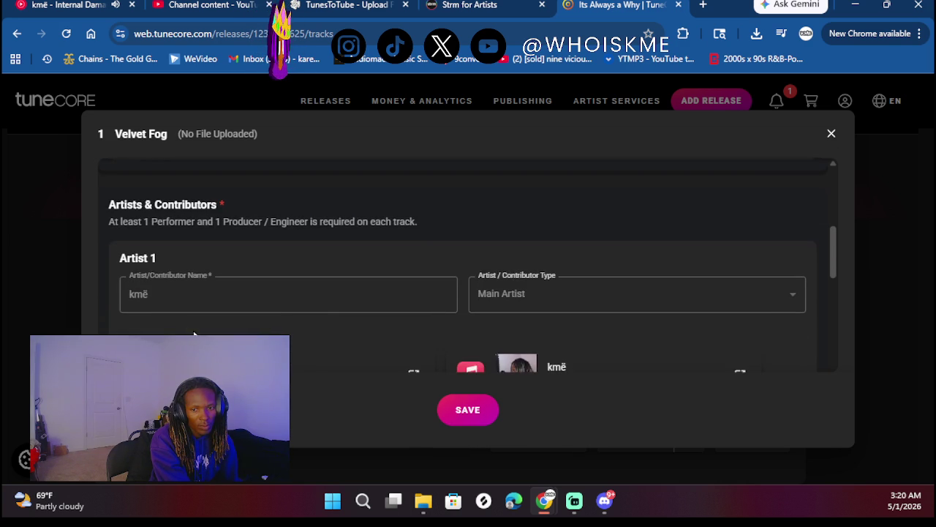
scroll(347, 326, down, 1)
scroll(329, 290, down, 2)
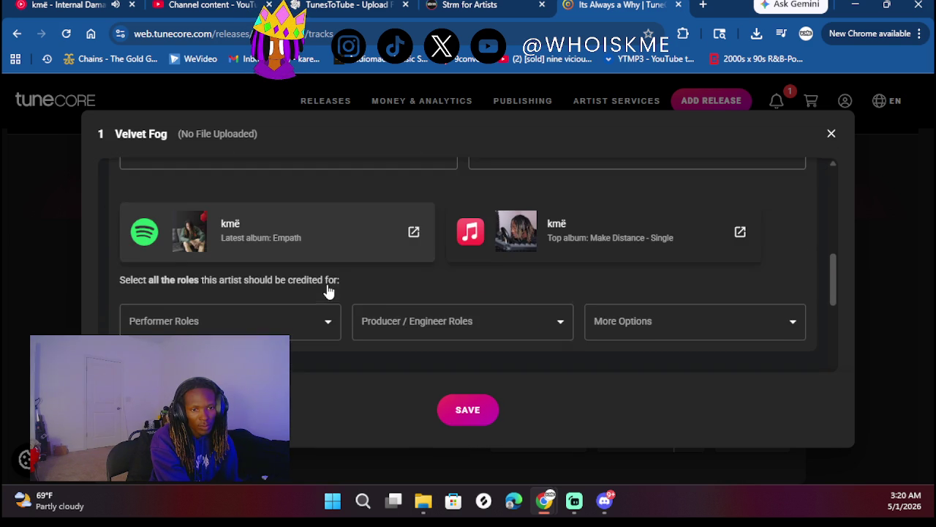
click(286, 297)
click(439, 293)
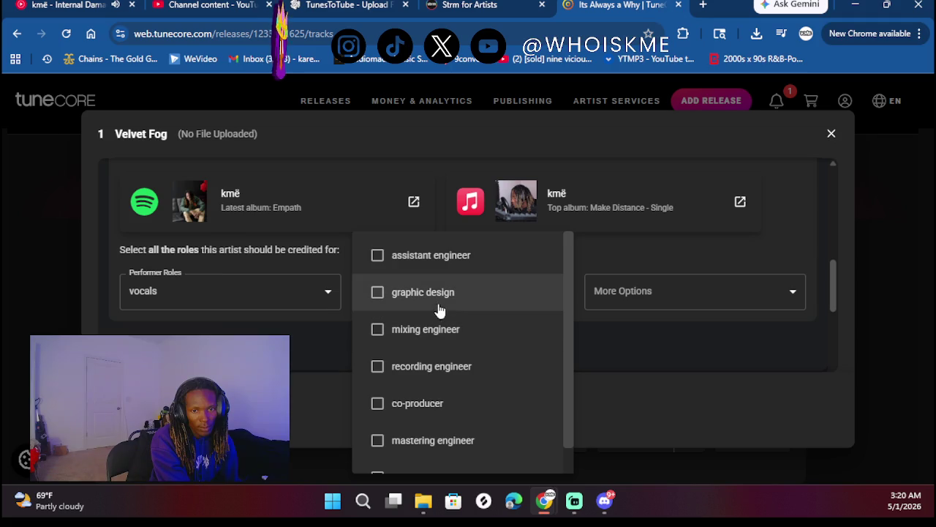
click(428, 340)
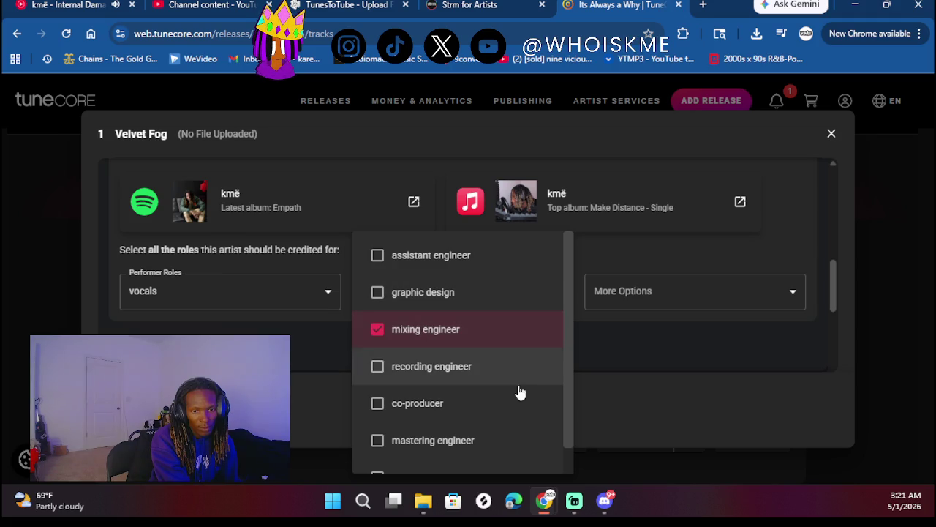
click(678, 361)
click(690, 306)
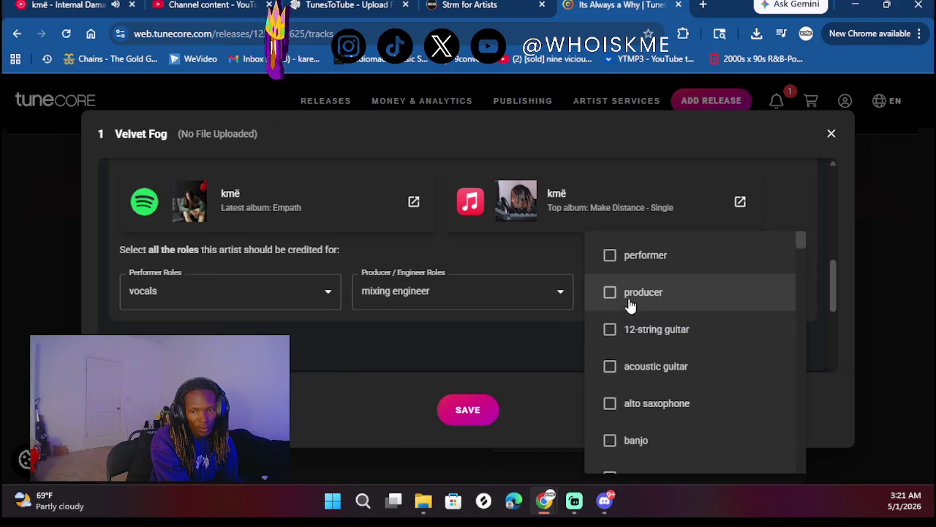
scroll(623, 330, down, 1)
scroll(622, 334, up, 1)
click(510, 318)
- Add a second artist entry to Velvet Fog
scroll(428, 324, down, 1)
click(199, 302)
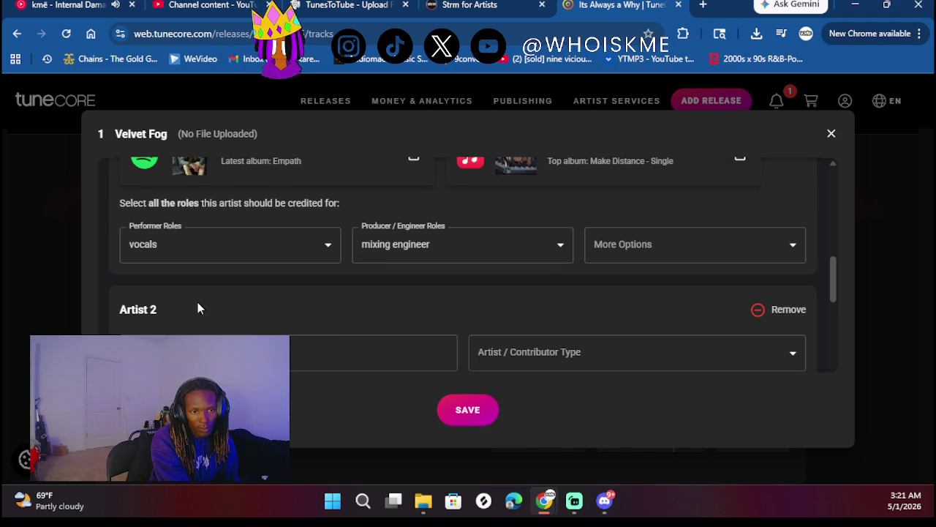
scroll(290, 359, down, 1)
click(284, 315)
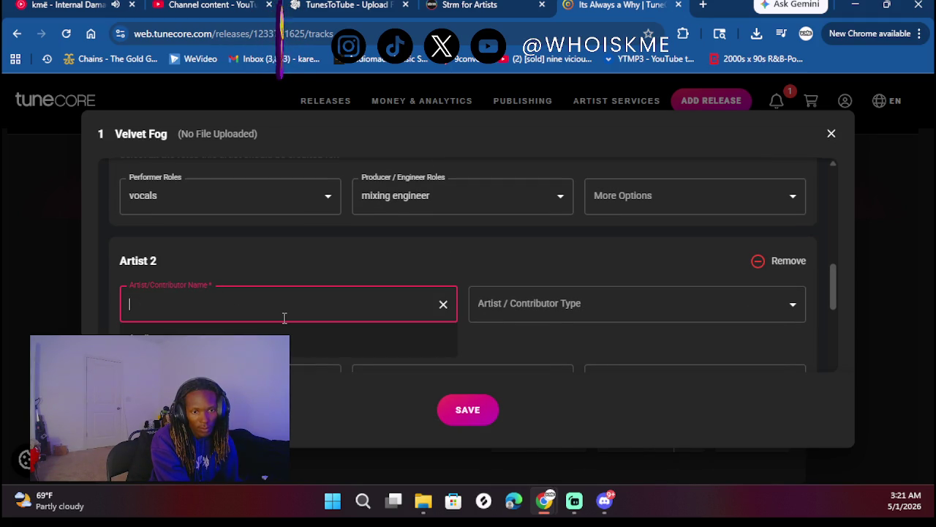
- Name the second artist and set their contributor type to Featured
text(Awalk)
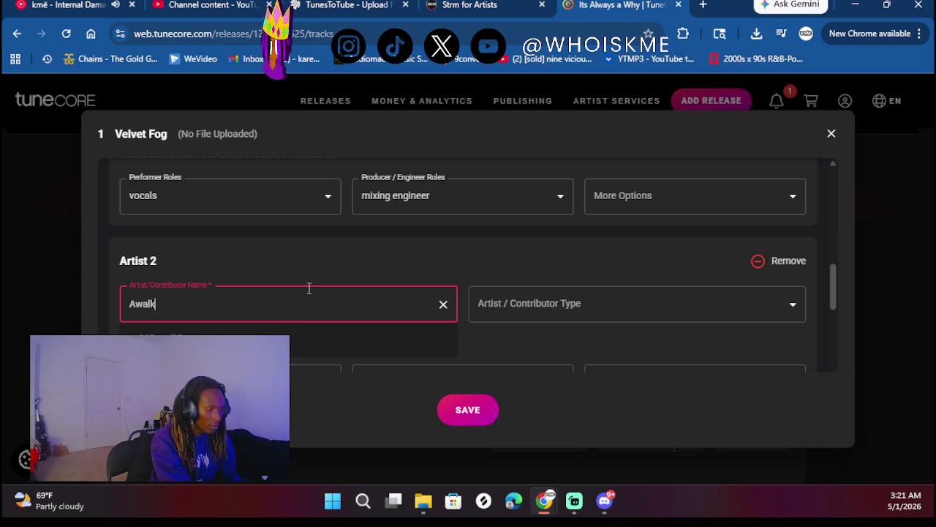
click(538, 302)
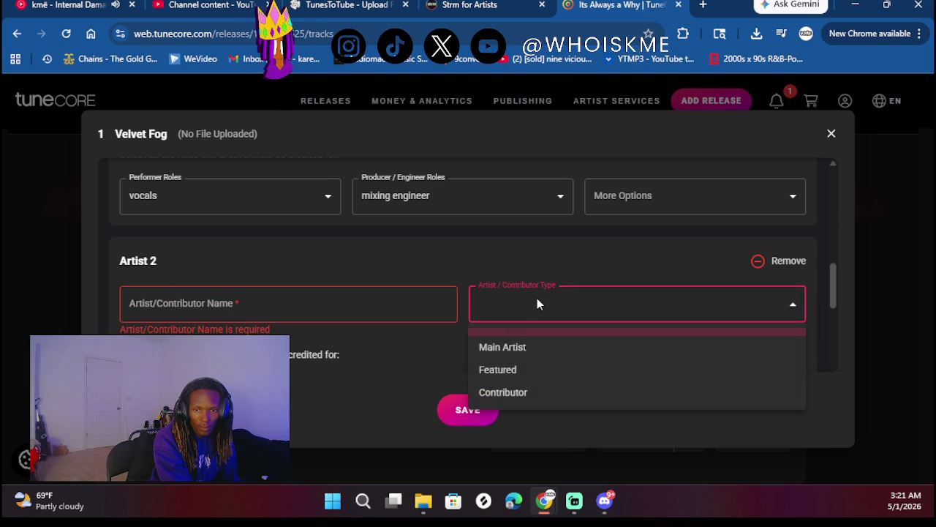
click(502, 370)
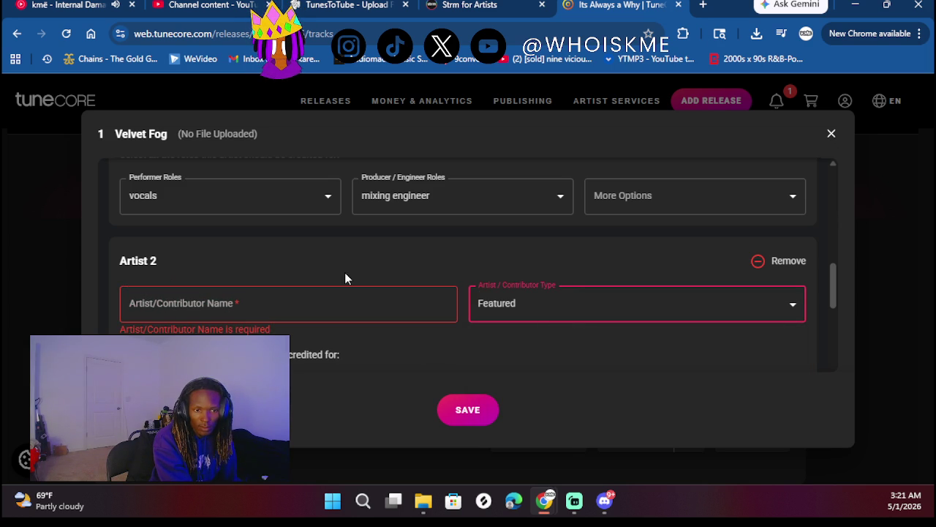
click(240, 314)
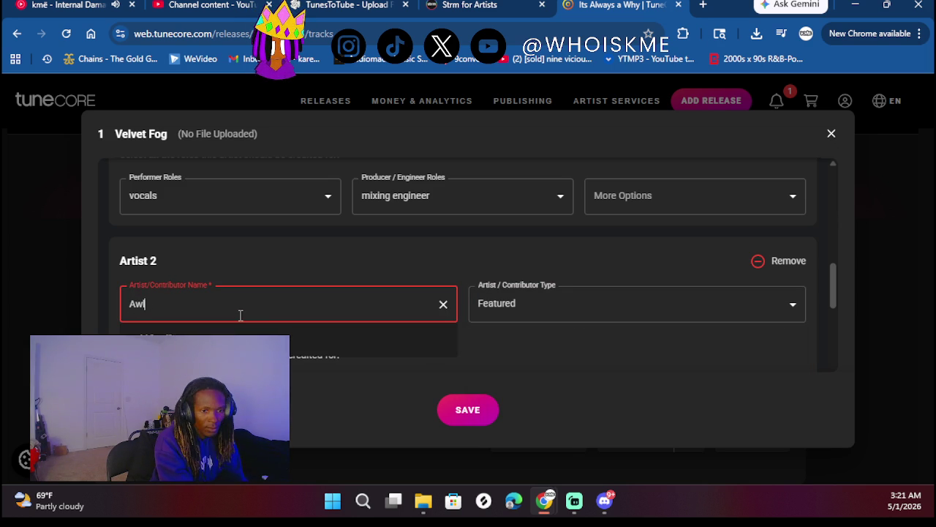
text(Awalk)
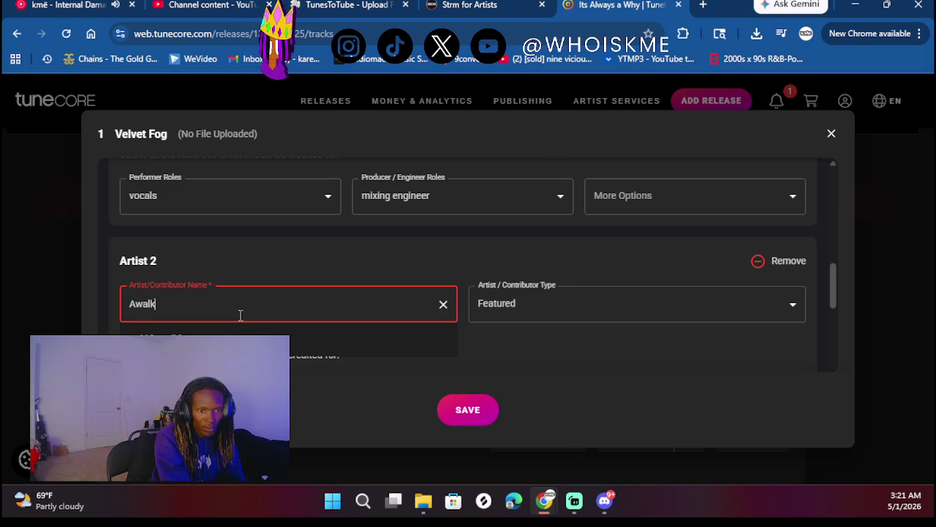
click(203, 223)
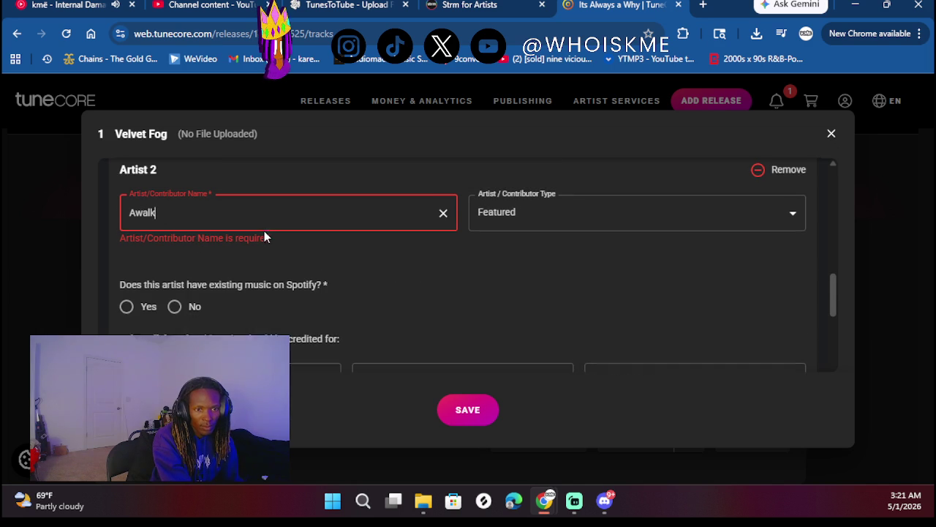
- Mark the artist as having no Spotify music and approve a new Spotify profile
scroll(188, 297, down, 1)
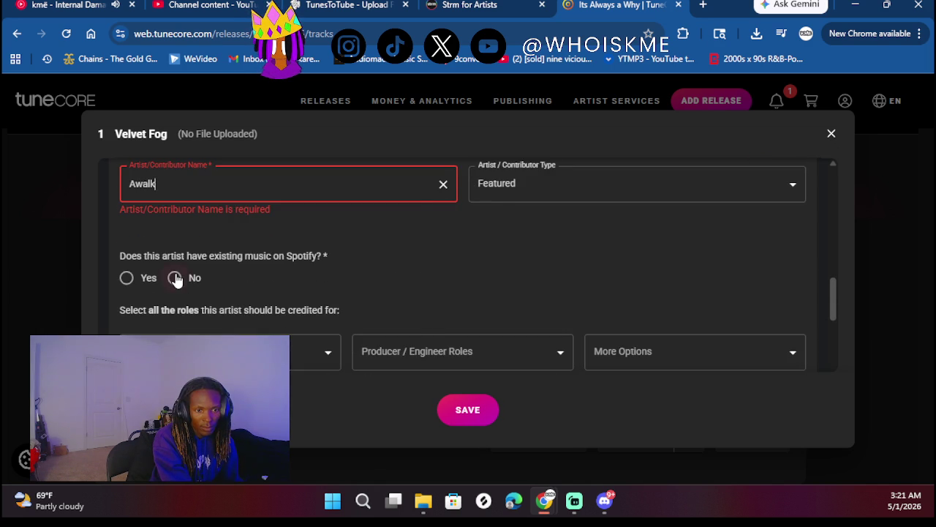
click(175, 278)
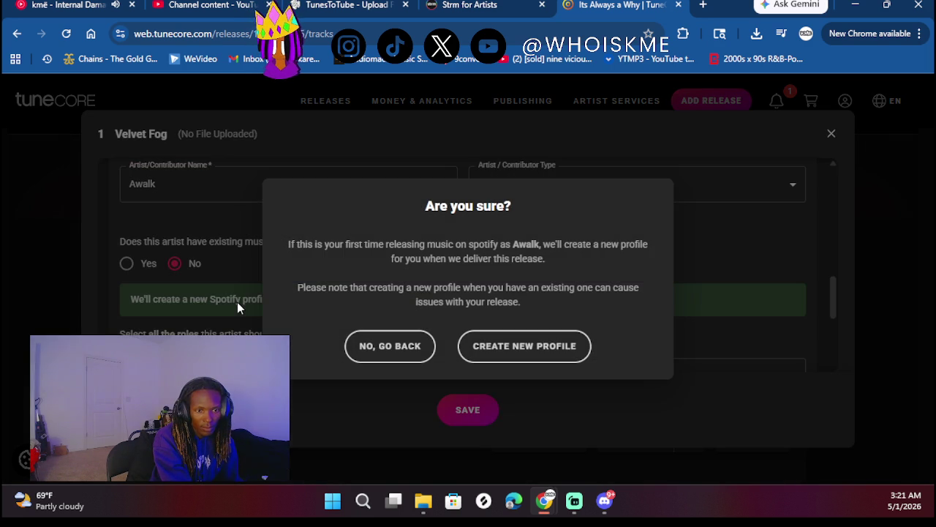
click(503, 346)
scroll(288, 215, down, 2)
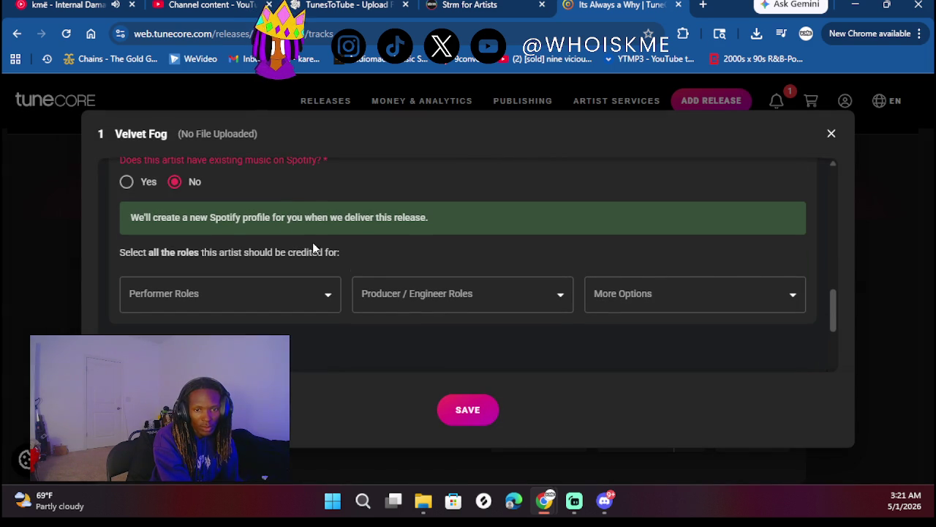
scroll(461, 274, down, 3)
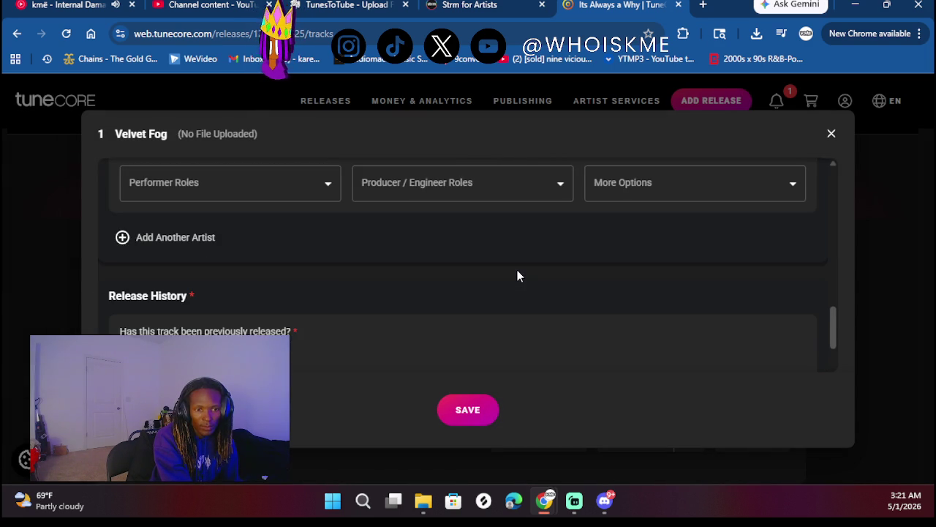
scroll(275, 276, down, 2)
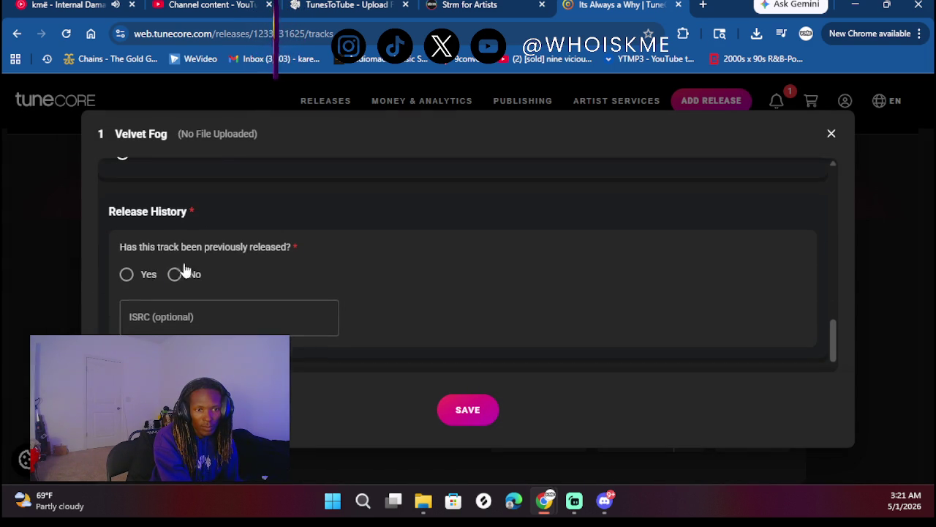
- Mark Velvet Fog as previously released with original release date 06/14/2025
click(140, 277)
click(227, 313)
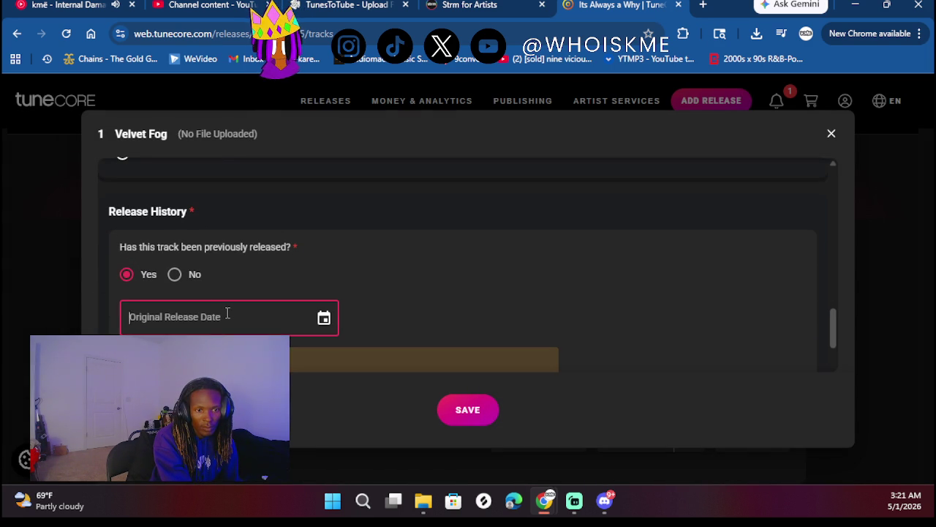
click(158, 278)
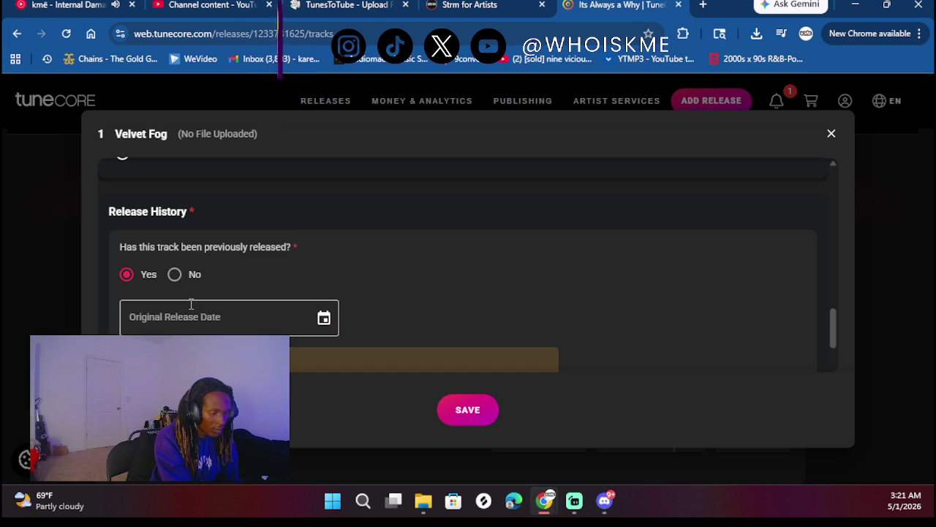
scroll(308, 307, down, 1)
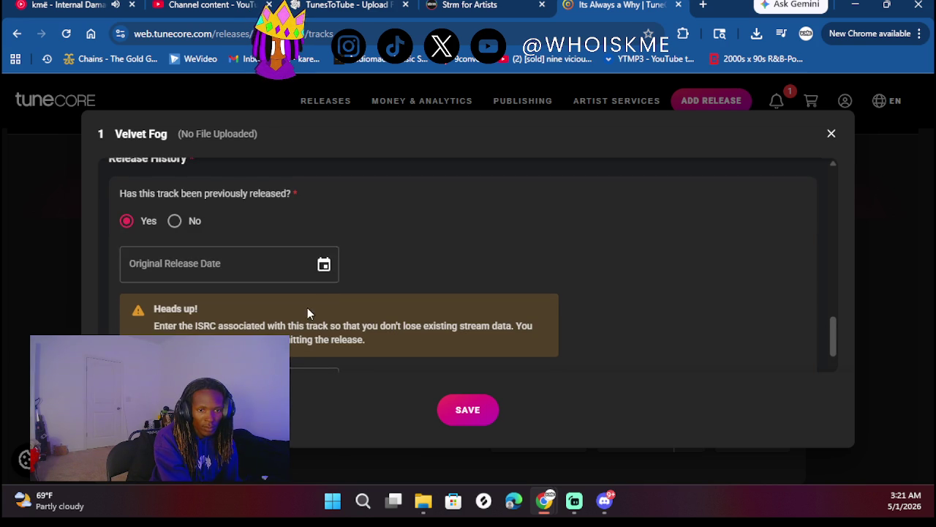
click(324, 267)
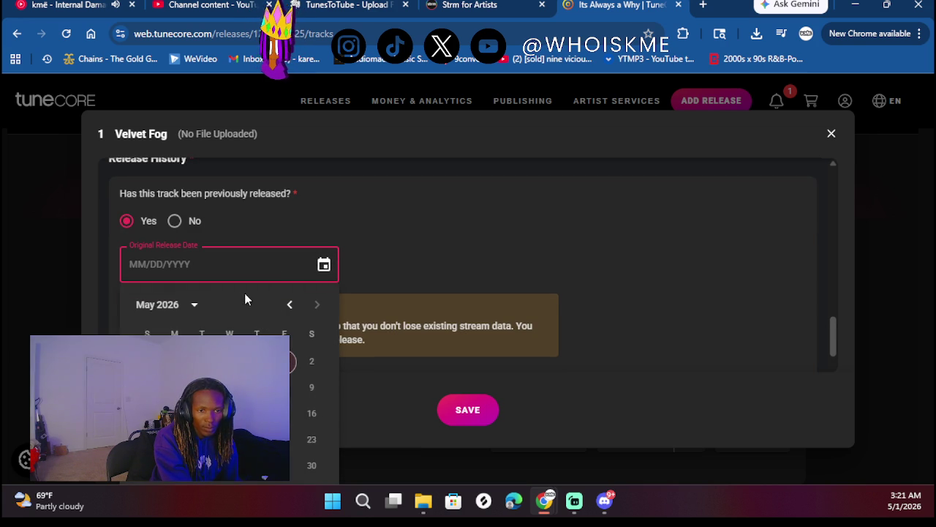
click(190, 306)
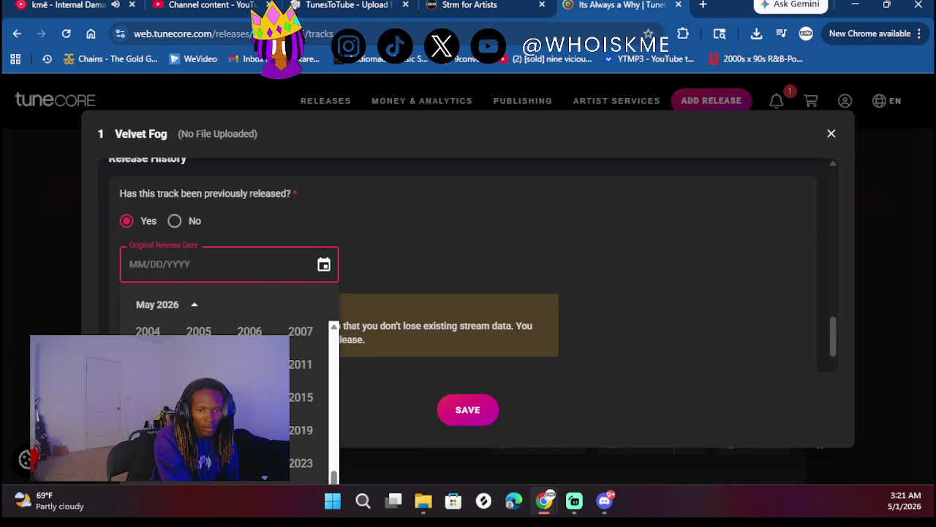
scroll(335, 444, up, 1)
scroll(335, 444, down, 1)
scroll(508, 297, down, 2)
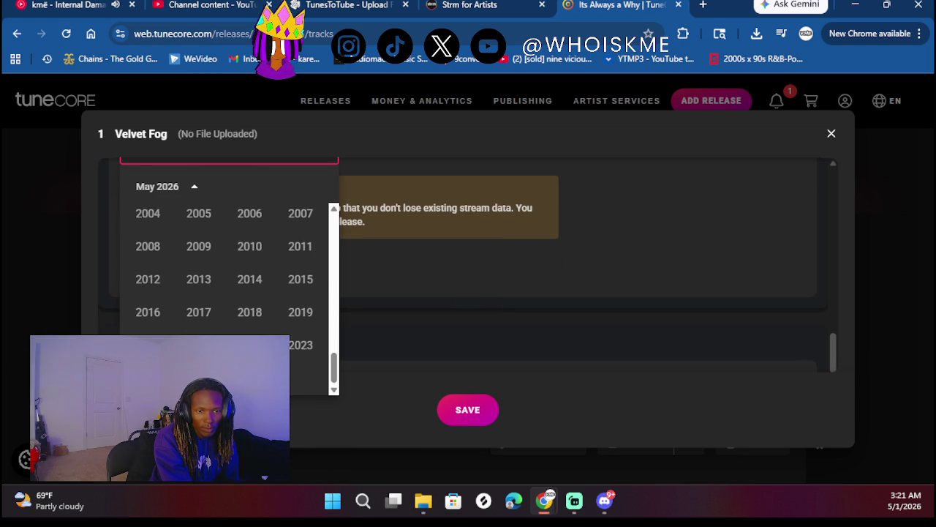
click(252, 238)
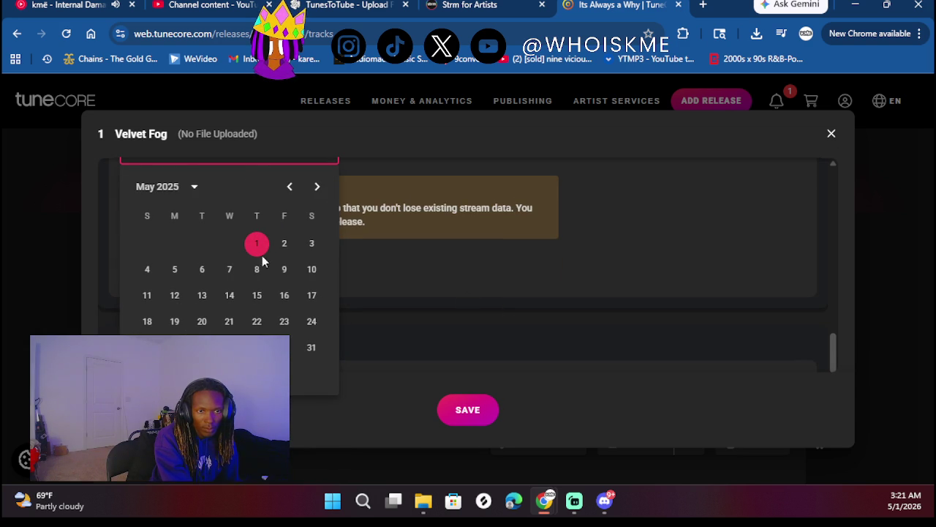
click(317, 187)
click(311, 270)
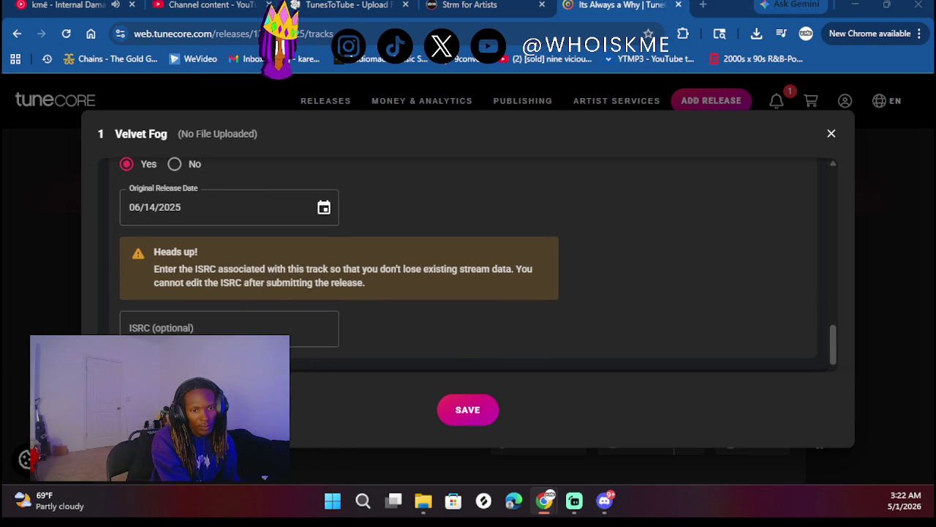
- Paste ISRC QZTAX2572587 for Velvet Fog
click(259, 335)
text(QZTAX2572587)
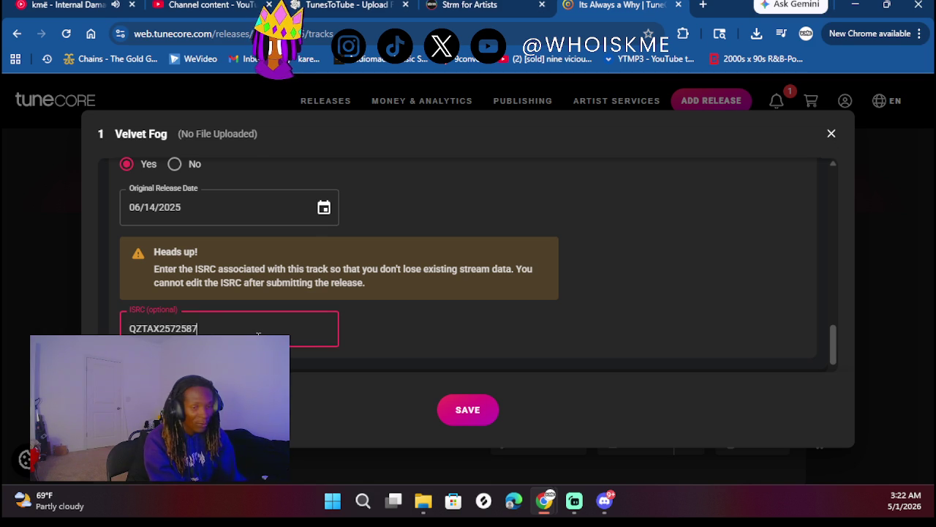
scroll(369, 321, down, 3)
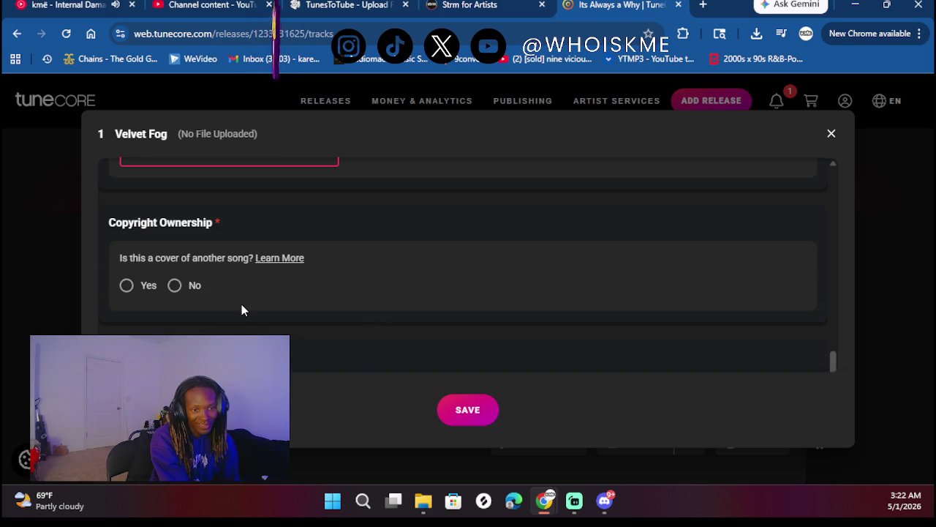
- Answer No to cover, Yes to lyrics and explicit lyrics, then save Velvet Fog's info
click(177, 287)
scroll(290, 310, down, 2)
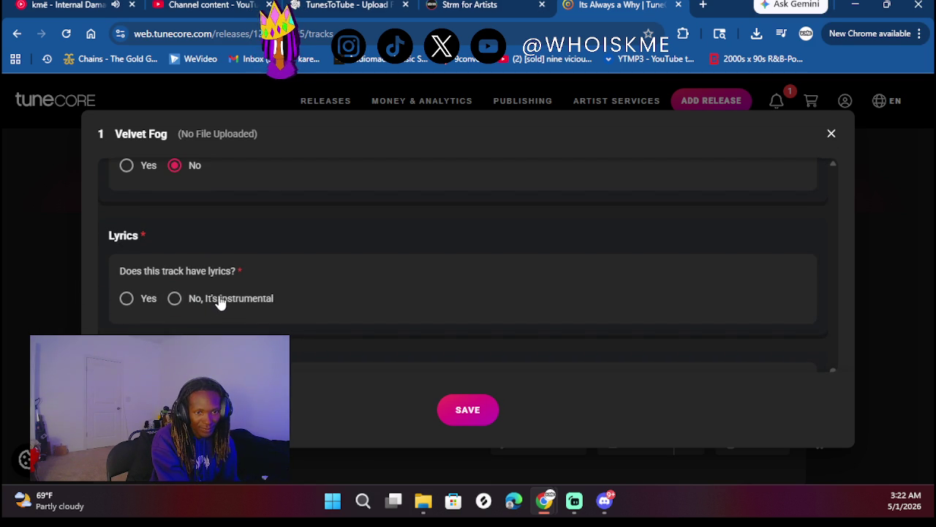
click(130, 298)
scroll(256, 268, down, 1)
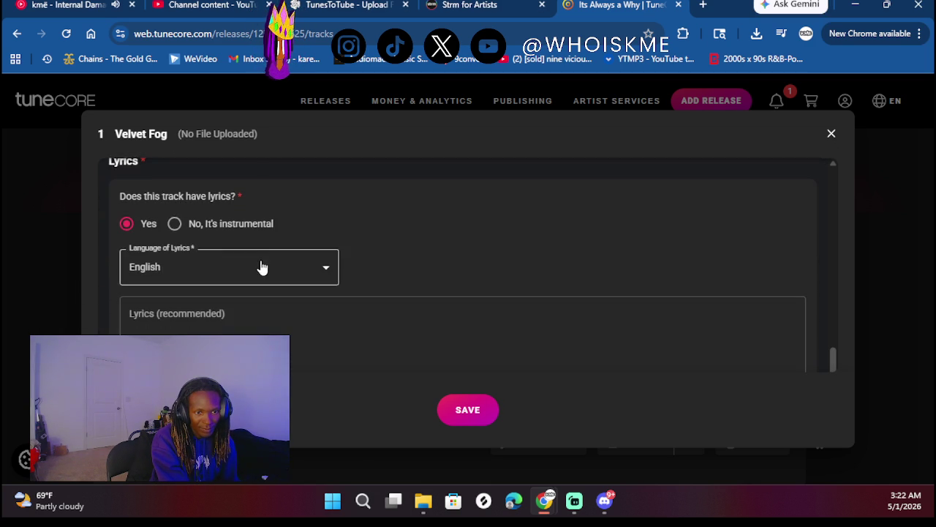
scroll(205, 314, down, 3)
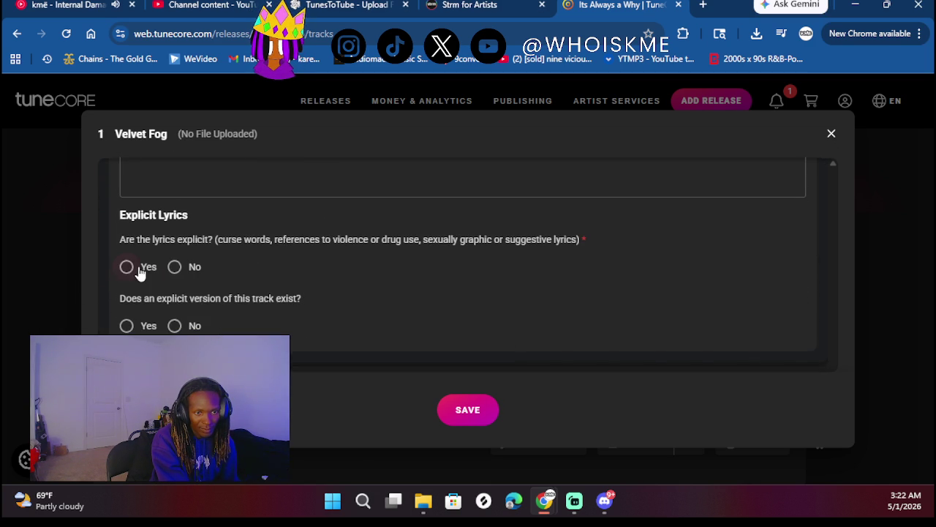
click(136, 268)
scroll(220, 275, down, 1)
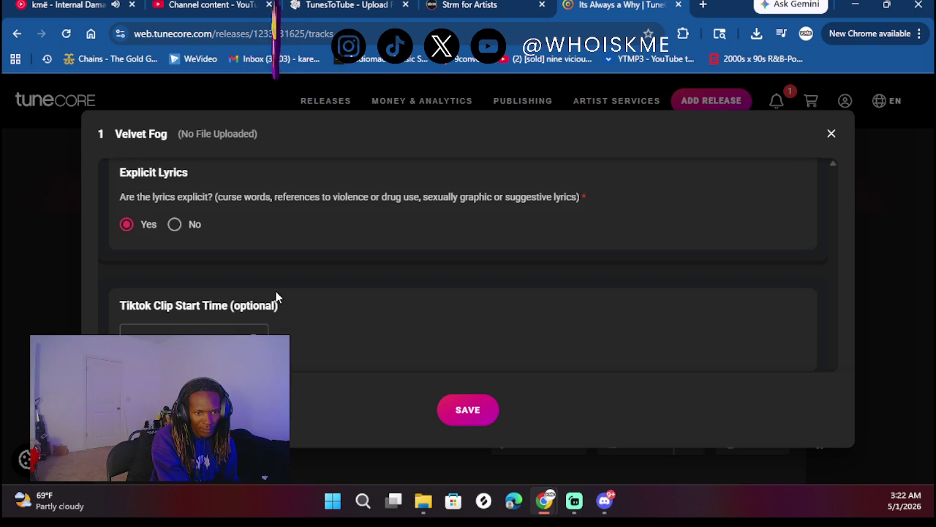
click(467, 413)
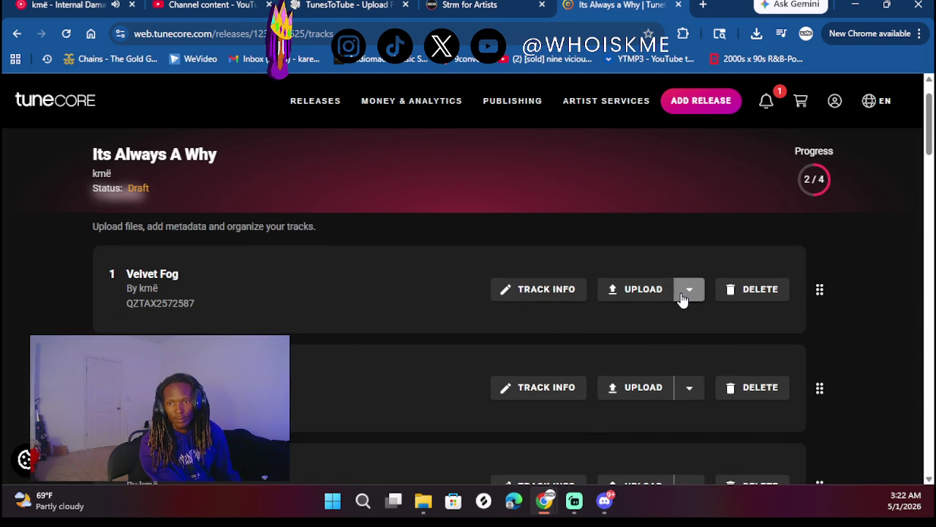
- Upload 'Velvet fog ft awalk.mp3' from the 'its always name' folder as Velvet Fog's stereo audio
click(688, 293)
click(642, 320)
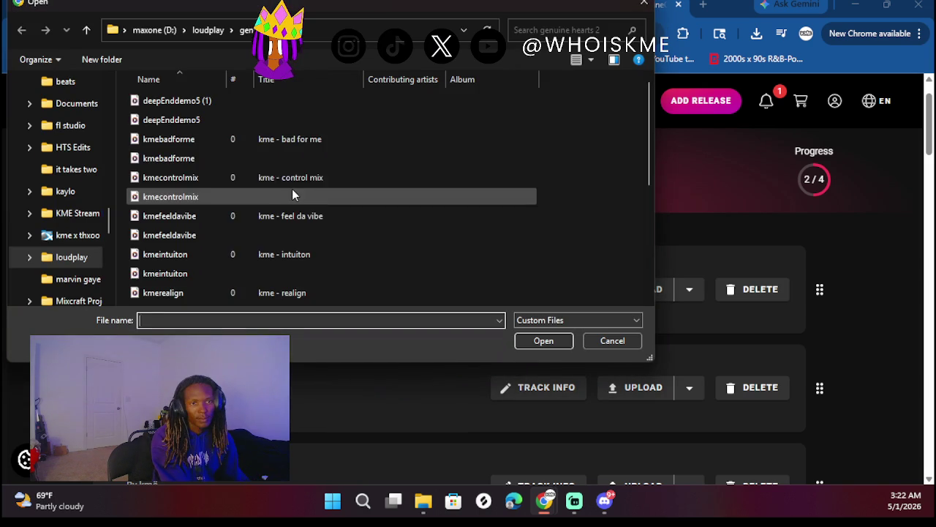
scroll(277, 172, down, 4)
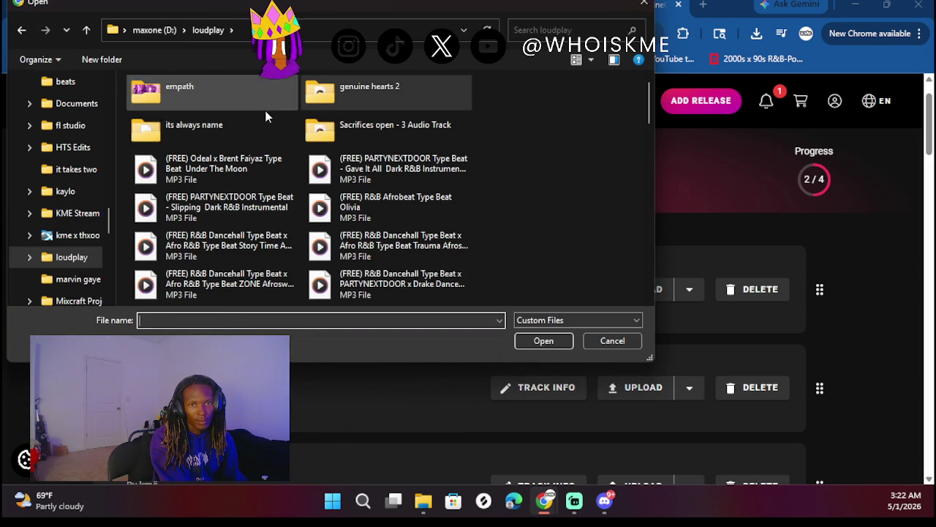
double_click(251, 123)
scroll(262, 191, down, 6)
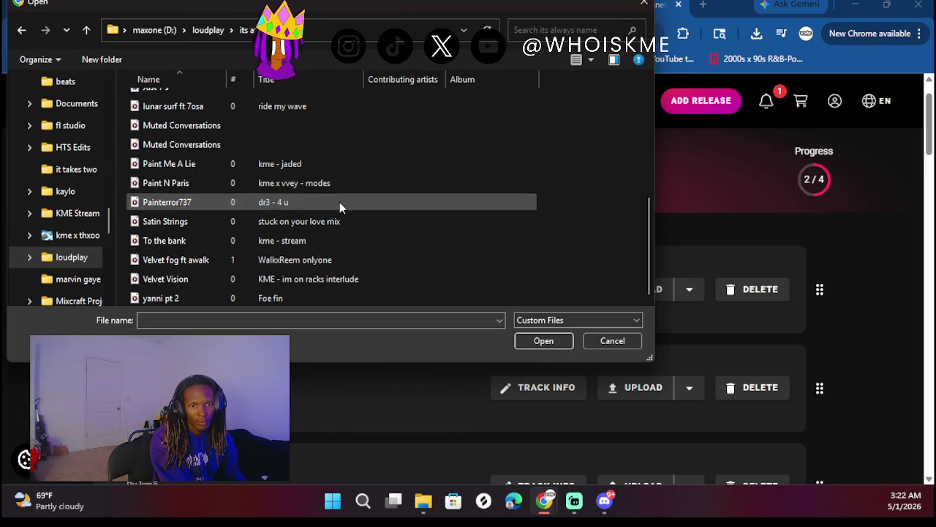
double_click(298, 263)
scroll(399, 332, down, 1)
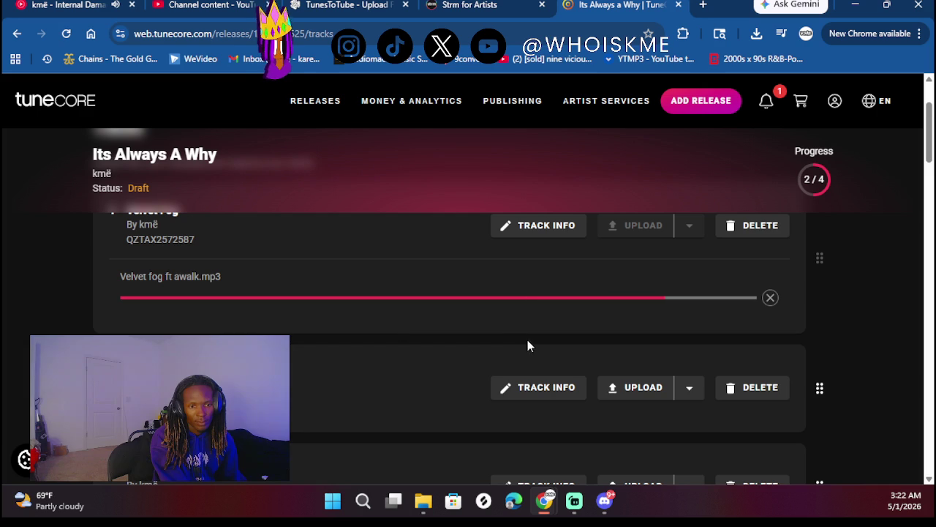
- Title track 2 'Lunar Surf' and fill in its songwriter from the saved entry
click(355, 316)
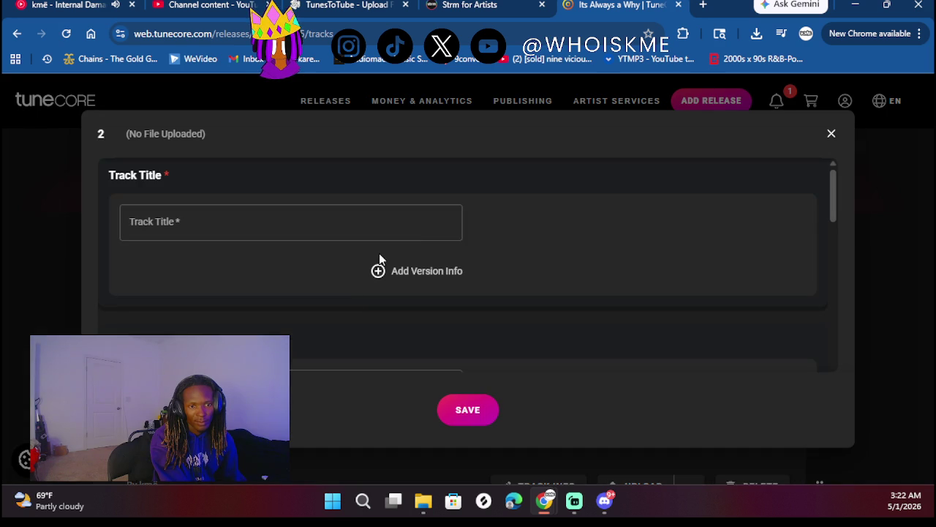
click(352, 220)
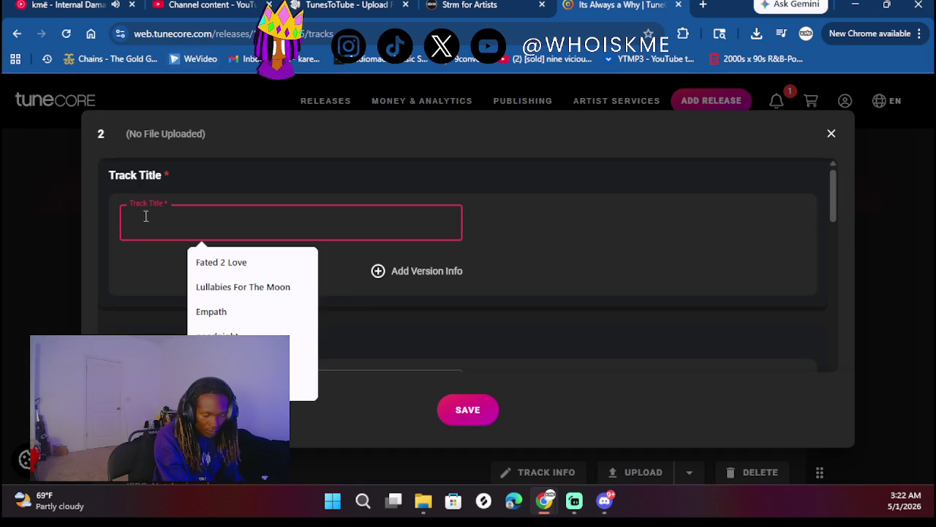
text(Lunar Surf)
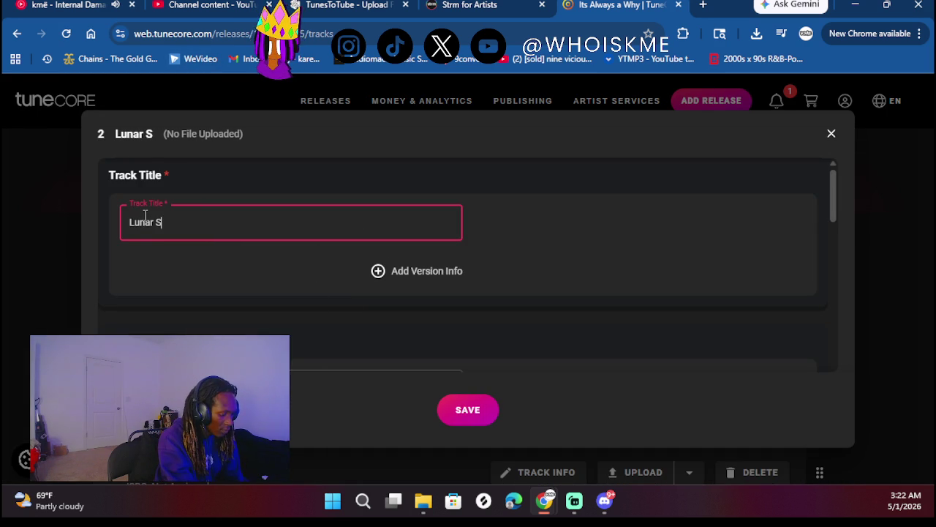
scroll(309, 323, down, 2)
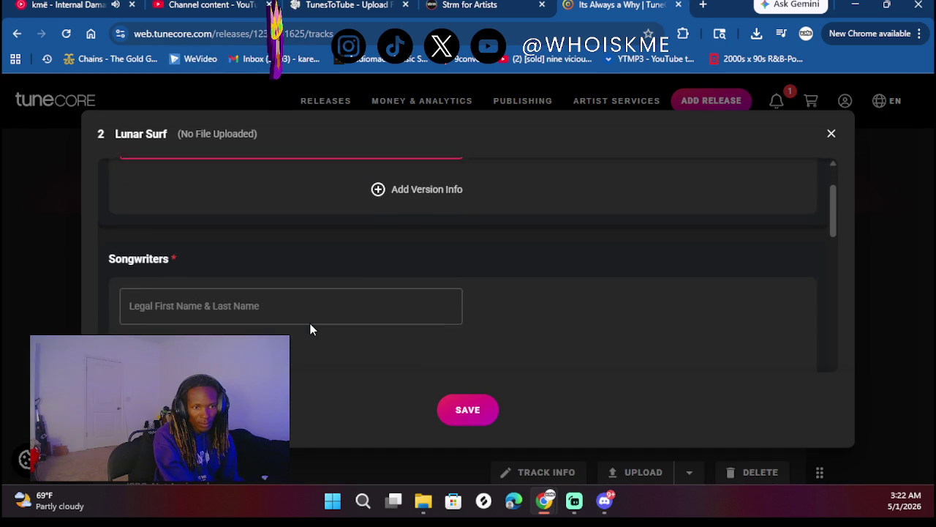
click(286, 294)
click(162, 327)
scroll(221, 220, down, 2)
click(134, 270)
scroll(237, 281, down, 1)
scroll(337, 263, down, 2)
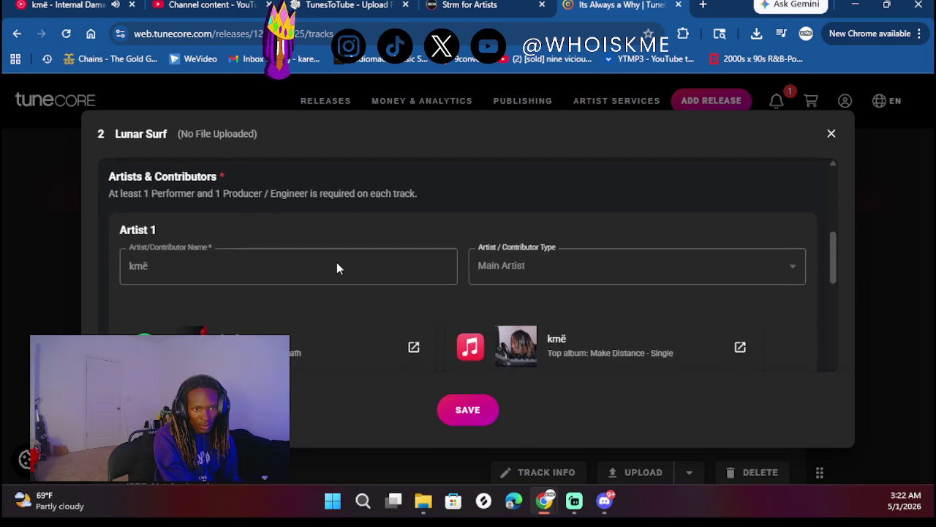
- Credit Lunar Surf's main artist for vocals and as mixing engineer
click(285, 329)
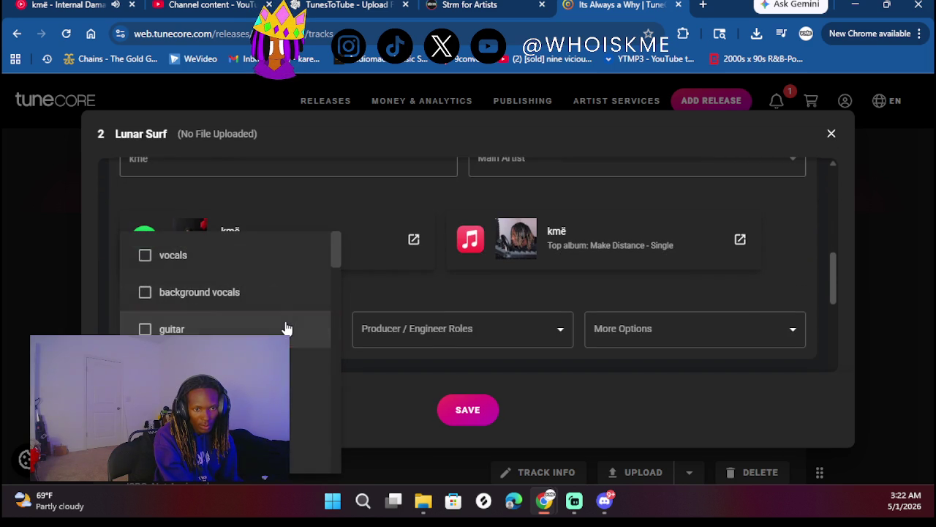
click(233, 265)
click(412, 334)
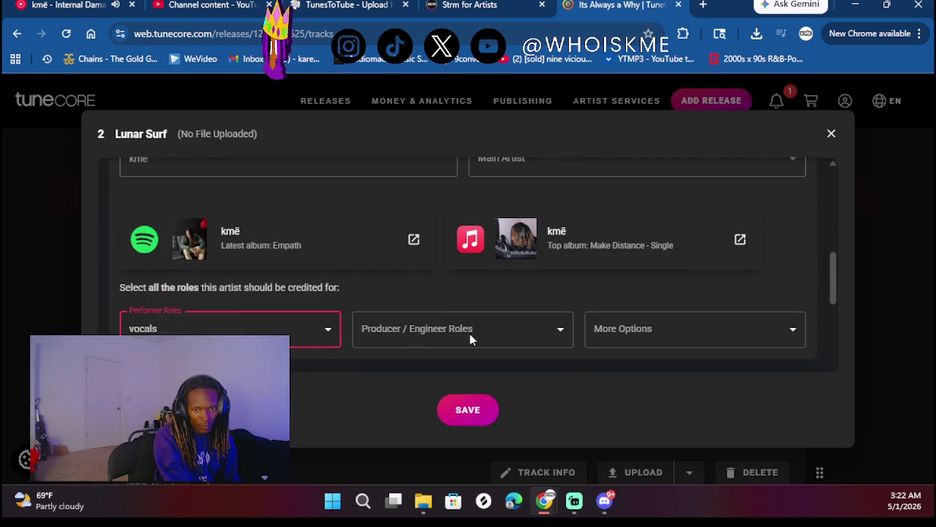
click(412, 335)
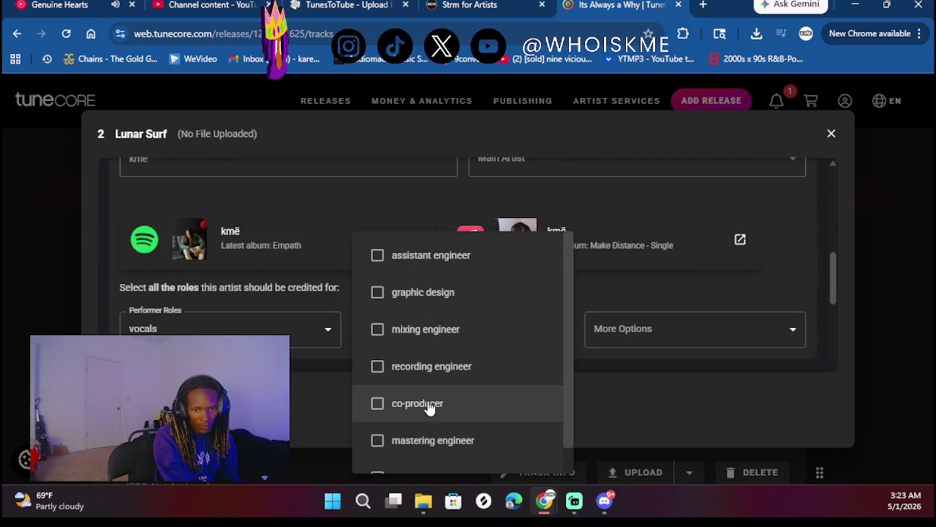
scroll(429, 407, down, 1)
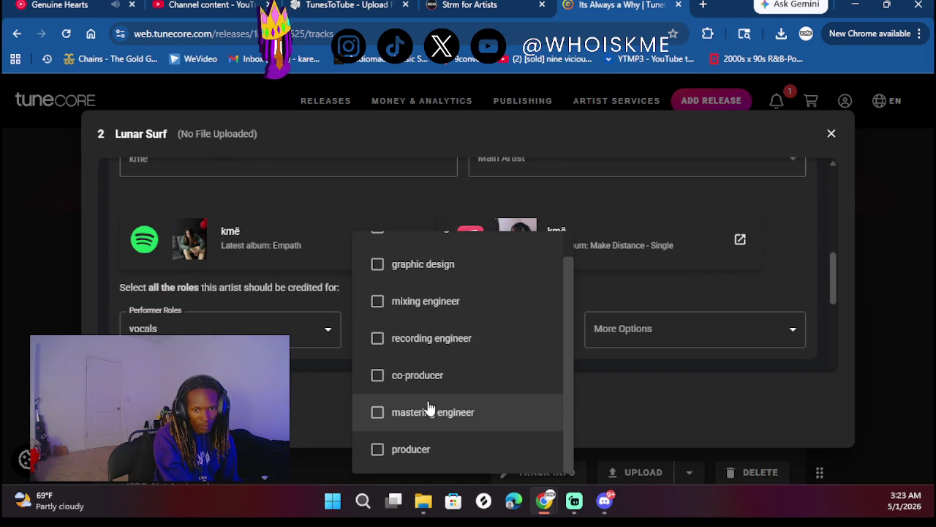
click(428, 322)
click(670, 377)
scroll(482, 339, down, 3)
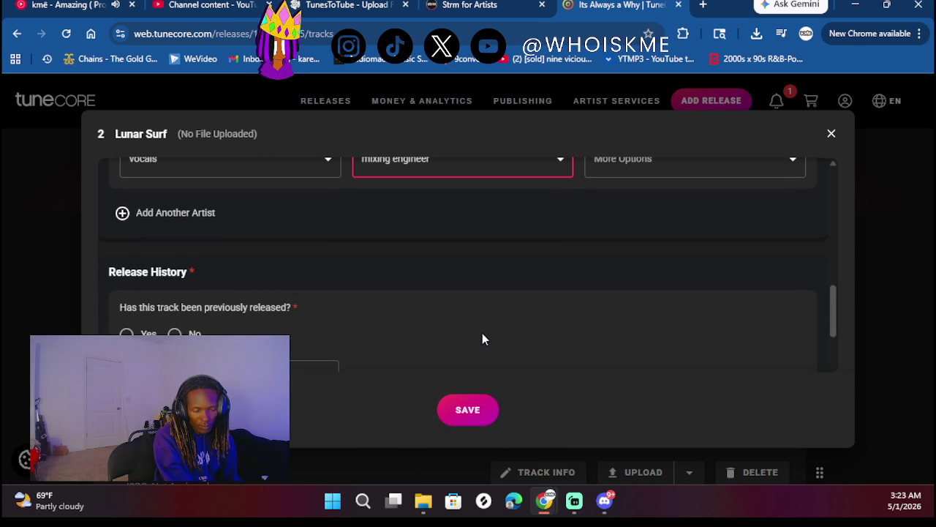
scroll(360, 322, down, 1)
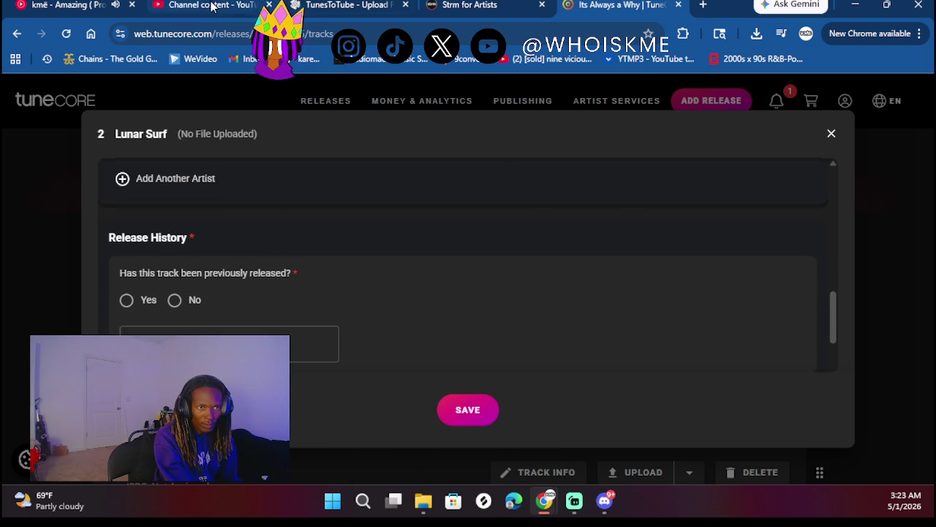
- Skip to the next song in the YouTube Music playlist, then return to TuneCore
click(69, 4)
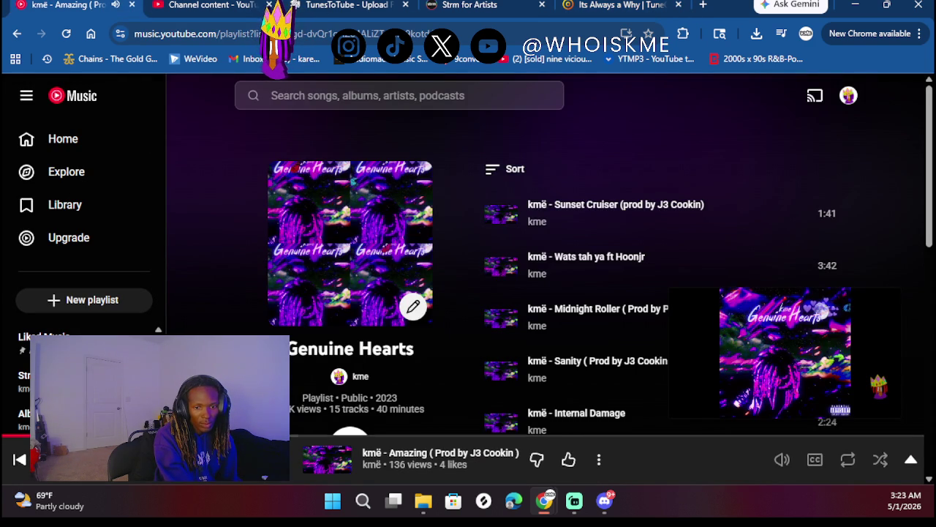
key(shift+n)
click(671, 3)
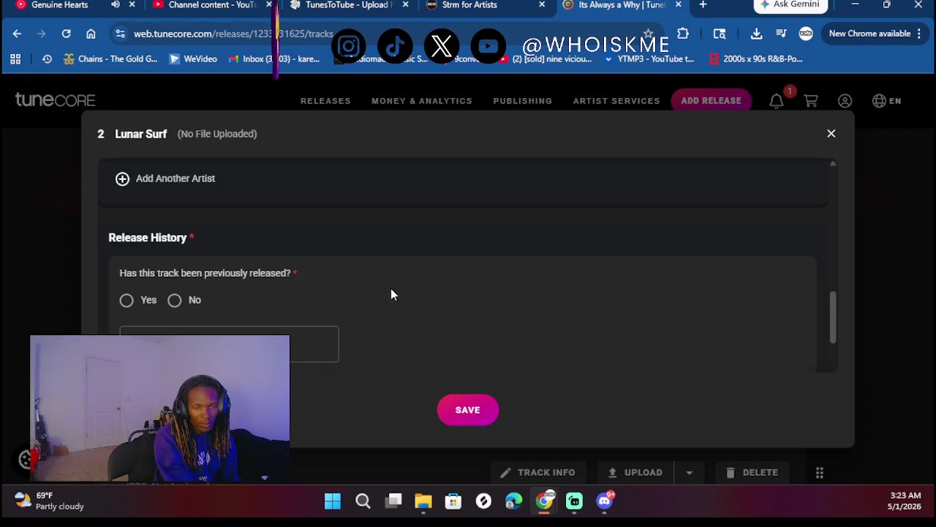
- Mark Lunar Surf as previously released with original release date June 14, 2025
click(127, 300)
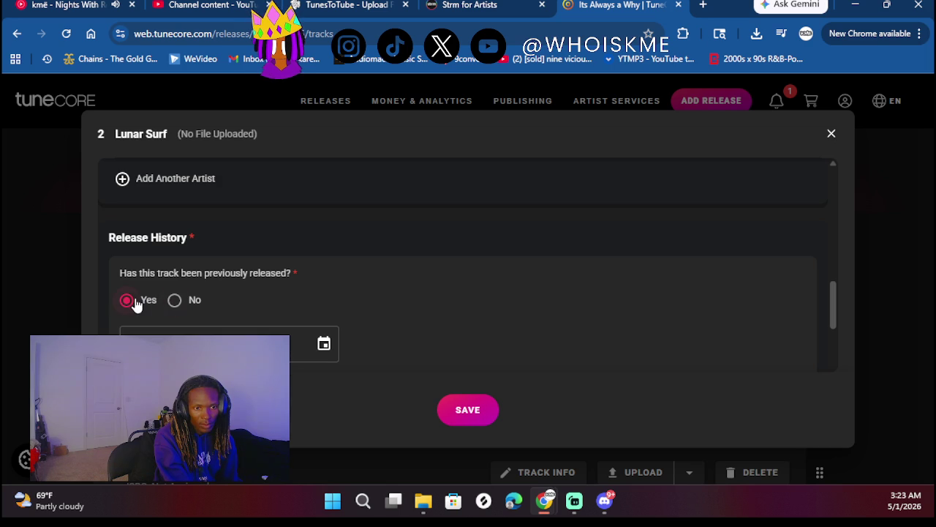
click(324, 343)
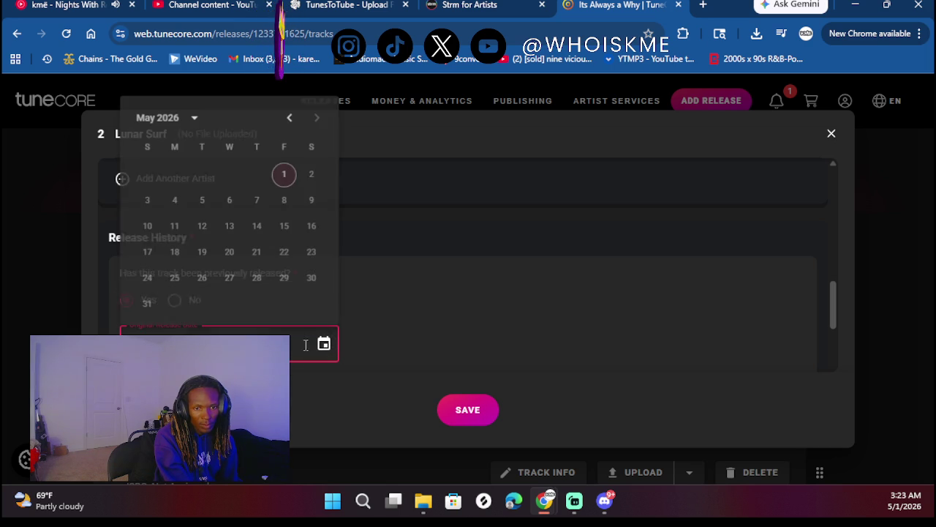
click(184, 123)
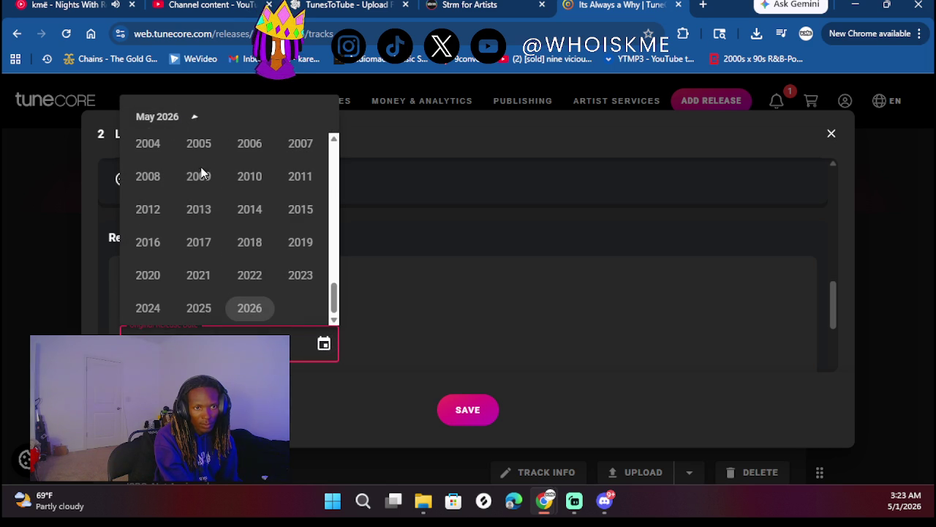
click(198, 307)
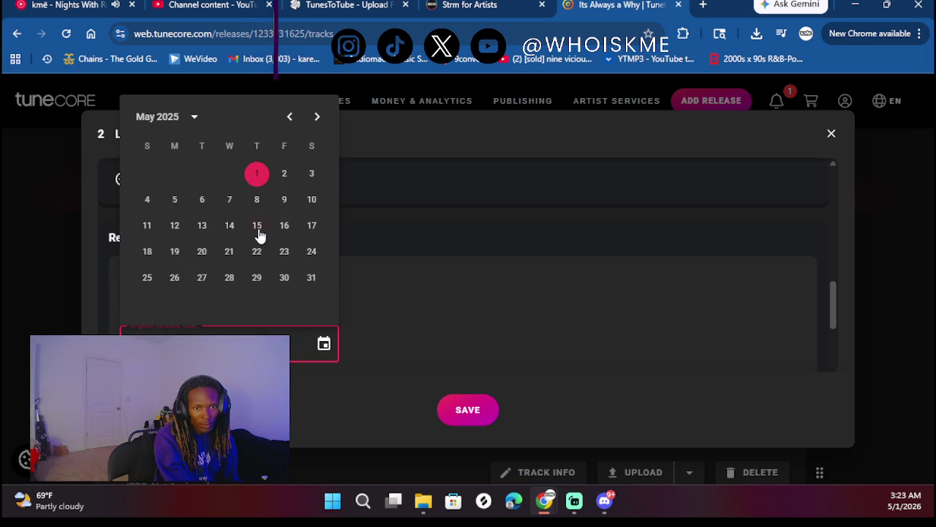
click(317, 118)
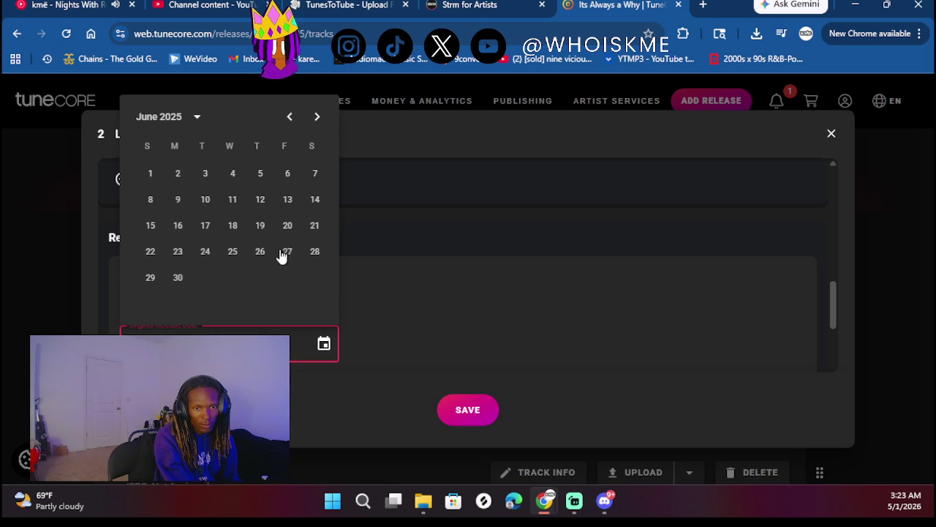
click(310, 200)
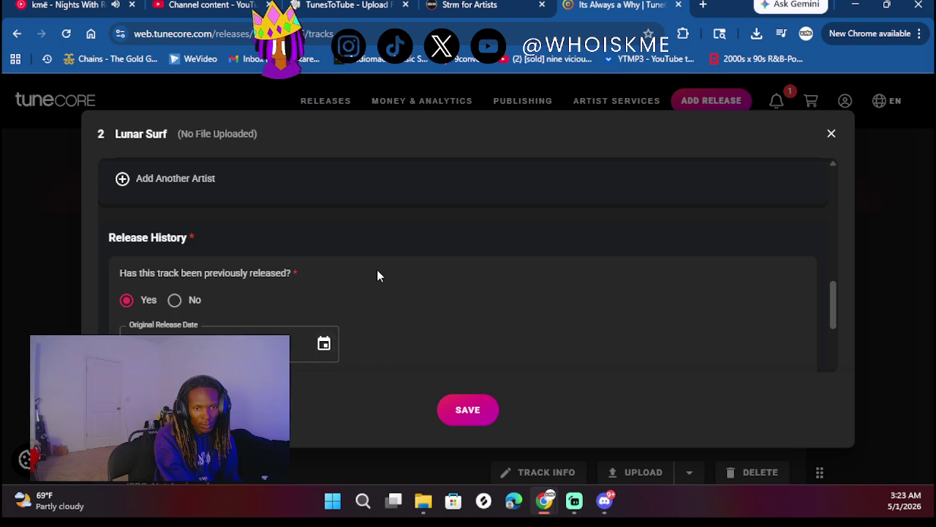
scroll(378, 272, down, 3)
- Enter ISRC QZTAX2572588, replacing the accidentally doubled paste
click(229, 251)
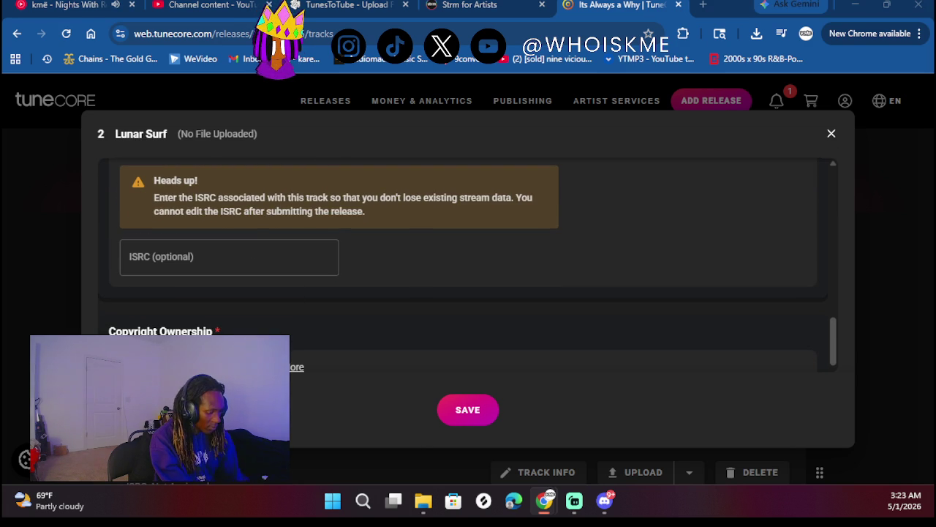
click(205, 261)
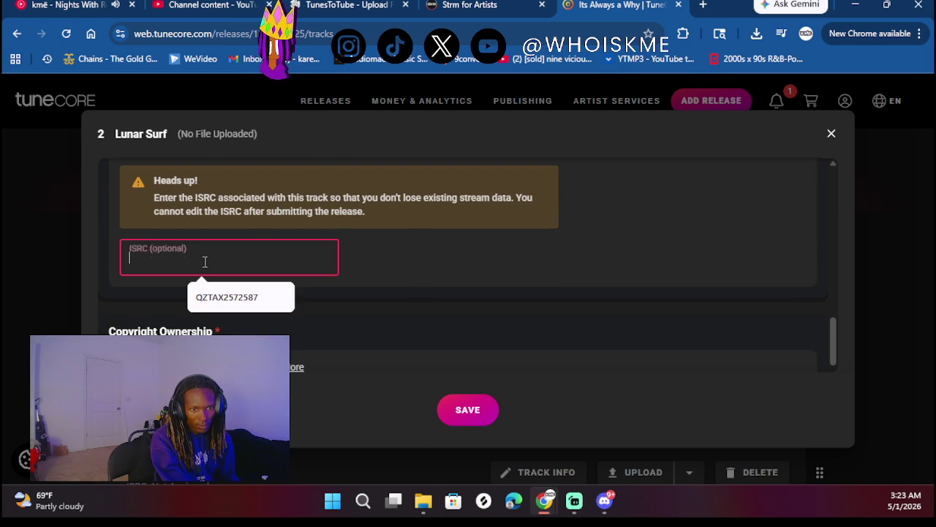
key(ctrl+v)
key(ctrl+v)
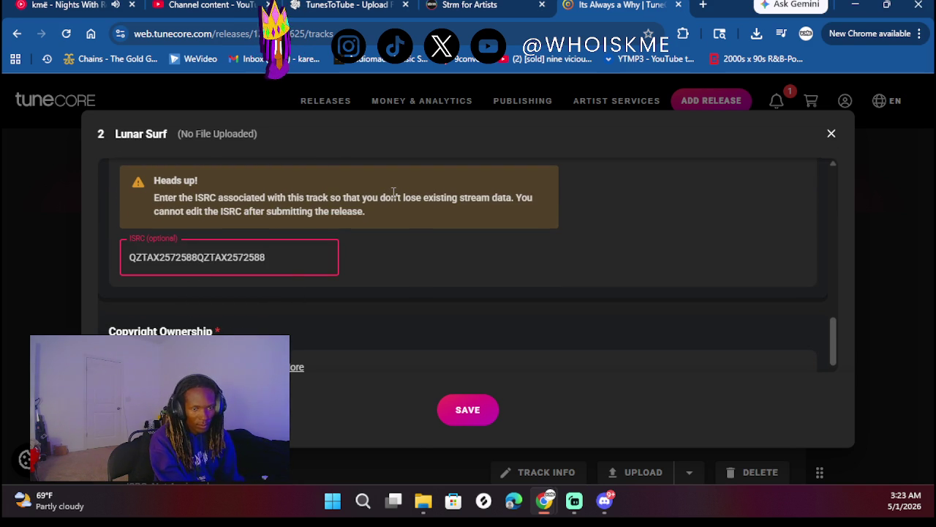
drag(293, 264, 75, 260)
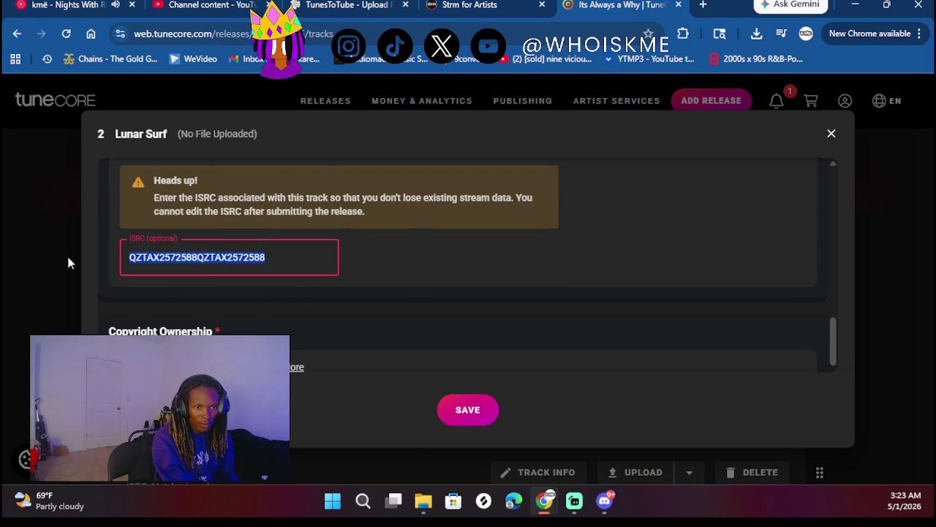
key(BackSpace)
text(QZTAX2572588)
- Set Lunar Surf's lyrics to English and explicit, then save its track info
scroll(238, 288, down, 1)
scroll(239, 288, down, 1)
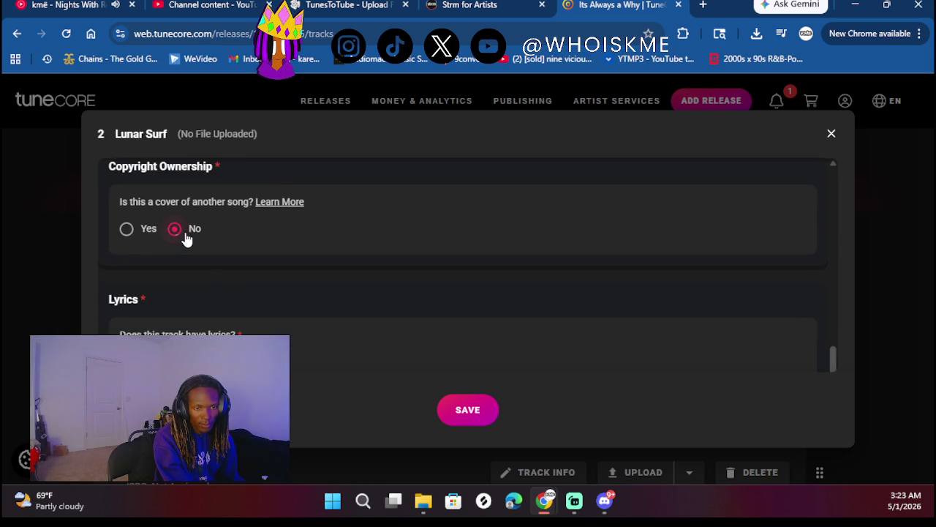
scroll(184, 294, down, 1)
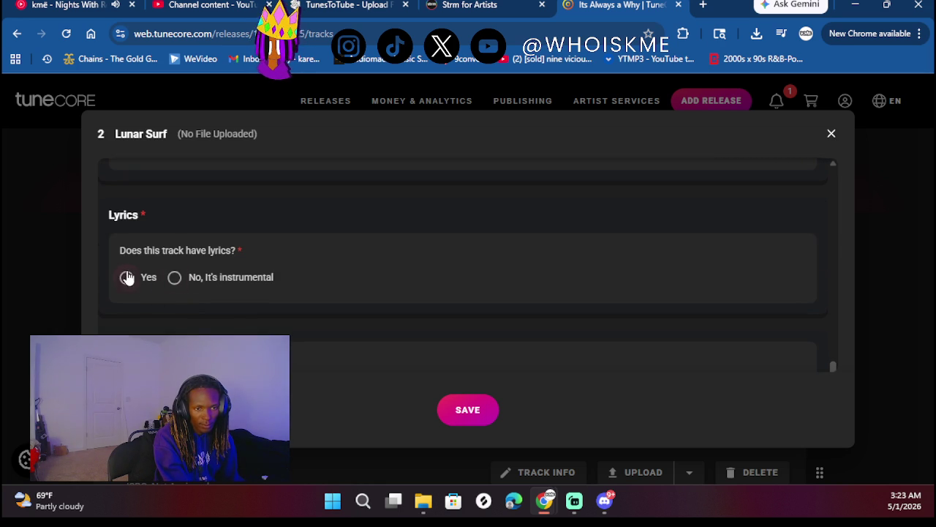
click(128, 277)
scroll(228, 273, down, 1)
click(228, 263)
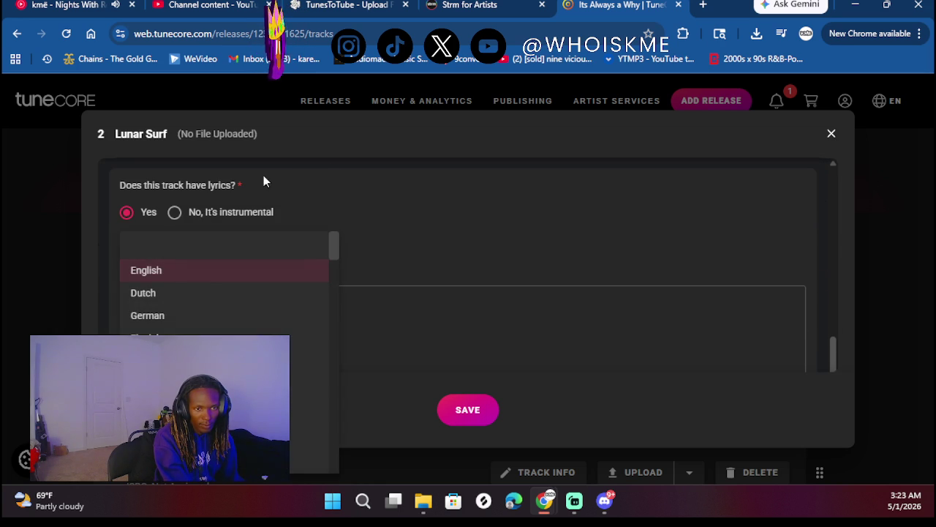
key(Return)
scroll(243, 234, down, 2)
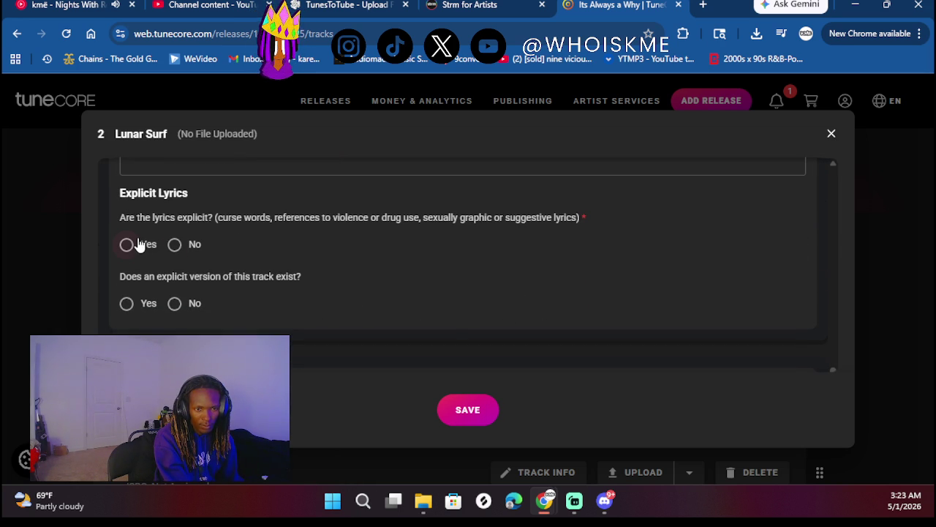
click(139, 244)
scroll(225, 288, down, 1)
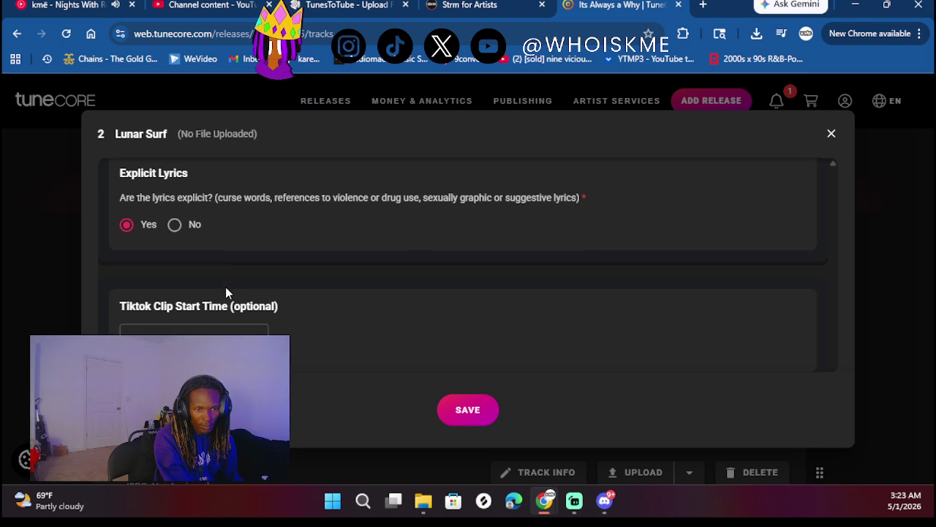
click(495, 419)
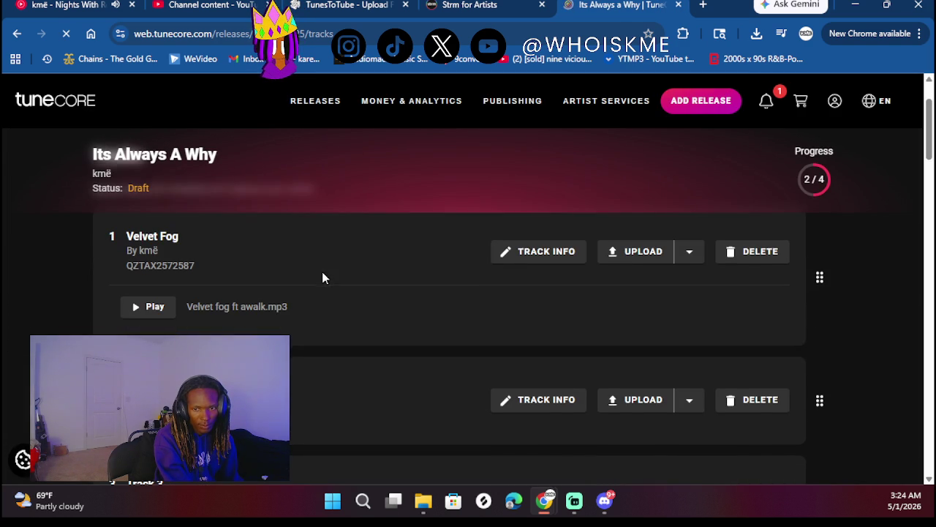
- Upload 'lunar surf ft 7osa.mp3' as Lunar Surf's stereo audio and open track 3's info form
click(626, 405)
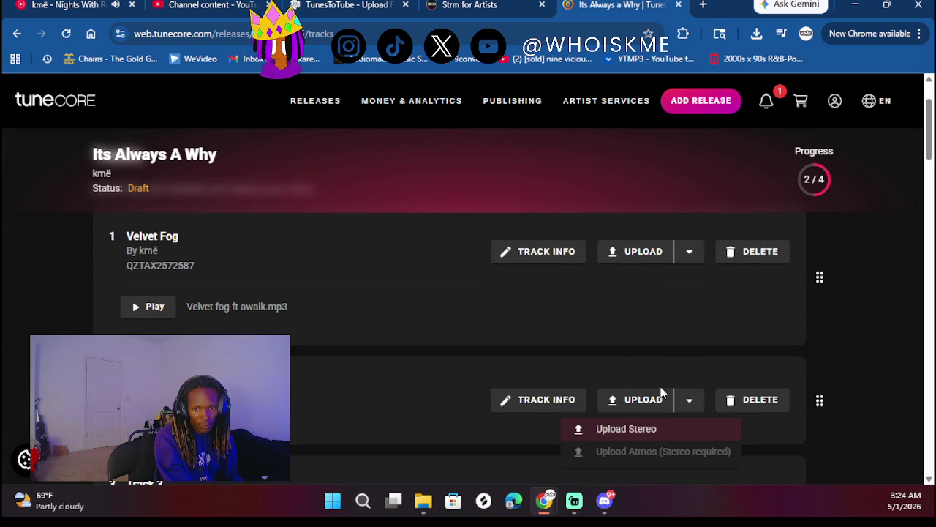
click(613, 435)
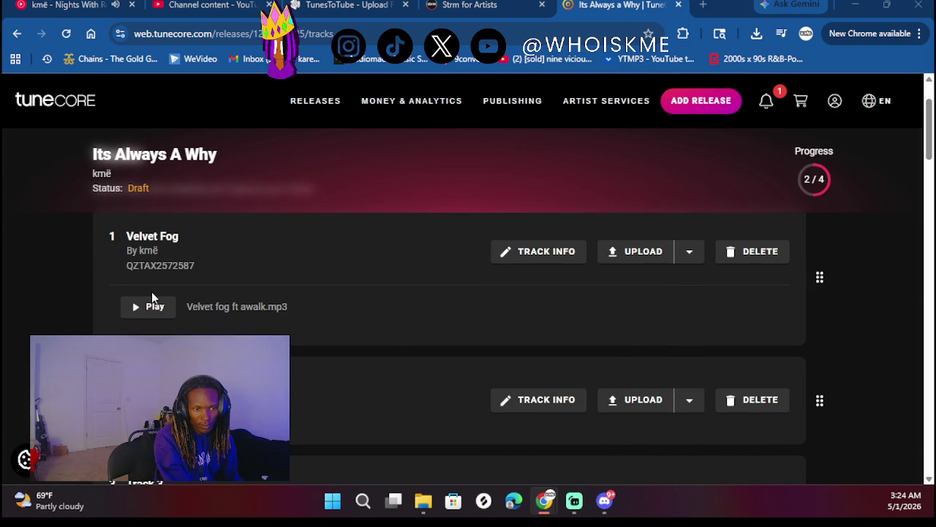
scroll(225, 176, down, 8)
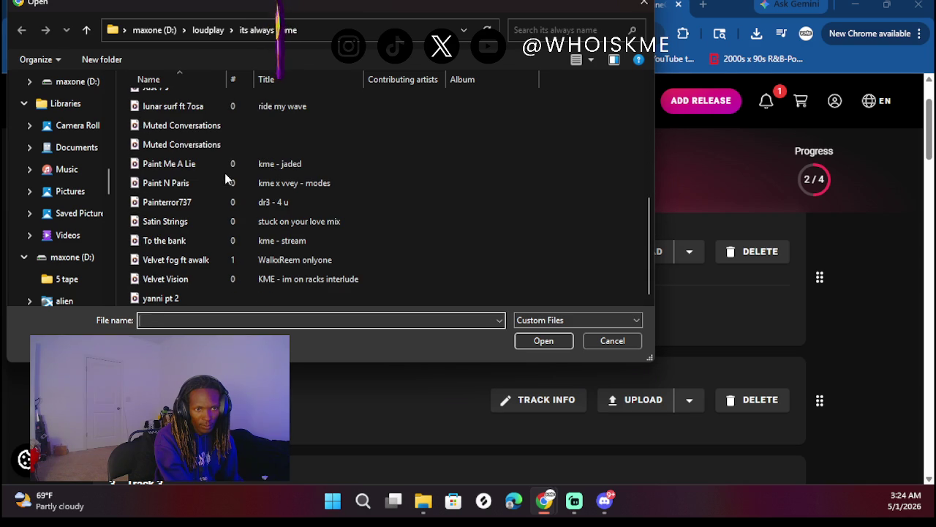
double_click(191, 111)
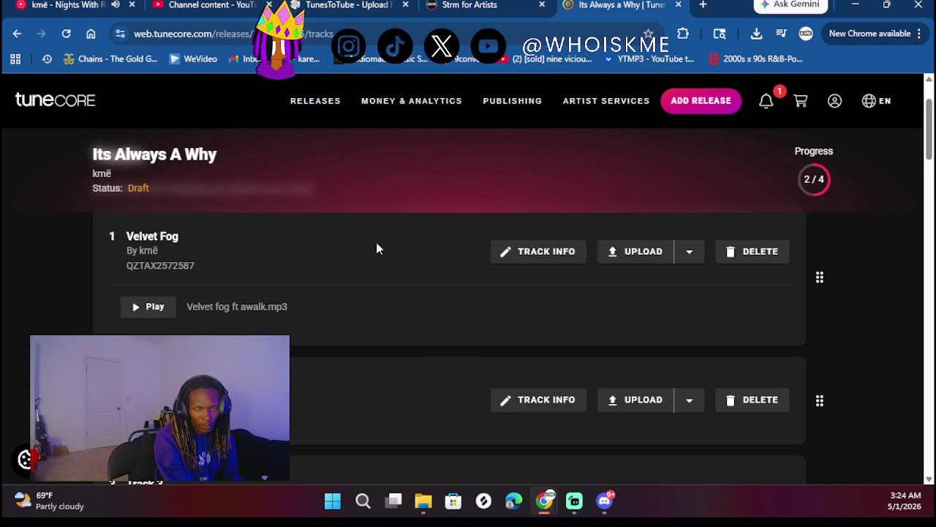
scroll(301, 334, down, 1)
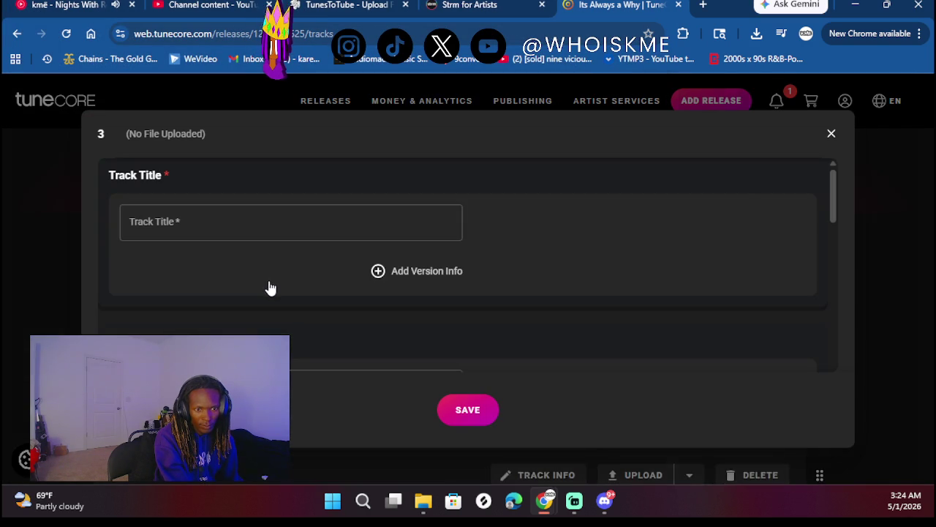
click(248, 216)
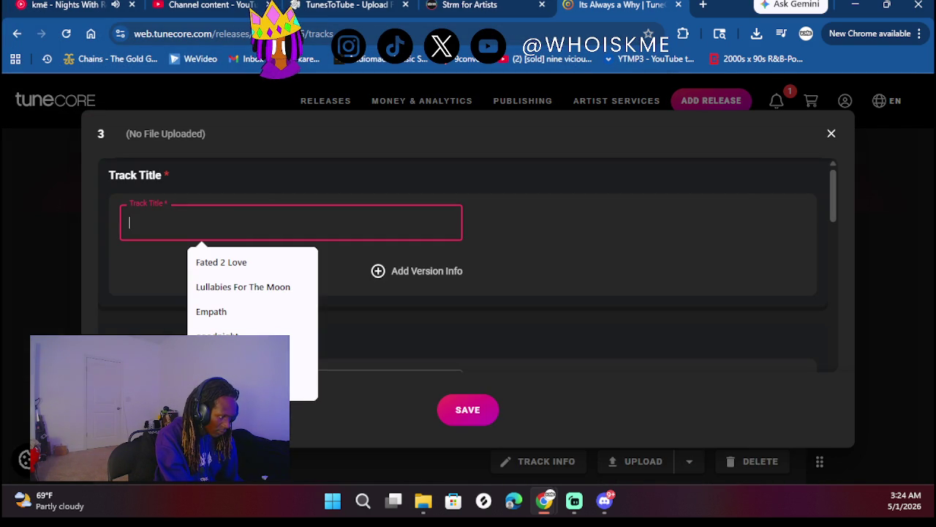
- Title track 3 'Yanni Pt 2', with a capital P
text(Ya)
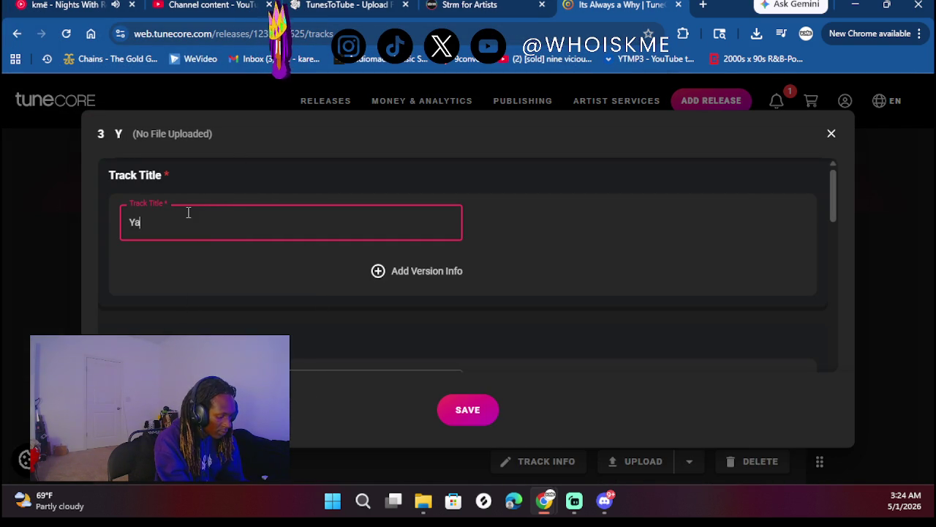
text(nni pt 2)
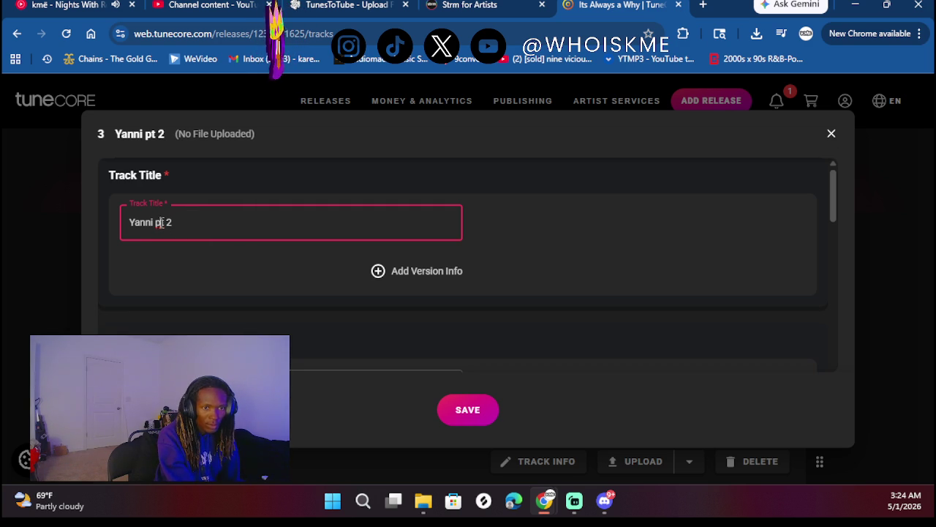
click(160, 223)
key(BackSpace)
text(P)
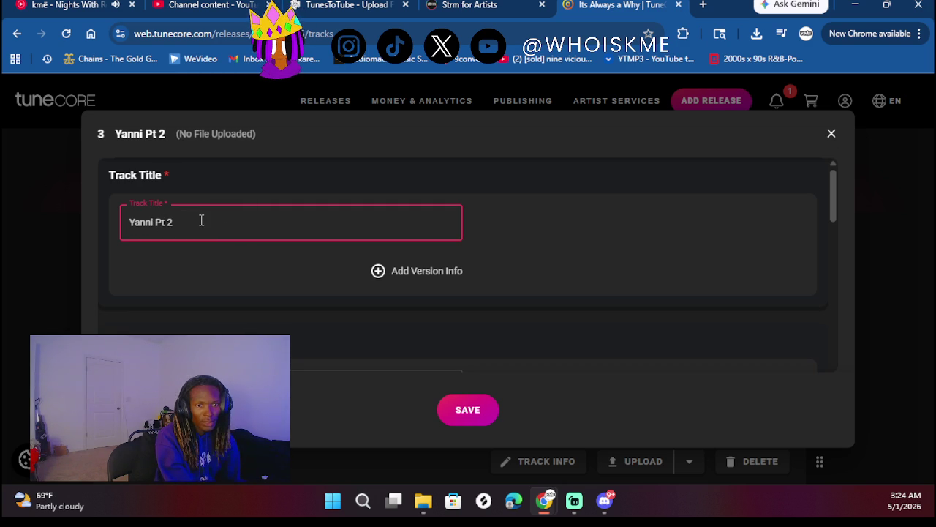
- Fill in the songwriter's name from the saved suggestions
scroll(201, 221, down, 2)
click(201, 242)
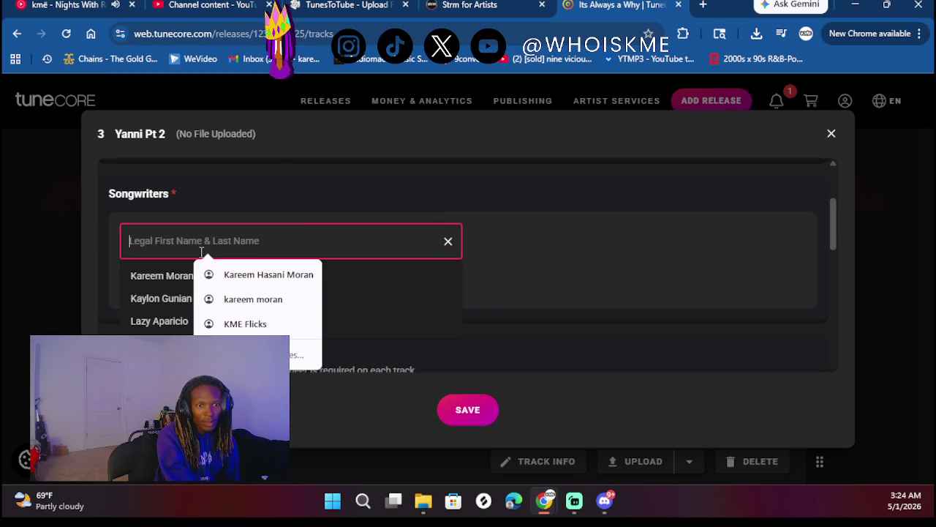
click(173, 283)
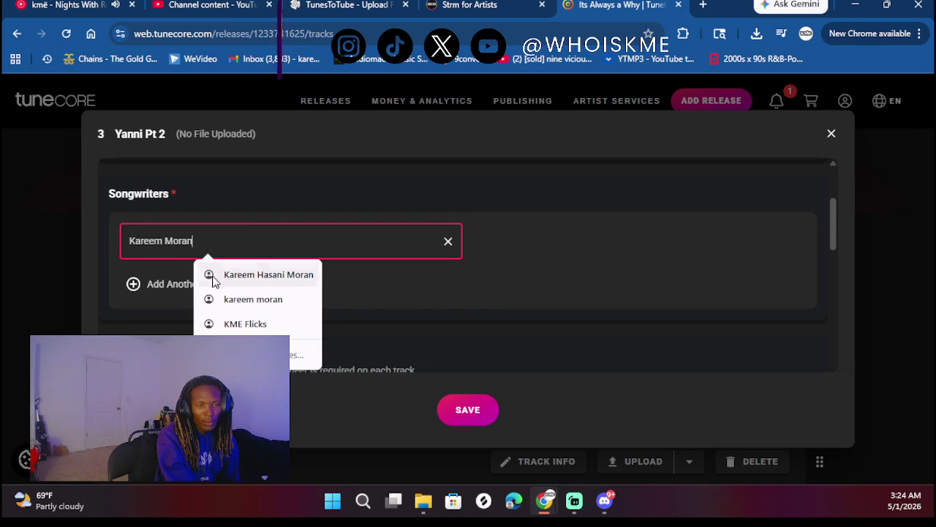
click(326, 182)
- Credit the artist with the rap performer role and as recording engineer
scroll(292, 256, down, 3)
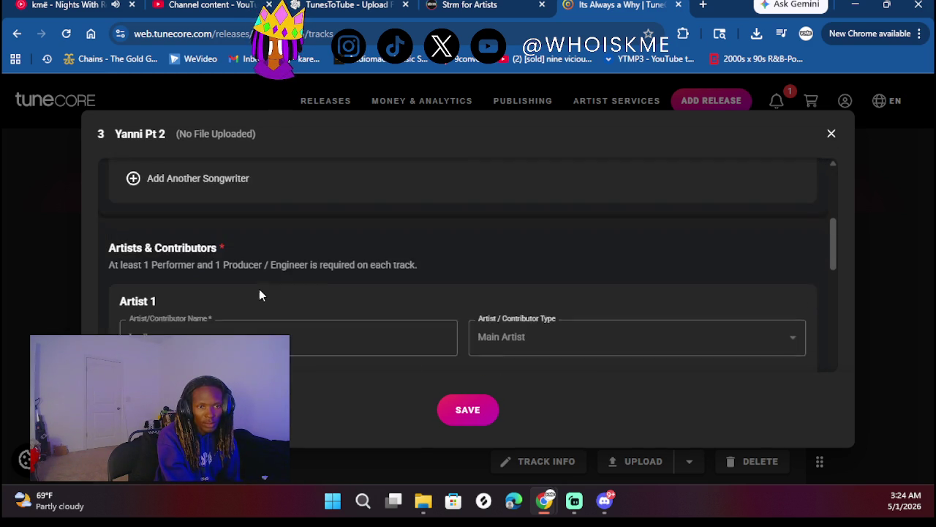
scroll(260, 289, down, 1)
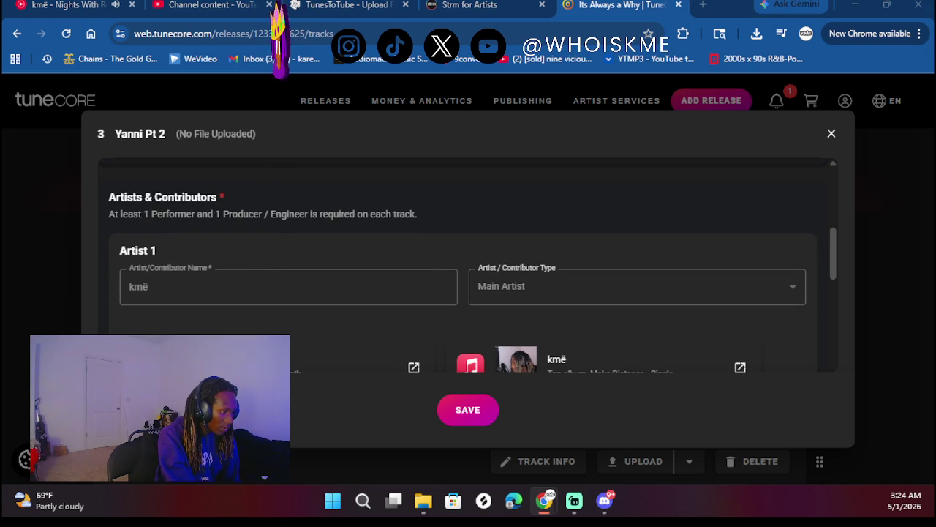
scroll(269, 208, down, 3)
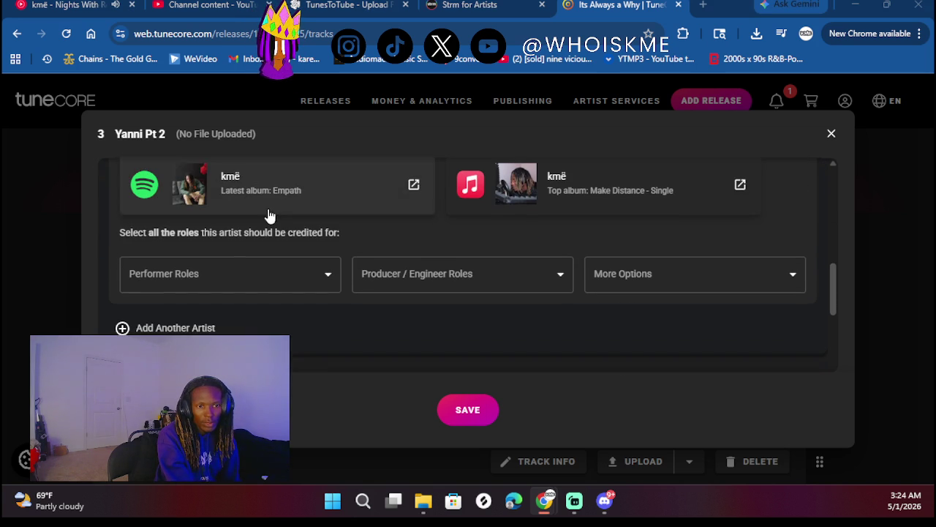
click(209, 273)
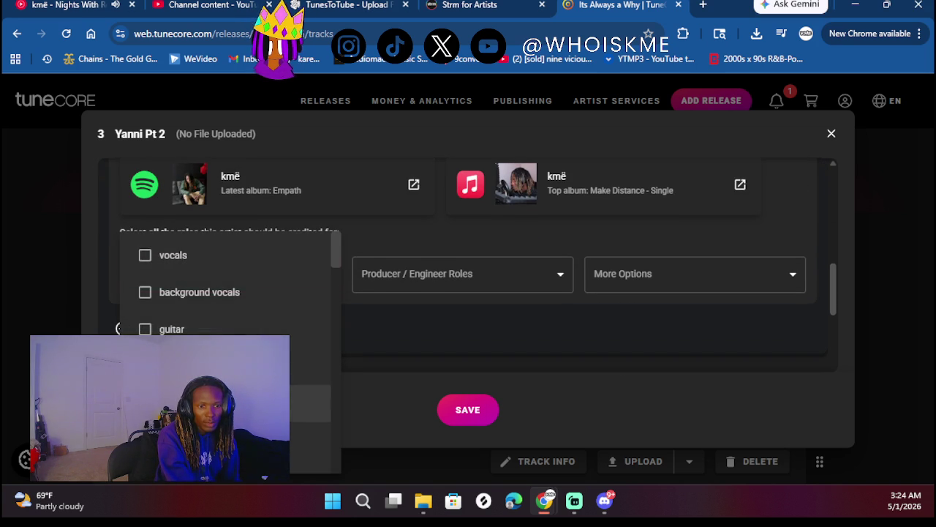
scroll(227, 293, down, 1)
click(307, 409)
click(452, 355)
click(527, 278)
scroll(432, 416, down, 1)
scroll(428, 417, up, 1)
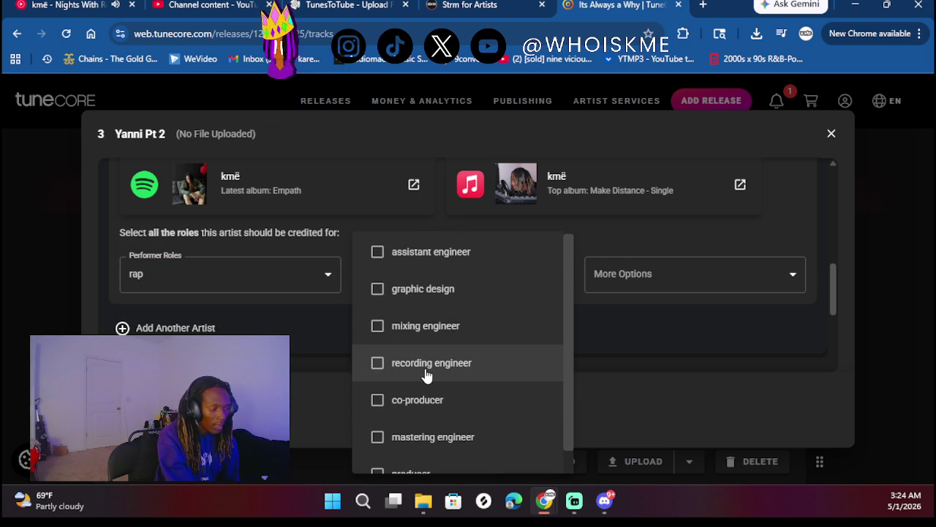
scroll(454, 378, down, 1)
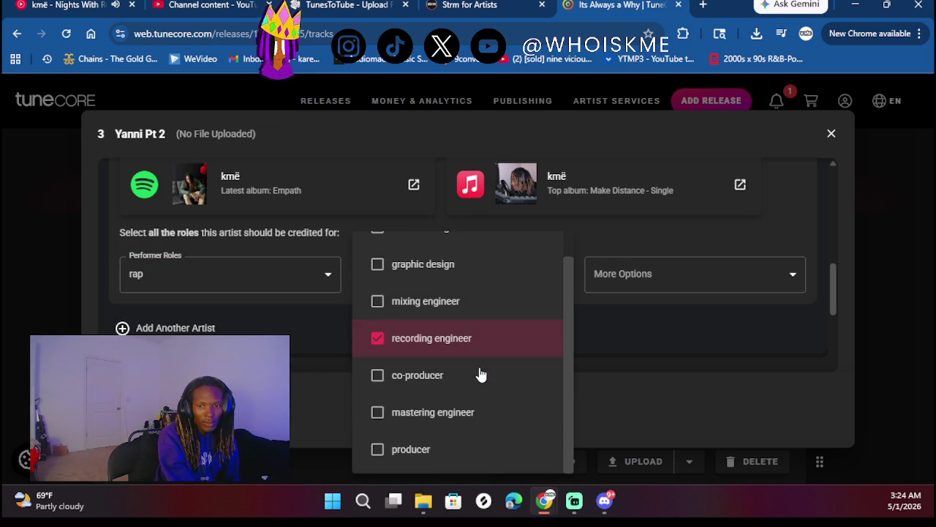
click(305, 361)
- Mark the track previously released with an original release date of June 14, 2025
scroll(305, 362, down, 3)
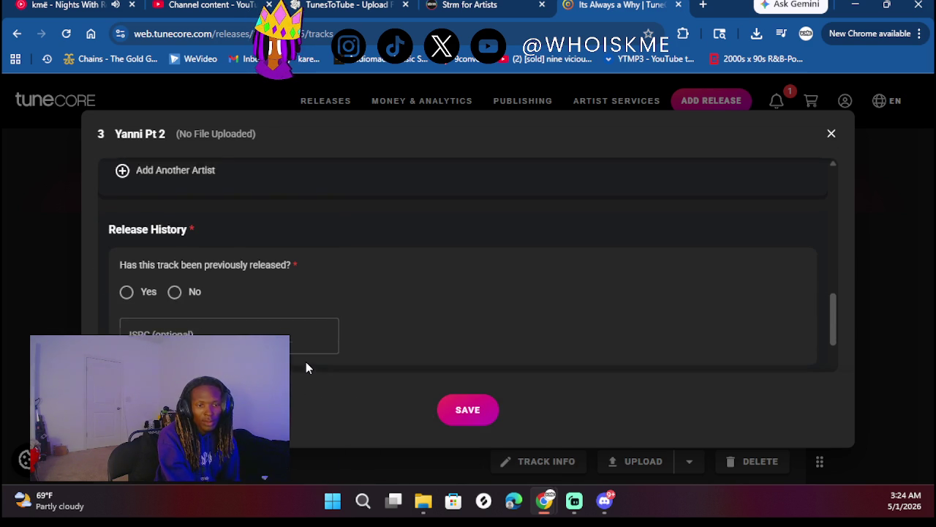
click(139, 284)
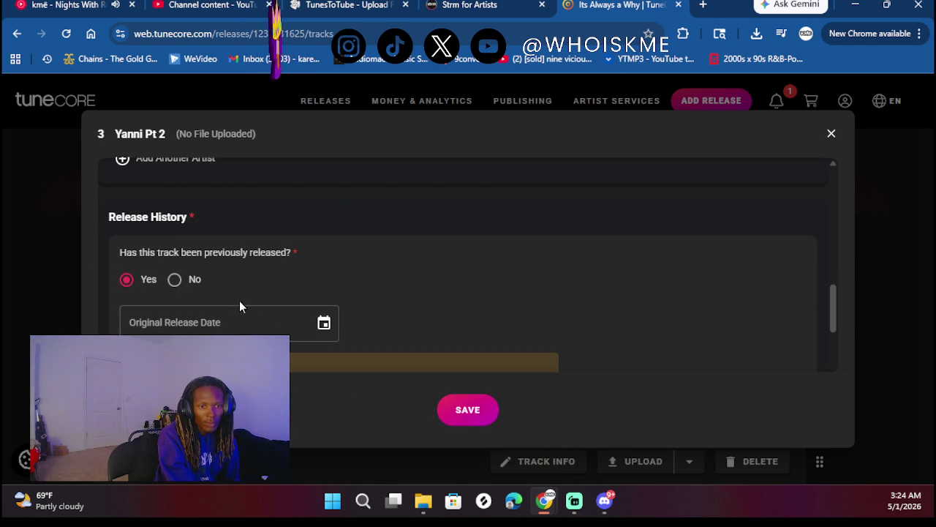
click(322, 323)
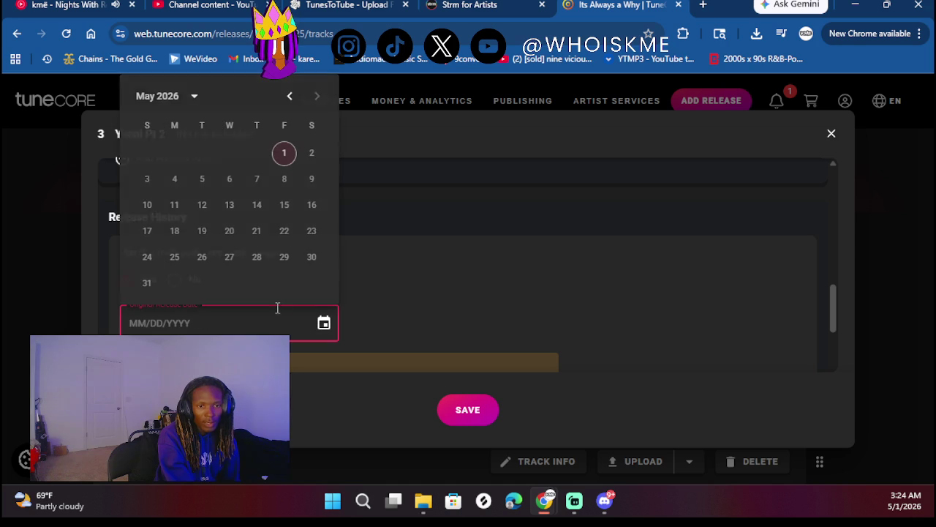
click(431, 305)
click(183, 280)
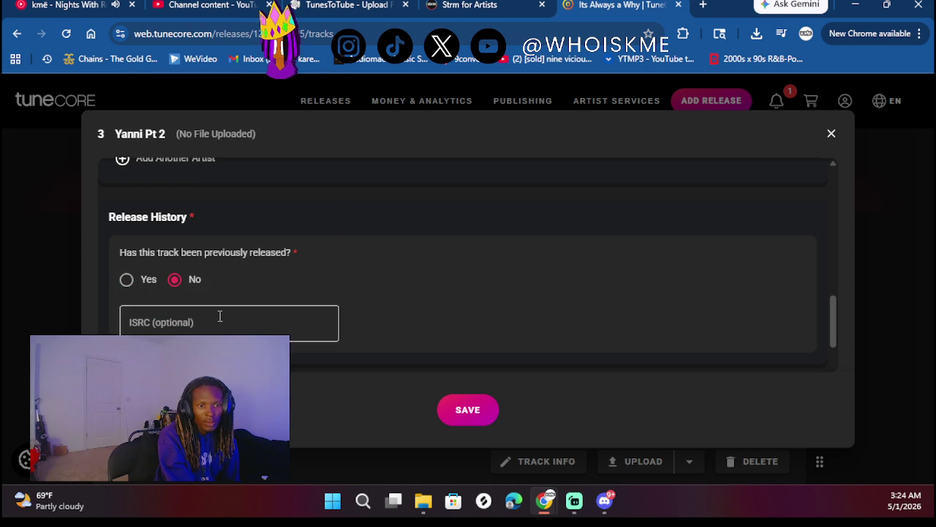
click(128, 280)
click(323, 320)
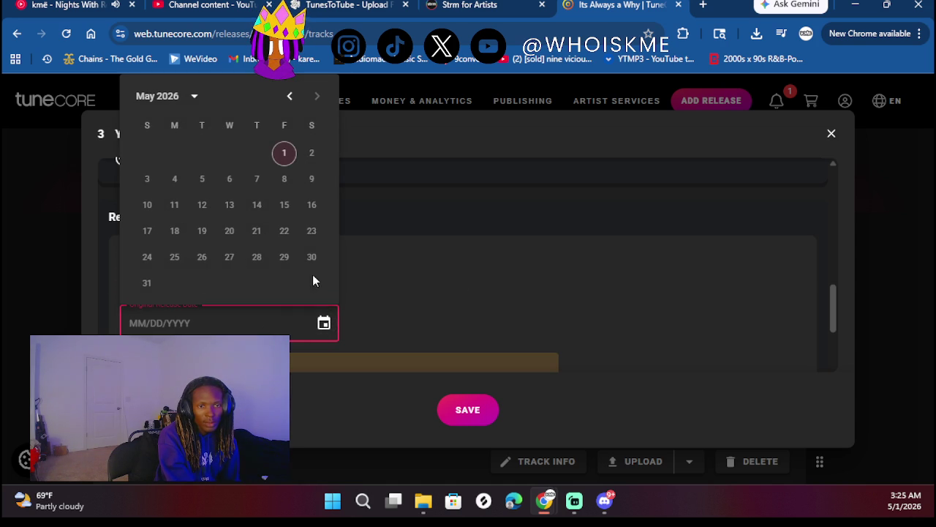
click(194, 96)
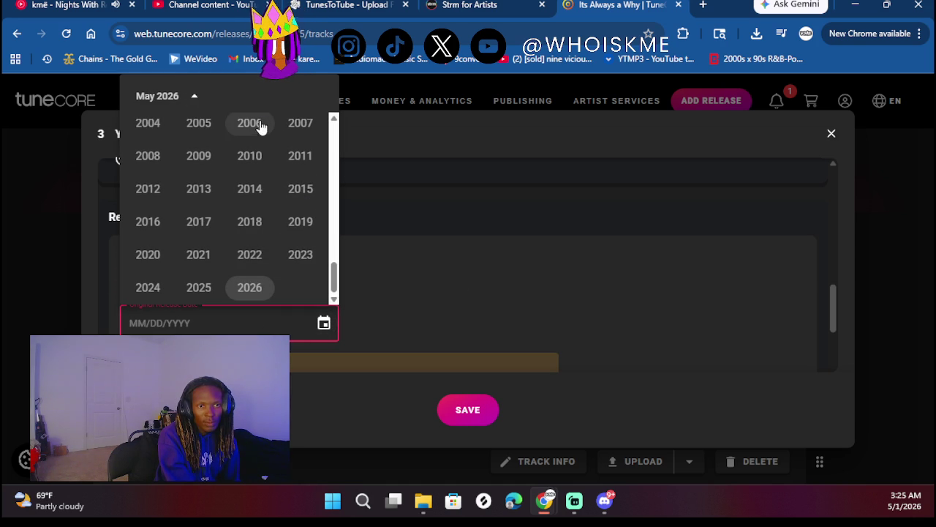
click(210, 291)
click(317, 96)
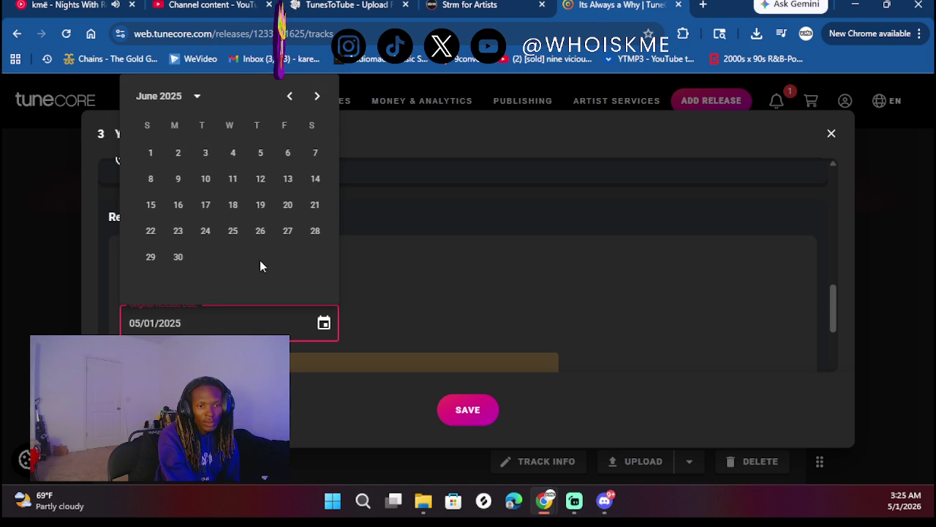
click(311, 180)
- Paste ISRC QZTAX2572589 into the ISRC field and save the track info
scroll(359, 281, down, 2)
click(245, 328)
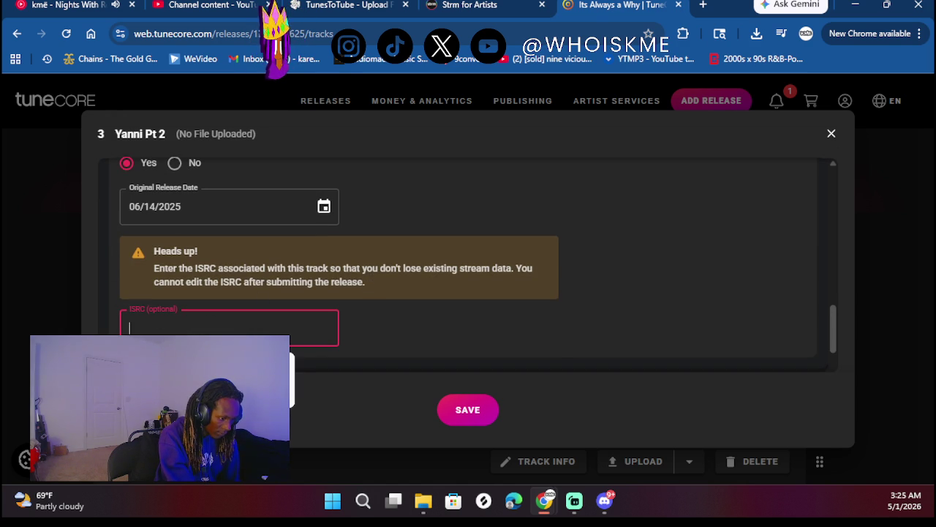
key(alt+Tab)
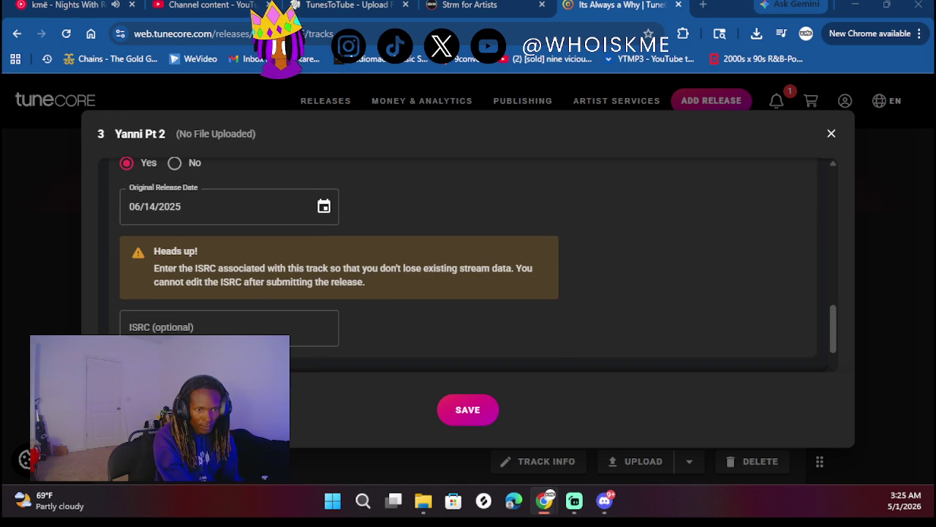
click(229, 325)
text(QZTAX2572589)
click(464, 407)
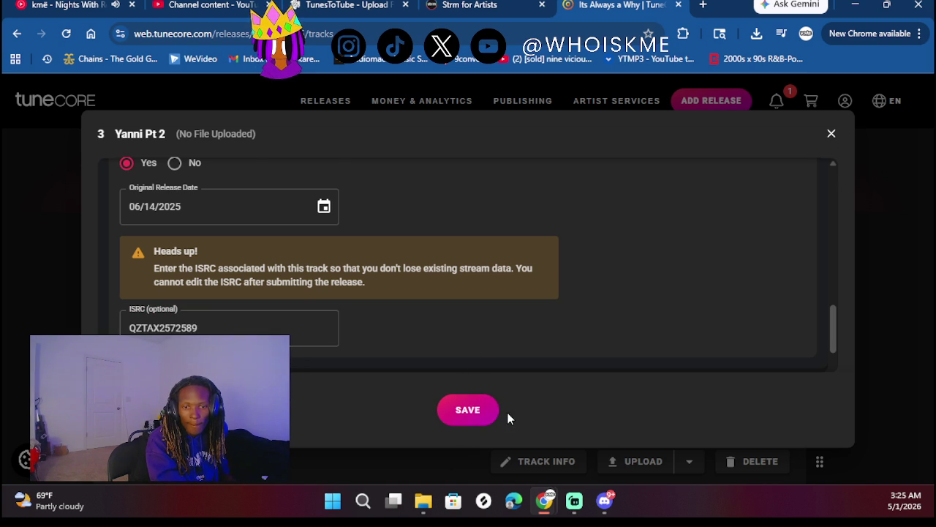
- Clear the ISRC field, paste QZTAX2572589 in again, and save
scroll(448, 294, down, 1)
click(252, 275)
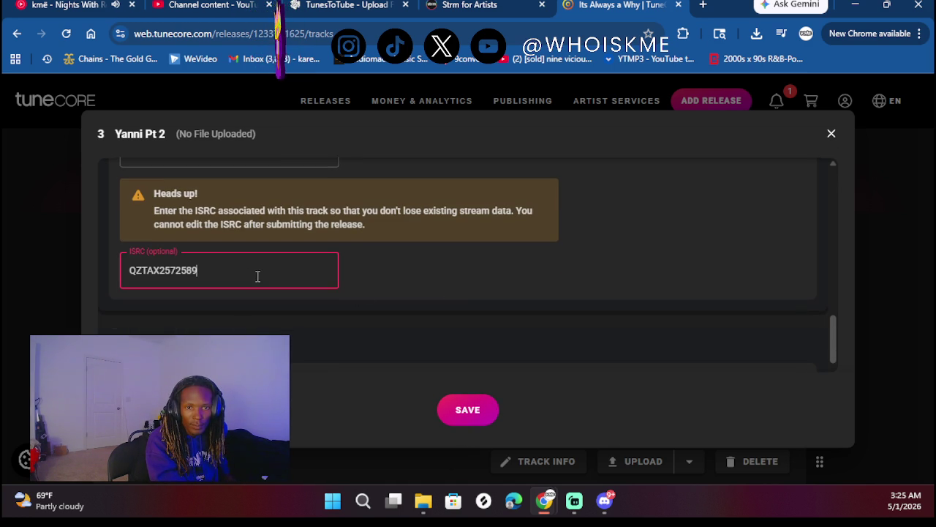
scroll(403, 259, up, 1)
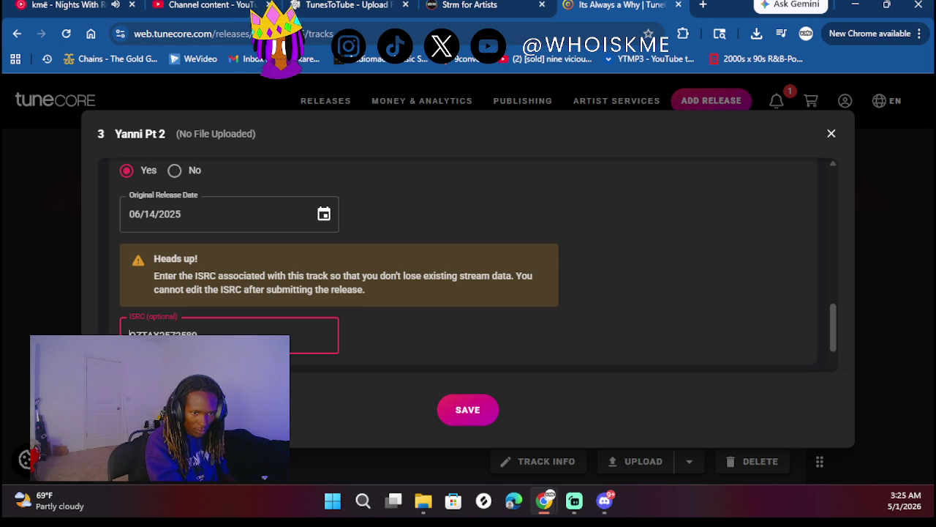
key(BackSpace)
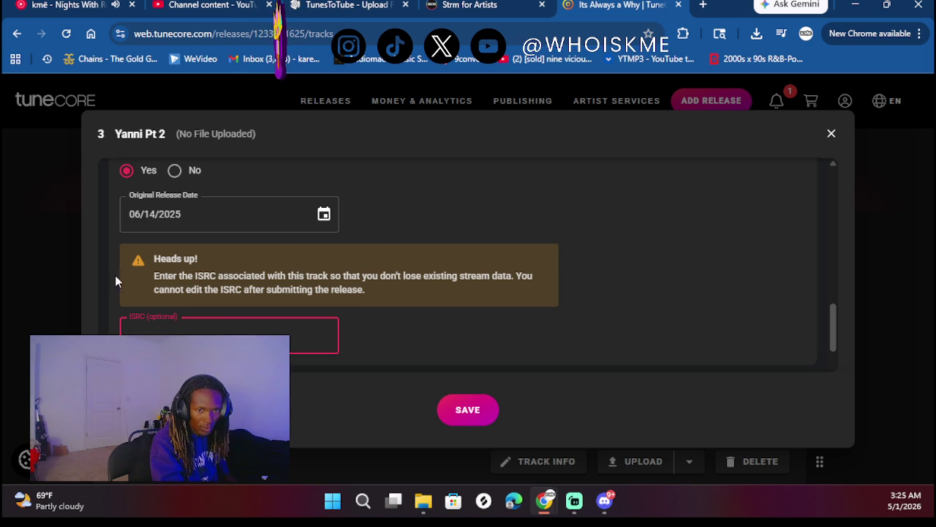
click(413, 252)
click(241, 342)
key(ctrl+v)
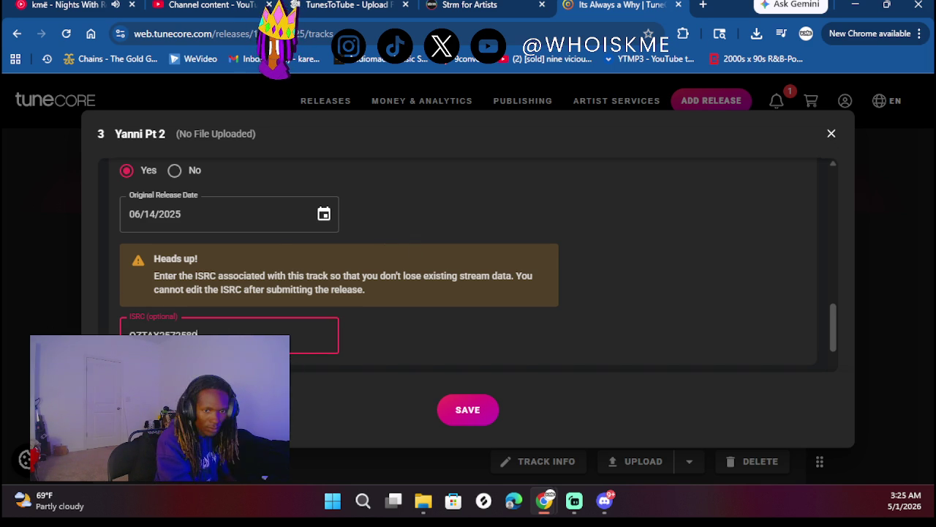
click(474, 413)
- Reconfirm 'previously released' as Yes and check the ISRC field's entry
scroll(466, 241, up, 10)
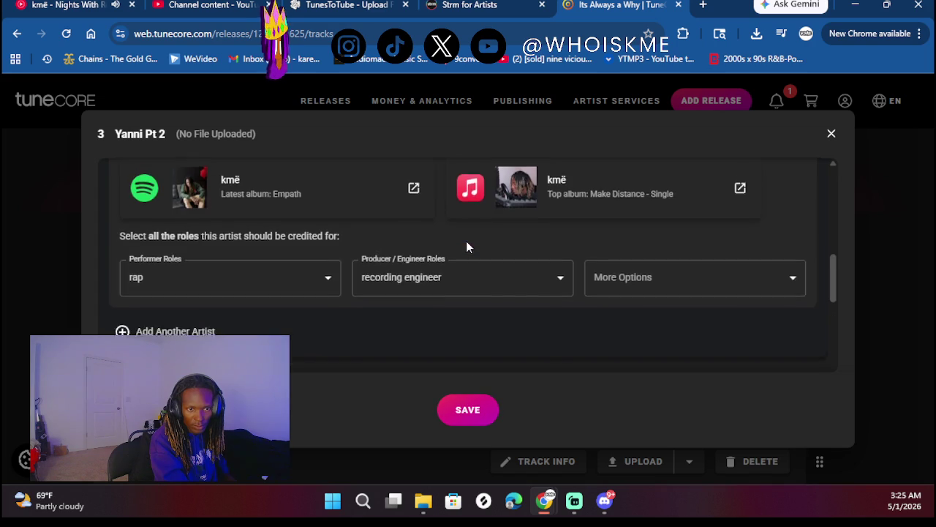
scroll(466, 241, up, 3)
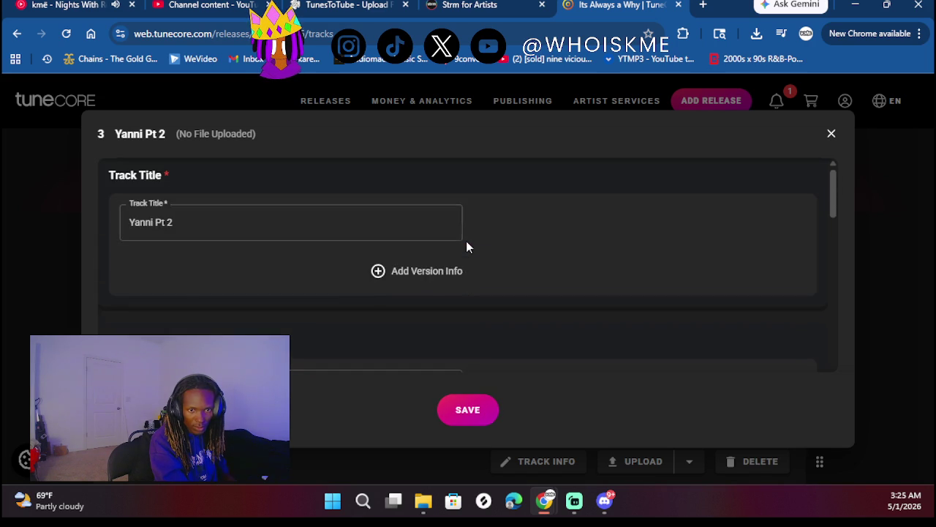
scroll(466, 245, down, 6)
scroll(466, 245, down, 3)
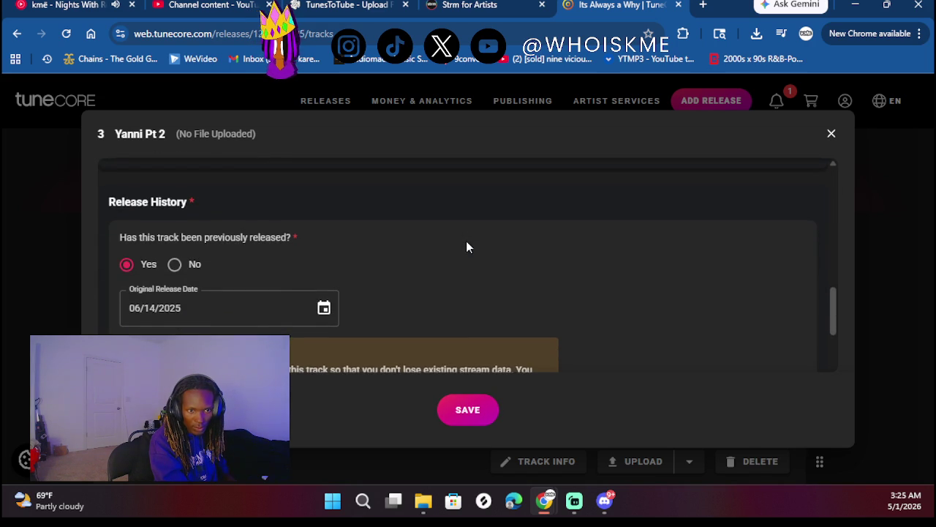
scroll(168, 213, up, 2)
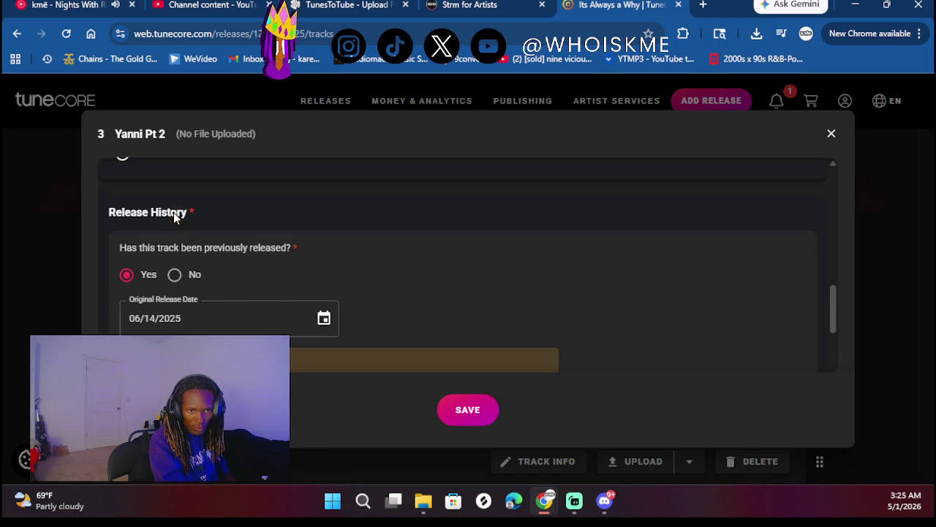
click(176, 274)
click(138, 277)
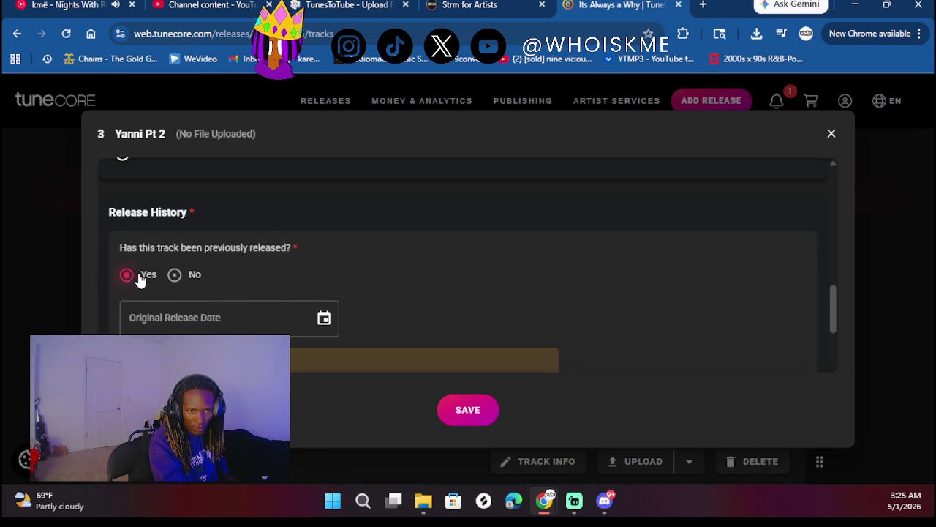
scroll(293, 272, down, 2)
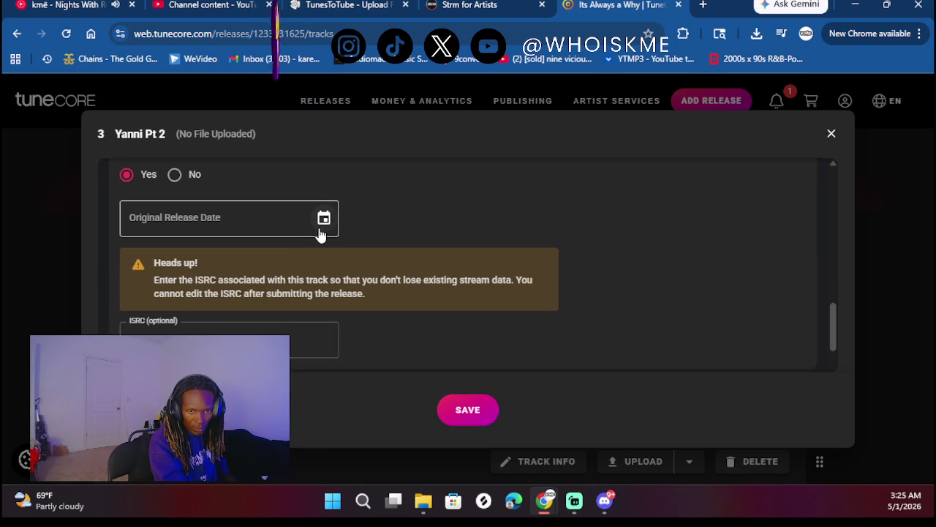
click(196, 335)
click(196, 335)
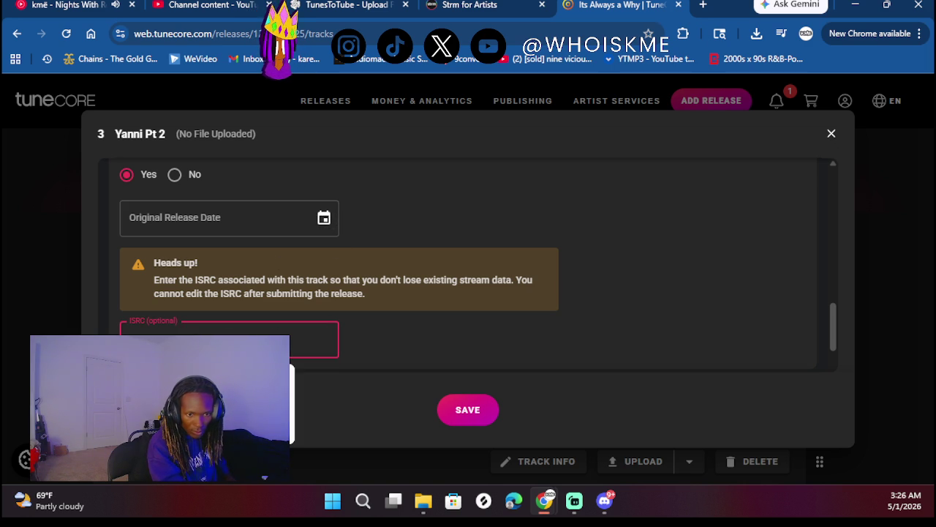
key(Escape)
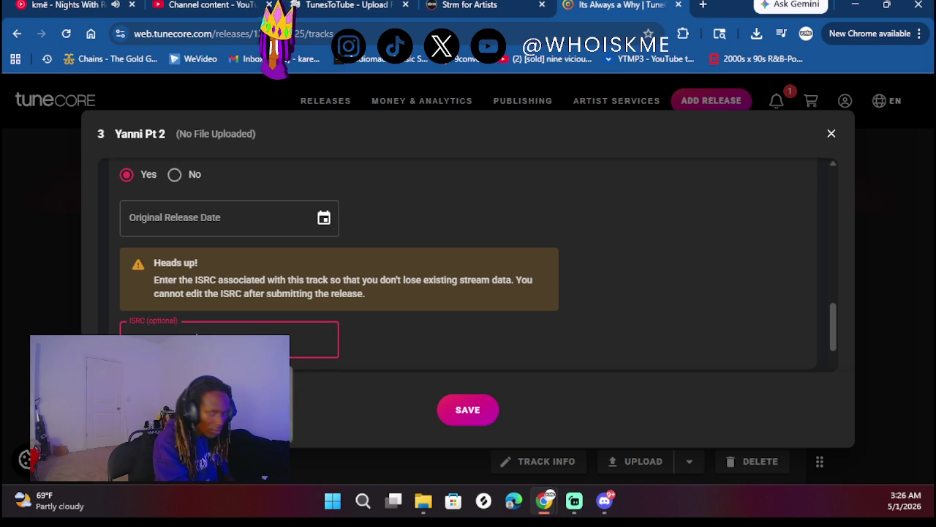
- Set the original release date to June 14, 2025 again
click(324, 219)
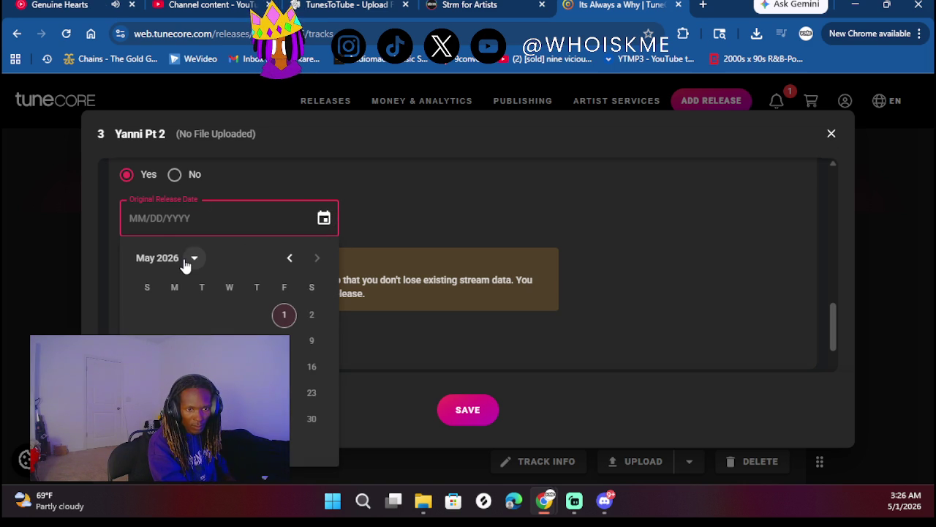
click(193, 259)
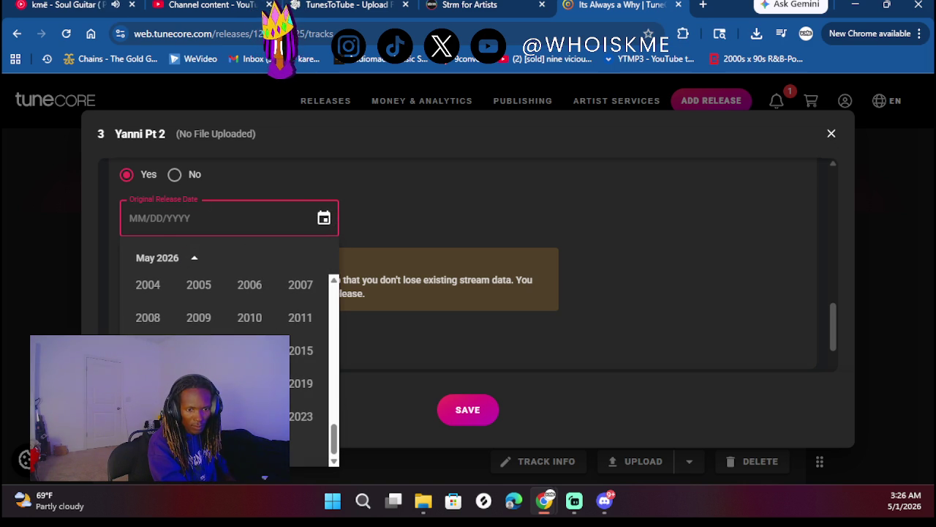
click(198, 449)
click(317, 259)
click(308, 342)
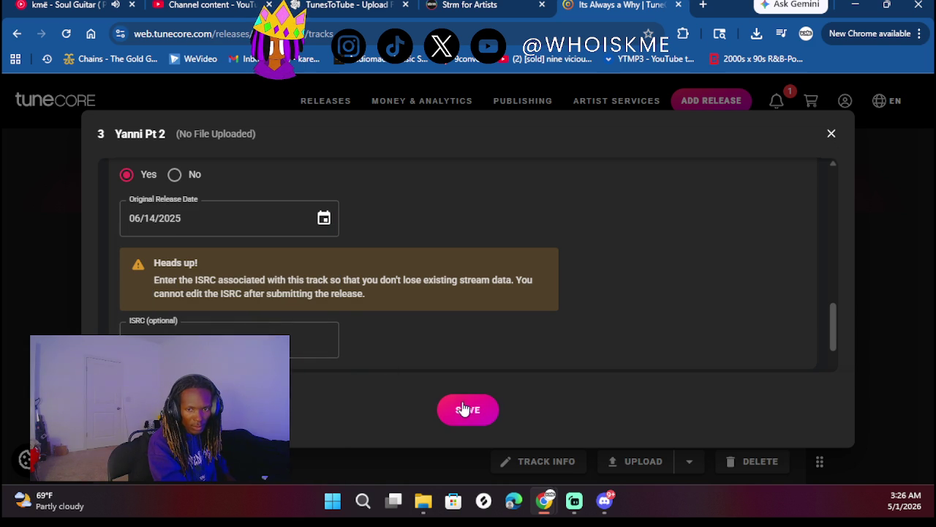
scroll(553, 329, down, 3)
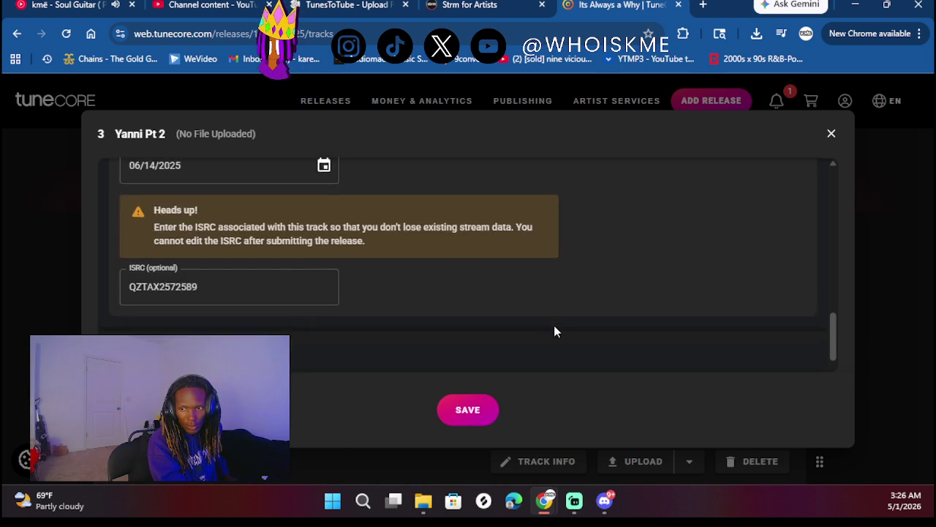
- Answer Yes to lyrics and Yes to explicit, then save Yanni Pt 2's details
scroll(554, 330, down, 1)
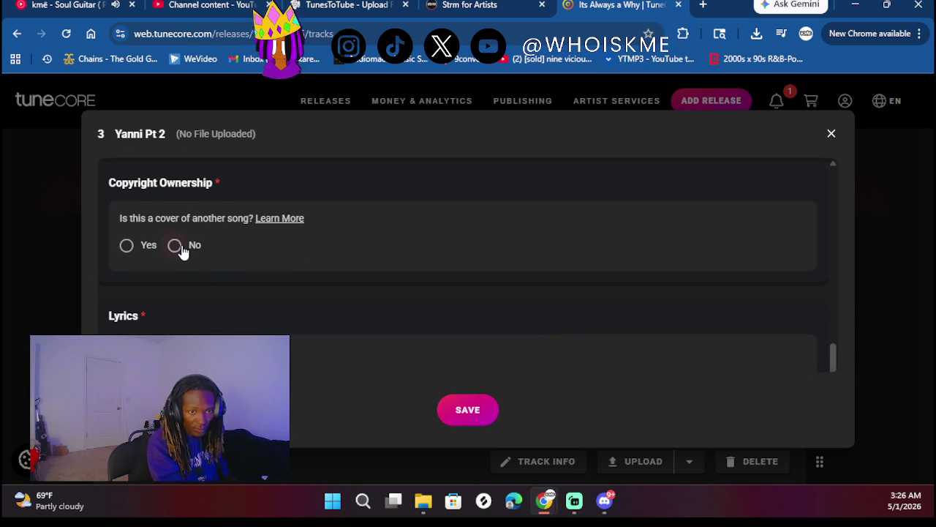
scroll(202, 279, down, 3)
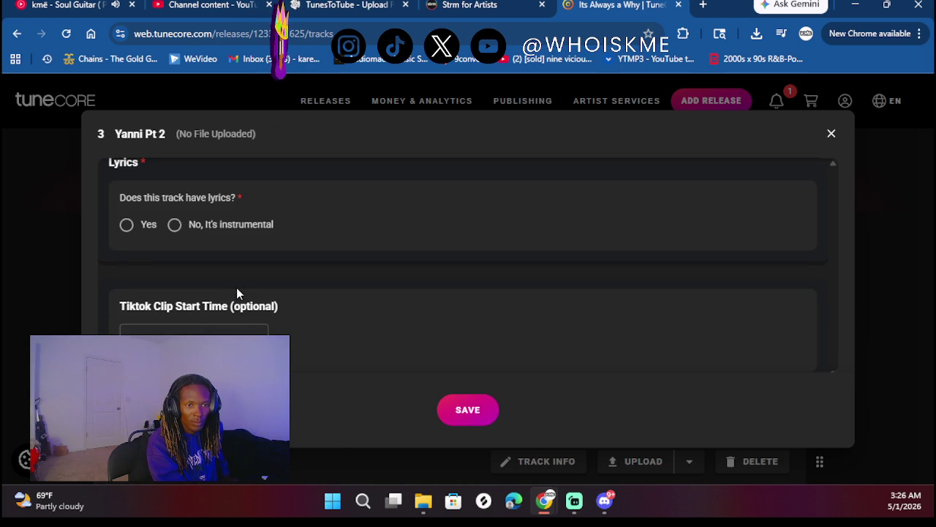
click(127, 225)
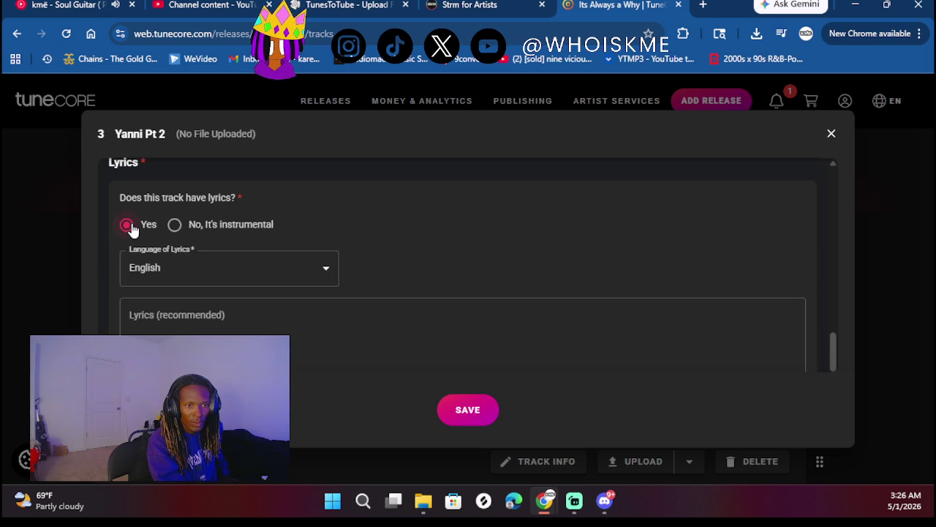
scroll(464, 349, down, 5)
scroll(250, 269, up, 2)
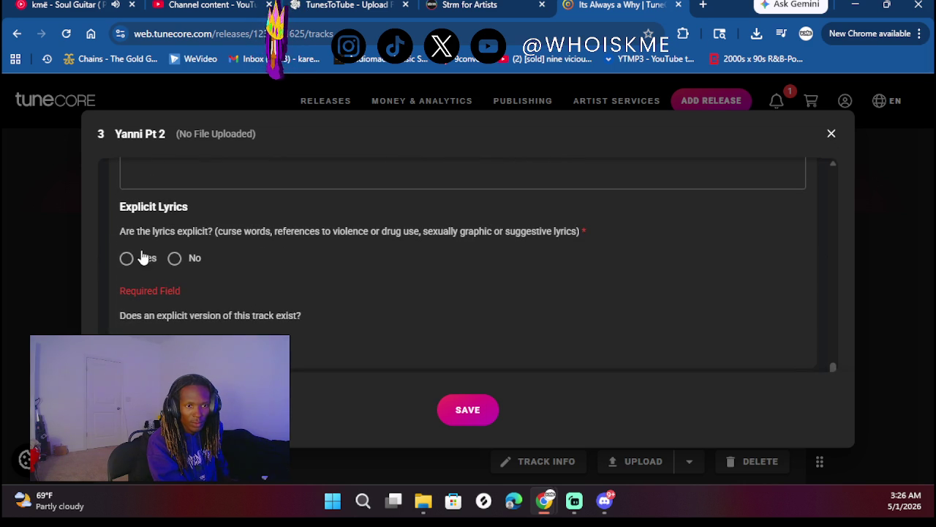
click(126, 257)
scroll(342, 278, down, 1)
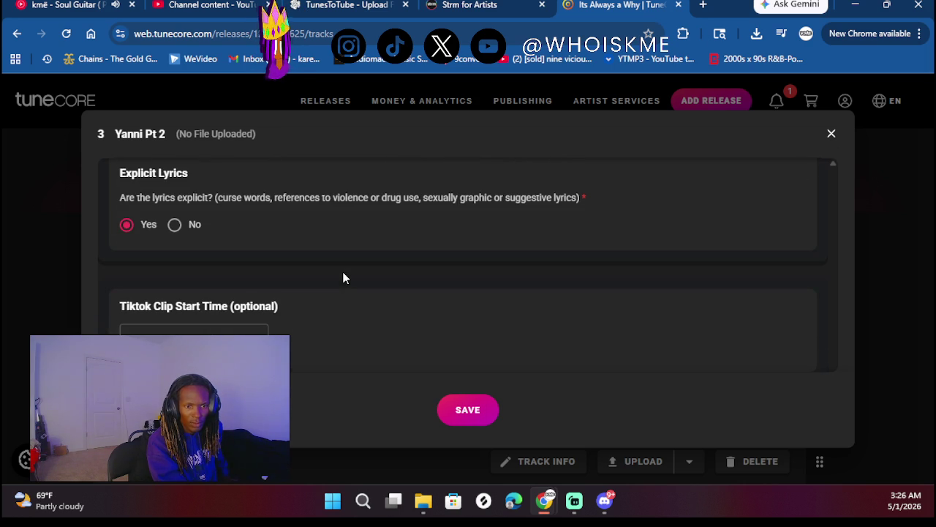
click(472, 419)
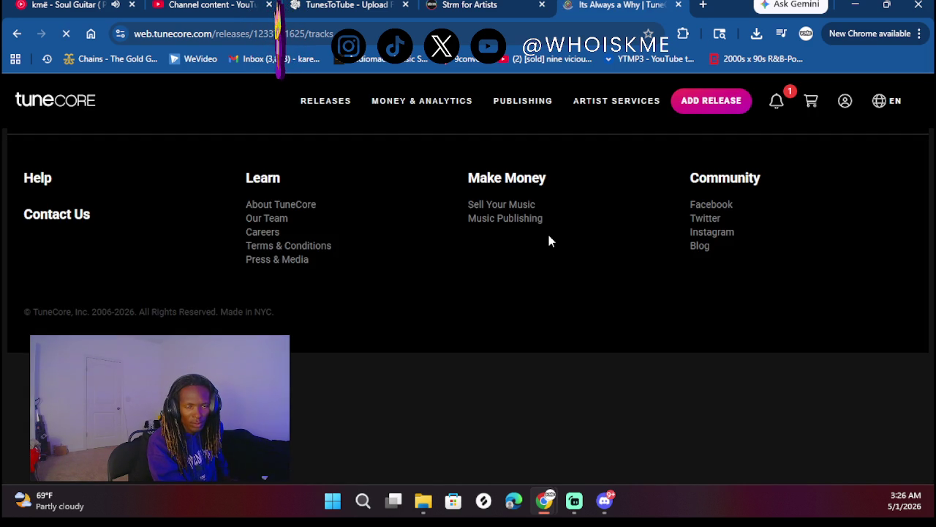
- Upload the 'yanni pt 2' file as the track's stereo audio
scroll(348, 337, down, 3)
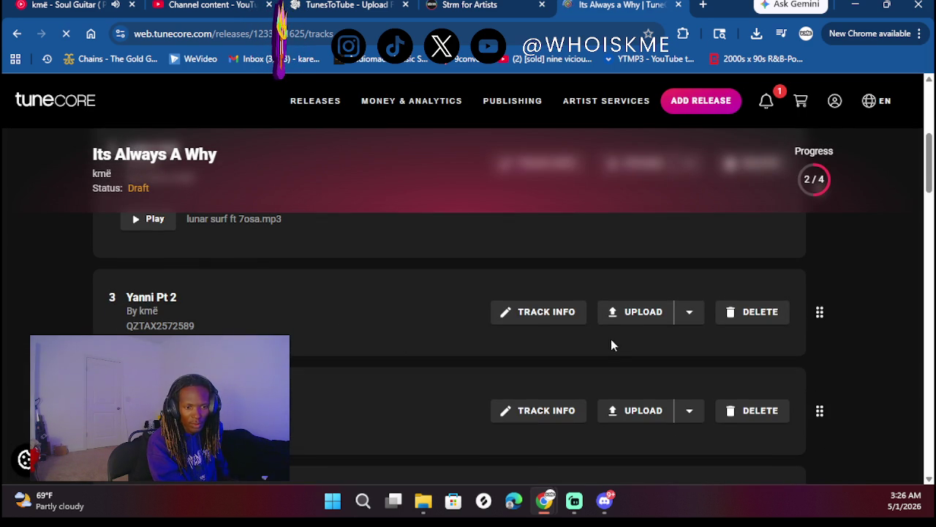
click(622, 325)
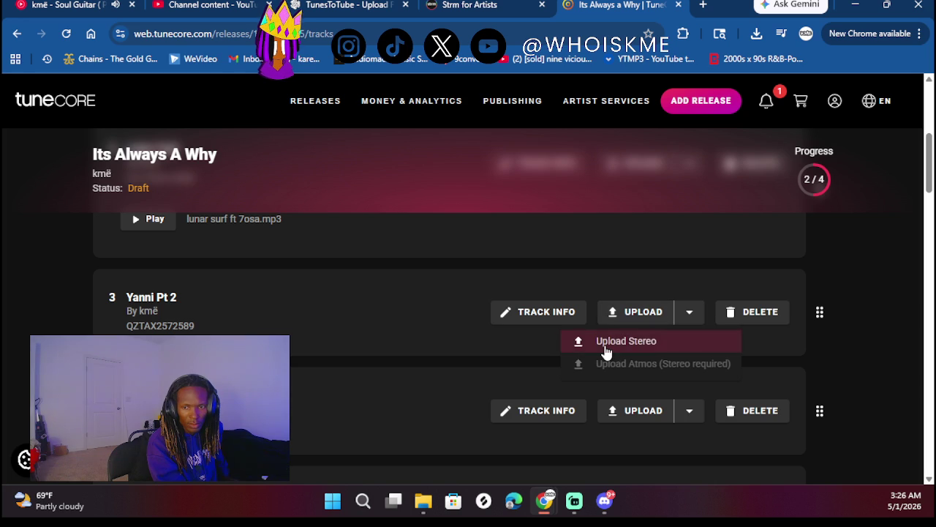
click(605, 345)
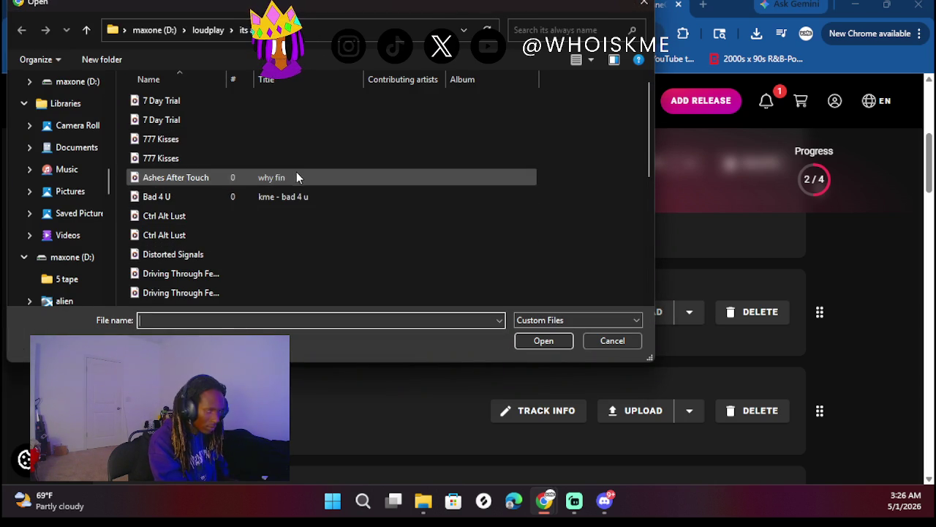
scroll(300, 172, down, 5)
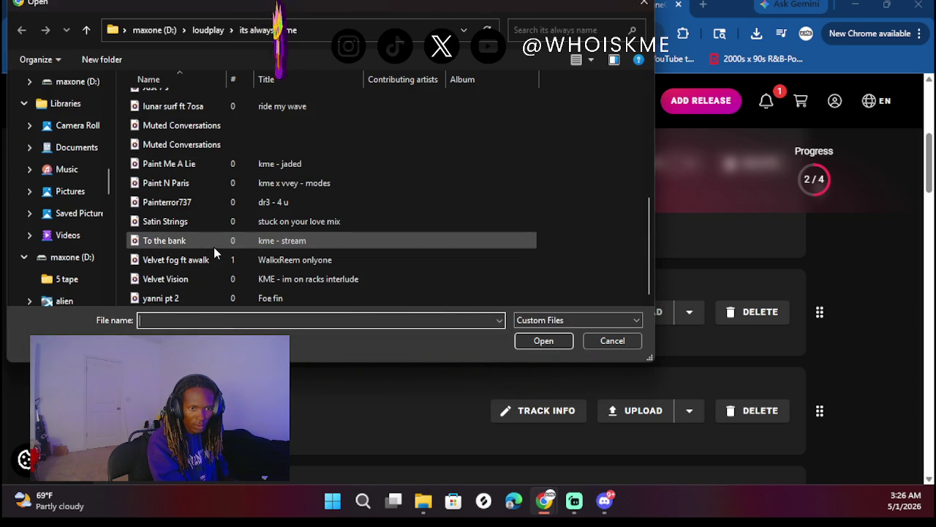
double_click(190, 297)
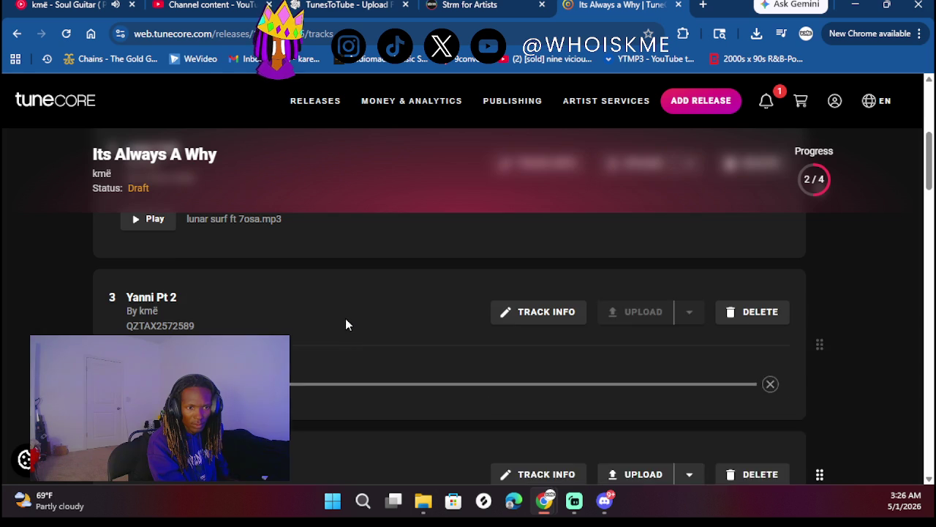
scroll(524, 334, down, 2)
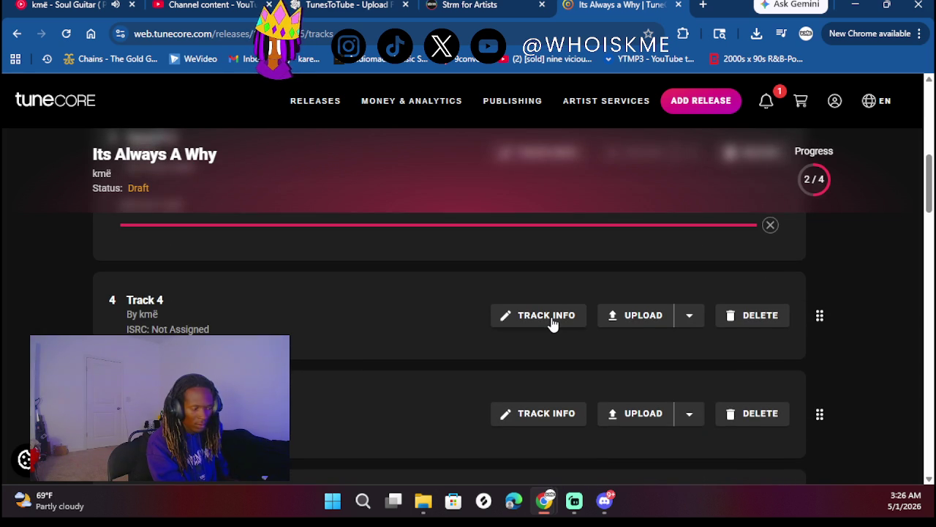
click(552, 324)
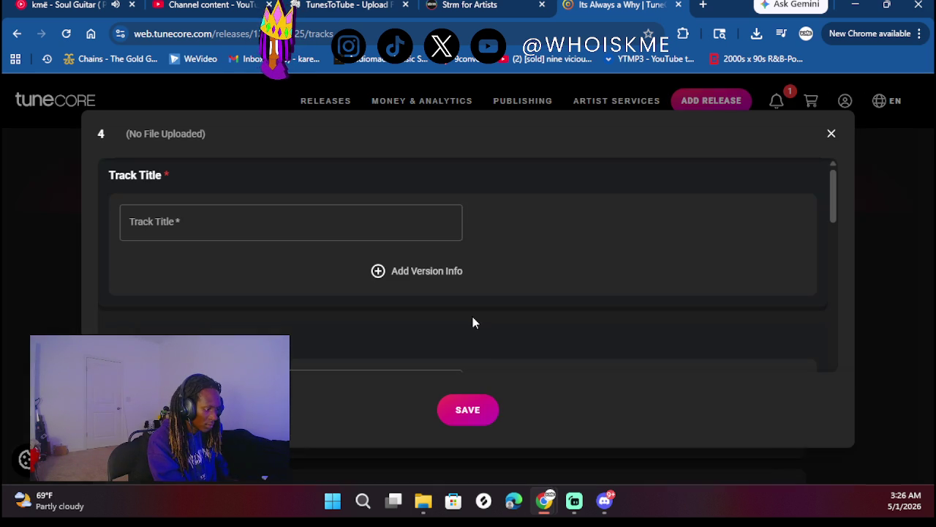
- Title track 4 'Ashes After Touch' and pick the songwriter from suggestions
click(322, 215)
text(Ashes )
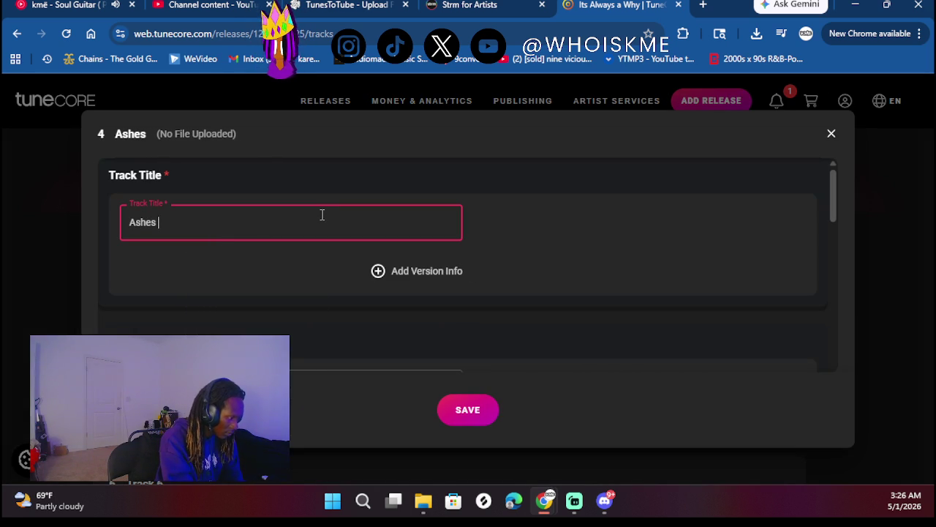
text(Aft)
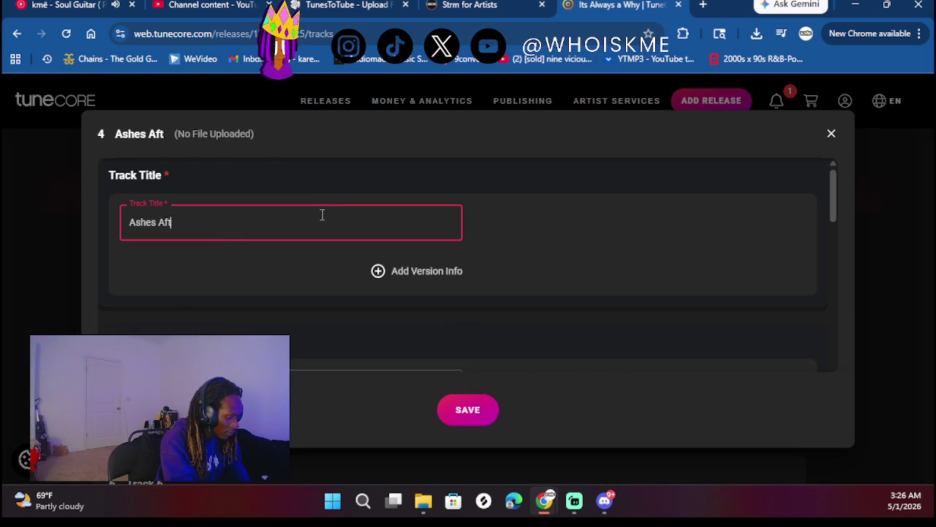
text(er T)
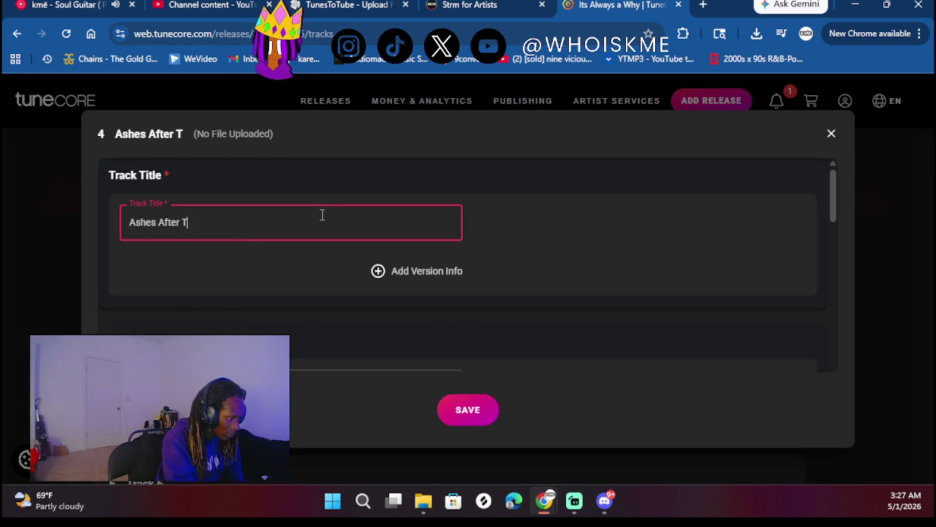
text(ouch)
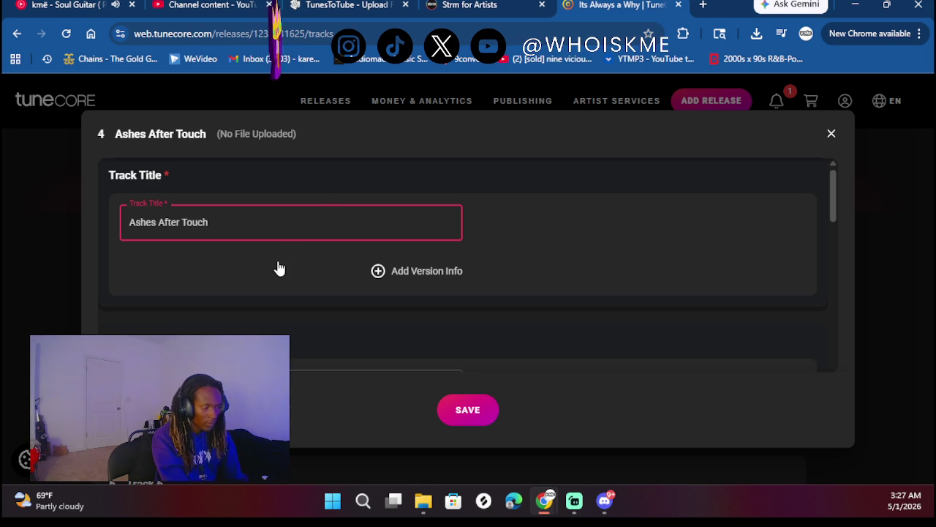
scroll(215, 299, down, 2)
click(192, 253)
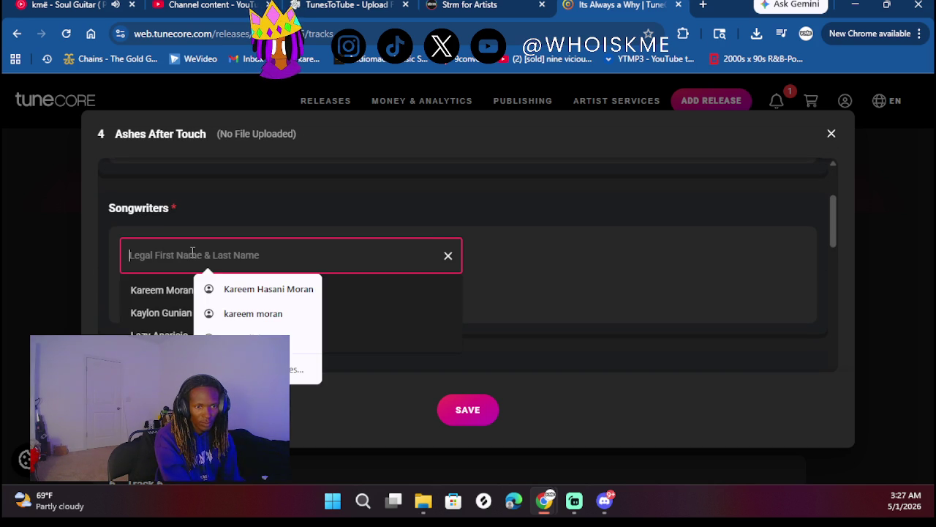
click(228, 314)
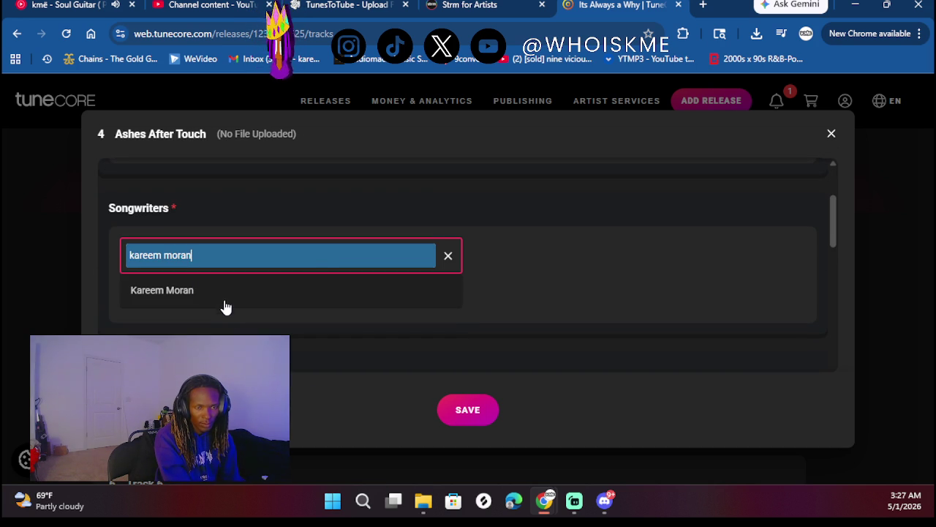
click(217, 299)
- Credit the artist as mixing engineer
scroll(262, 231, down, 4)
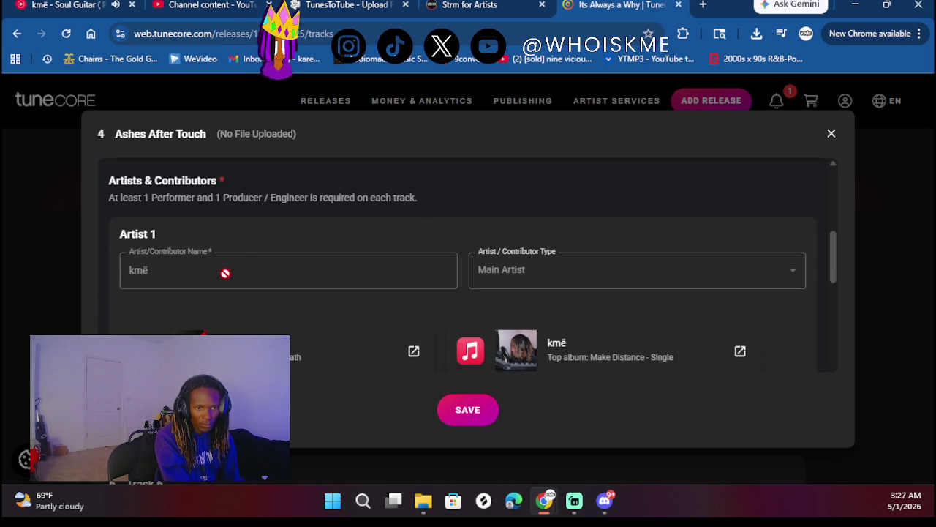
scroll(242, 256, down, 1)
click(183, 335)
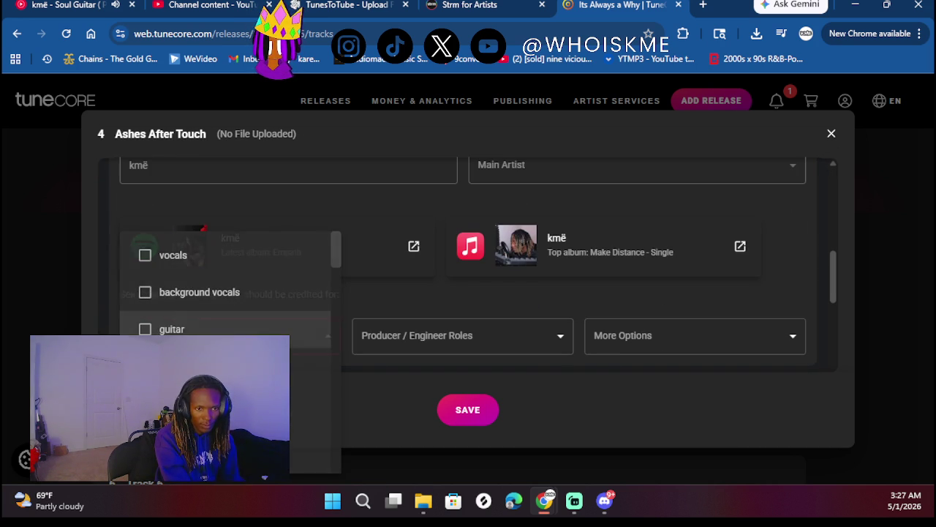
click(407, 339)
click(407, 339)
click(414, 336)
click(537, 274)
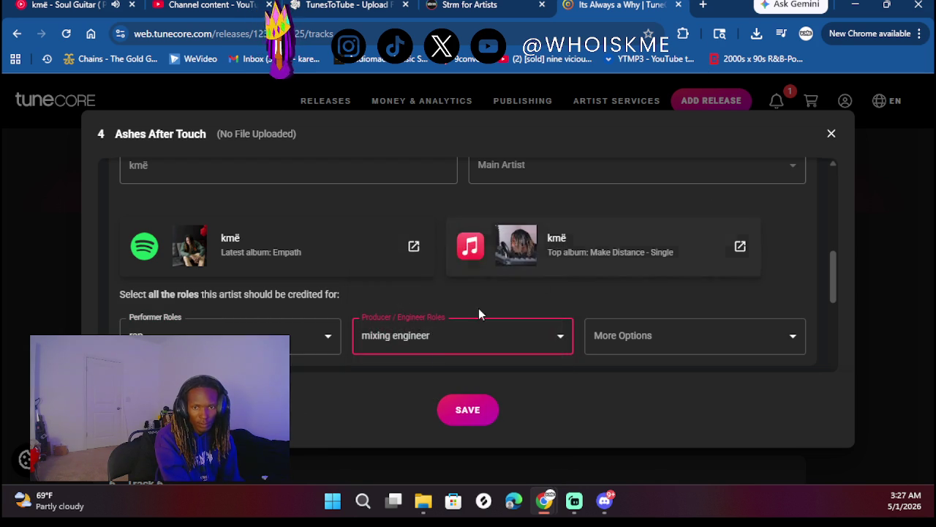
- Mark the track previously released with an original release date of June 14, 2025
scroll(476, 329, down, 2)
scroll(310, 322, down, 1)
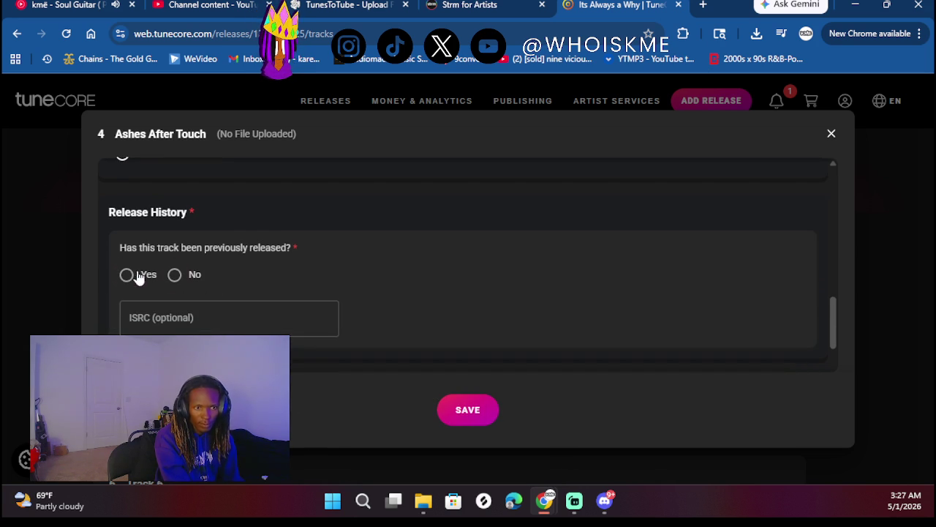
click(127, 273)
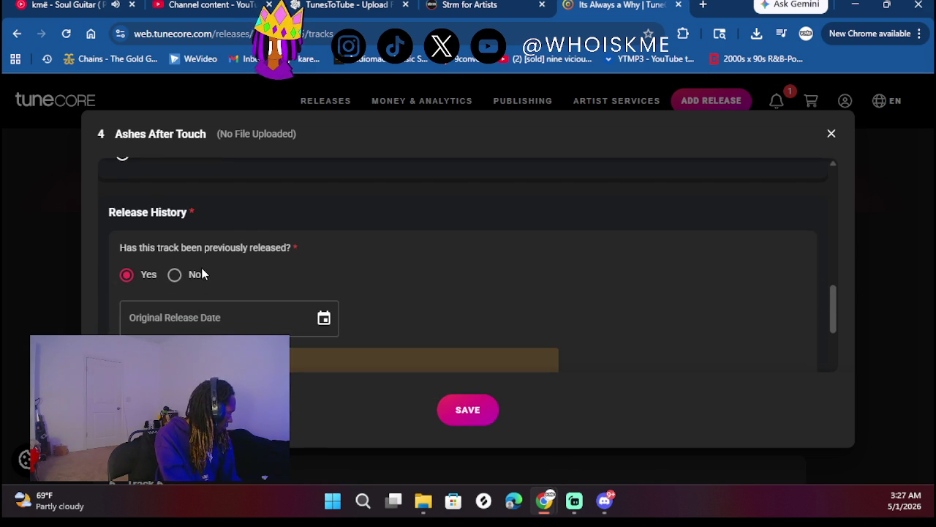
click(207, 312)
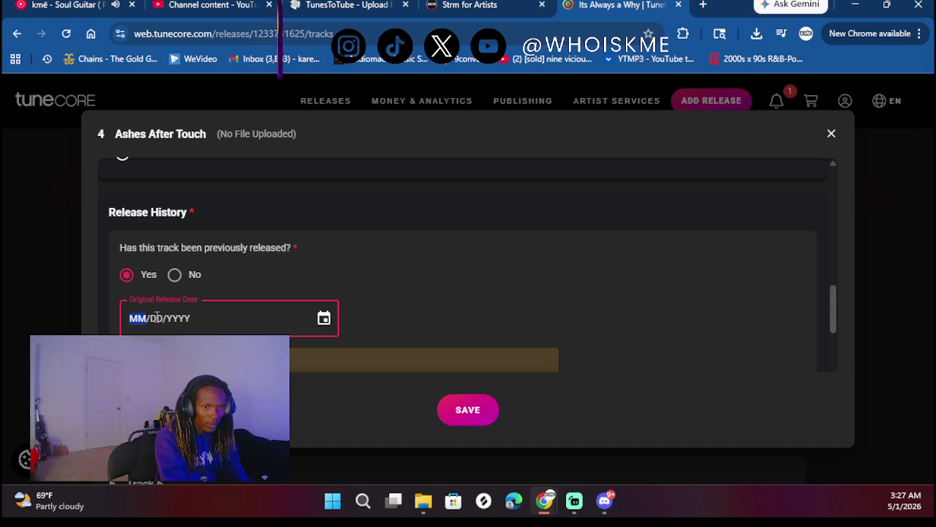
click(150, 319)
click(132, 318)
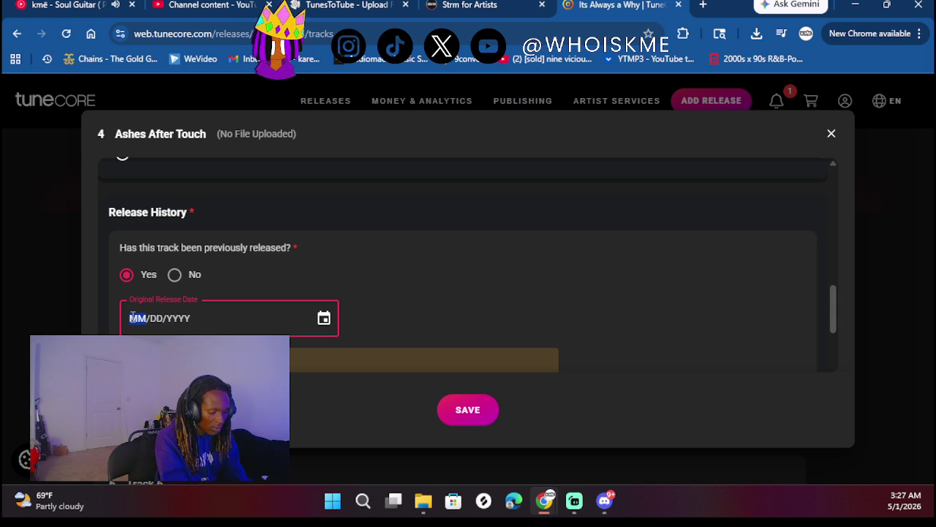
click(324, 318)
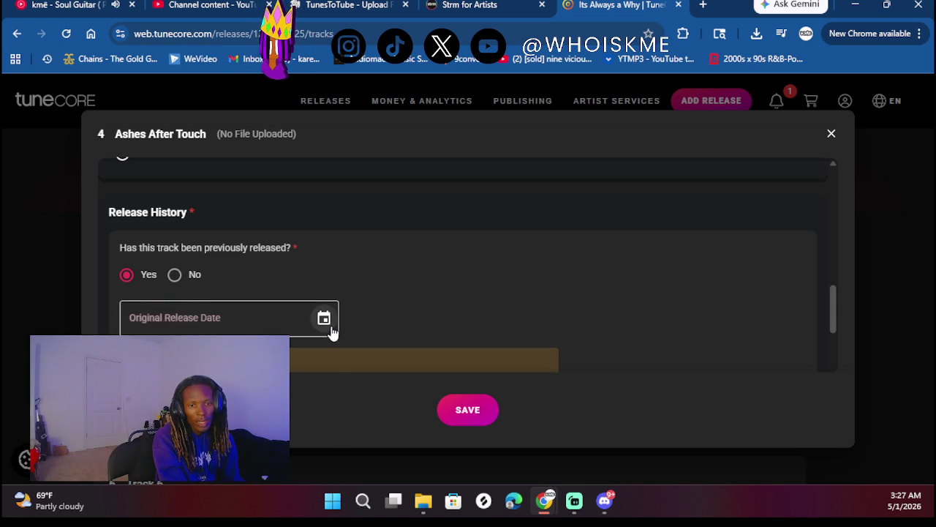
click(168, 357)
scroll(504, 262, down, 3)
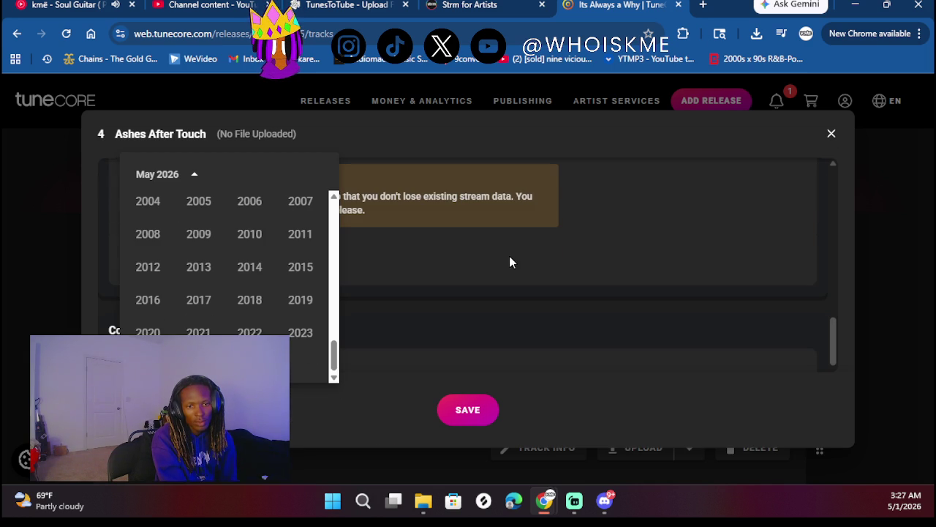
click(199, 365)
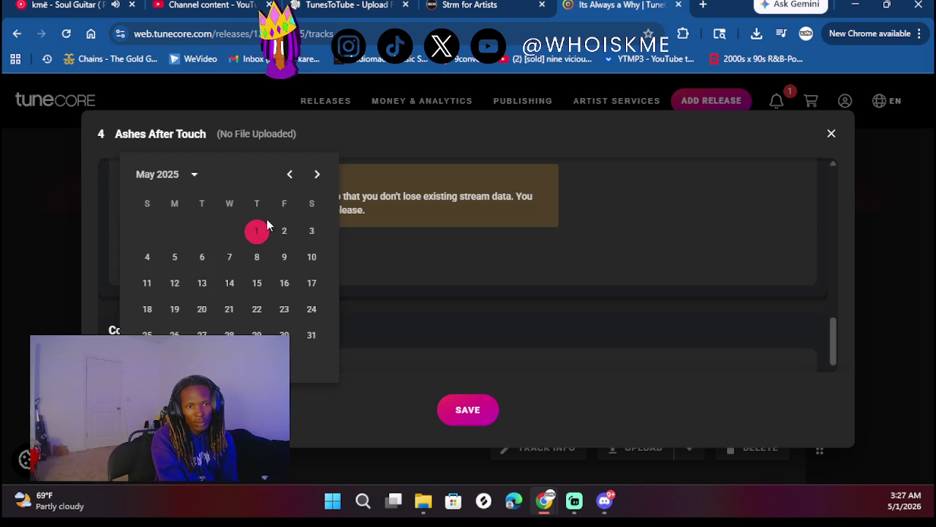
click(316, 176)
click(311, 258)
- Paste the track's ISRC code into the ISRC field
scroll(351, 320, down, 2)
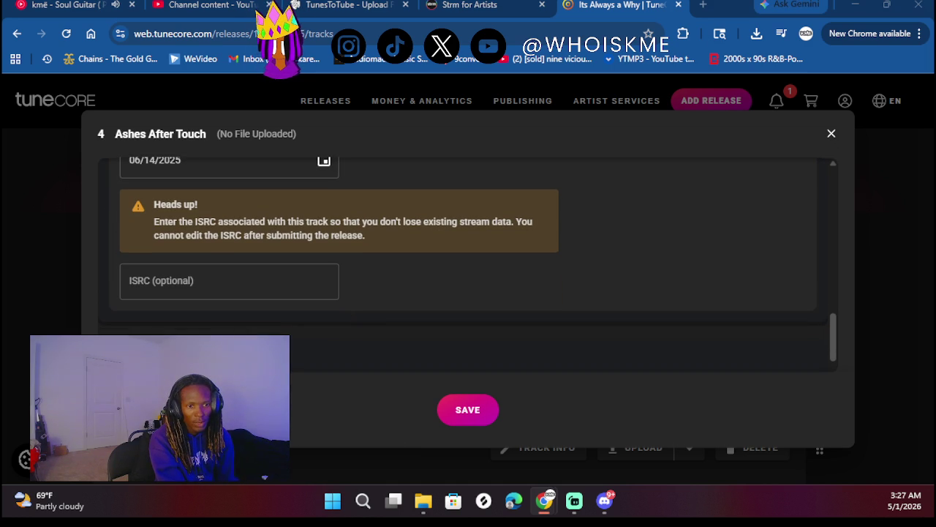
click(176, 272)
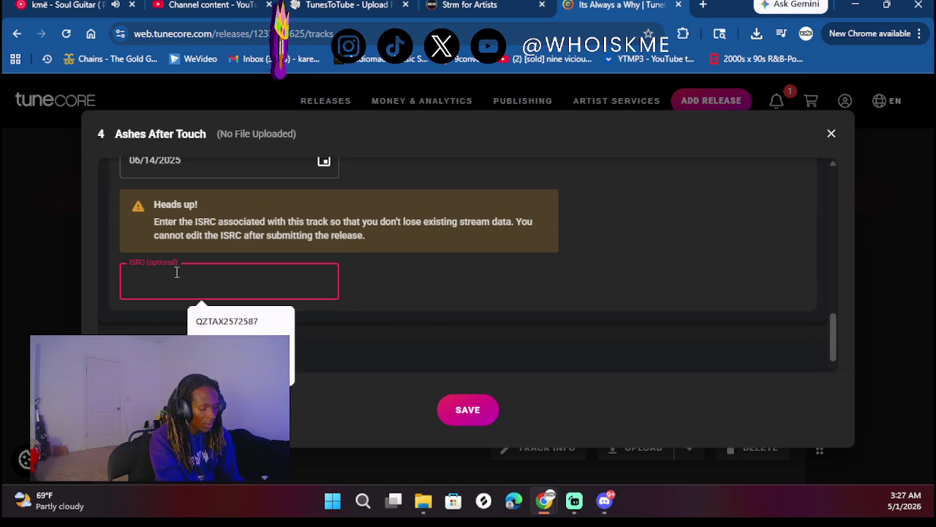
text(QZTAX2572590)
click(453, 317)
- Answer Yes to lyrics and Yes to explicit, then save track 4's info
scroll(361, 280, down, 2)
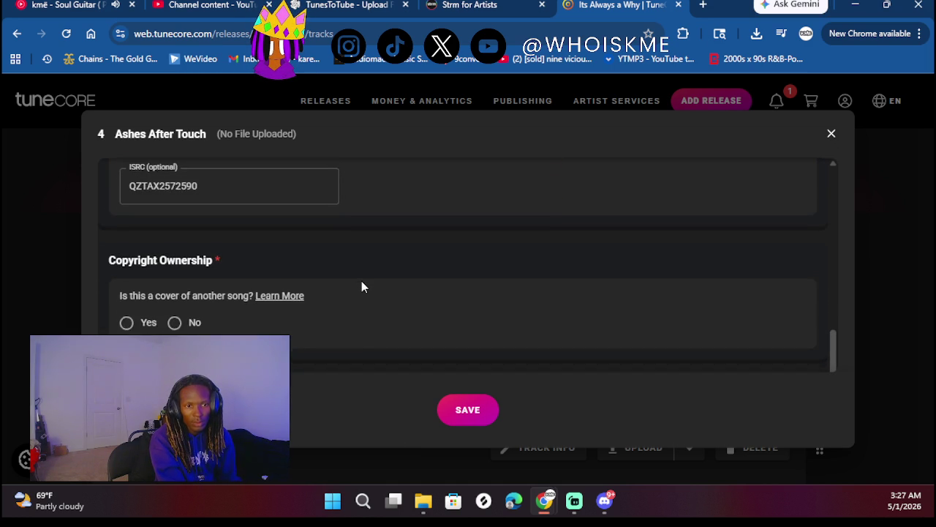
scroll(362, 281, down, 1)
scroll(164, 277, down, 1)
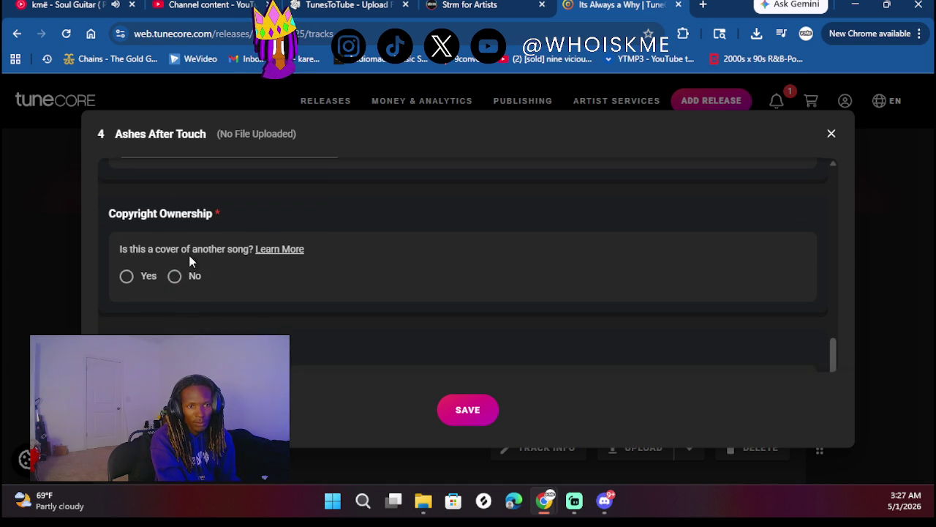
scroll(275, 283, down, 5)
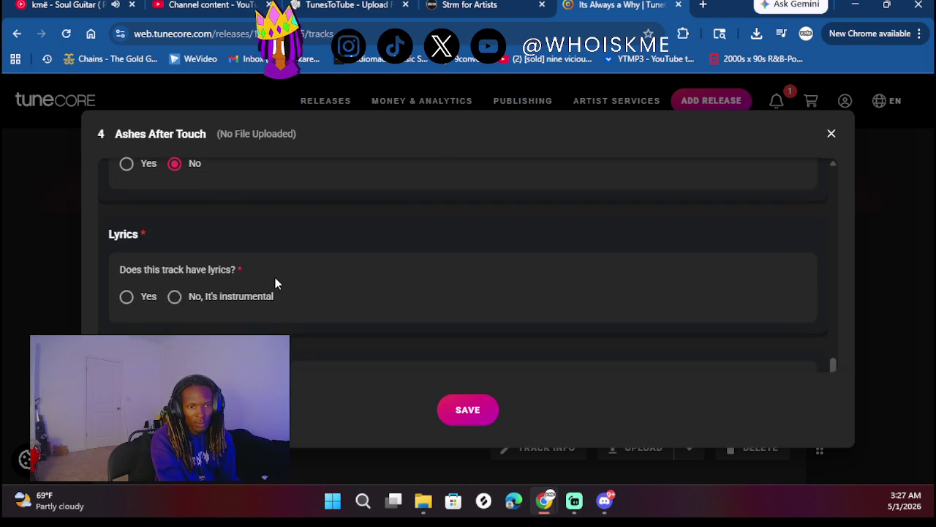
click(142, 226)
scroll(369, 259, down, 5)
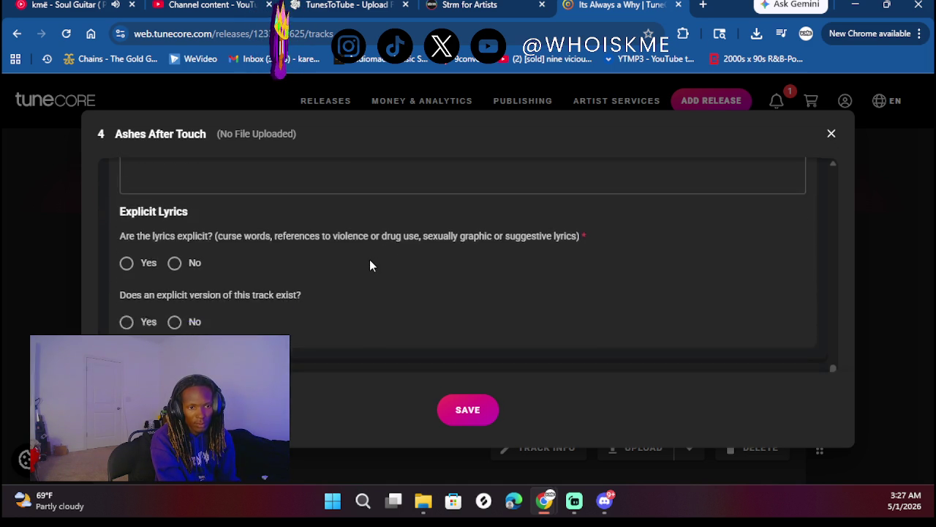
scroll(196, 217, up, 2)
click(126, 269)
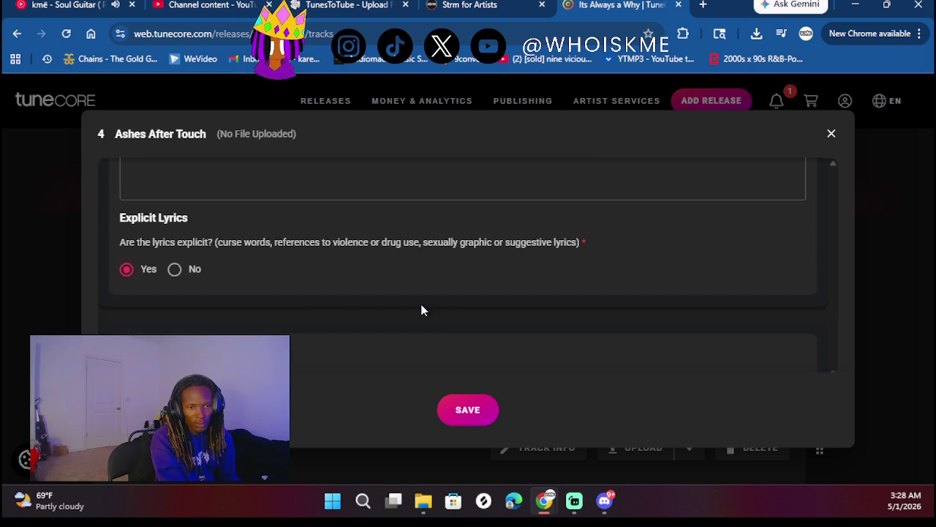
scroll(444, 310, down, 1)
click(460, 411)
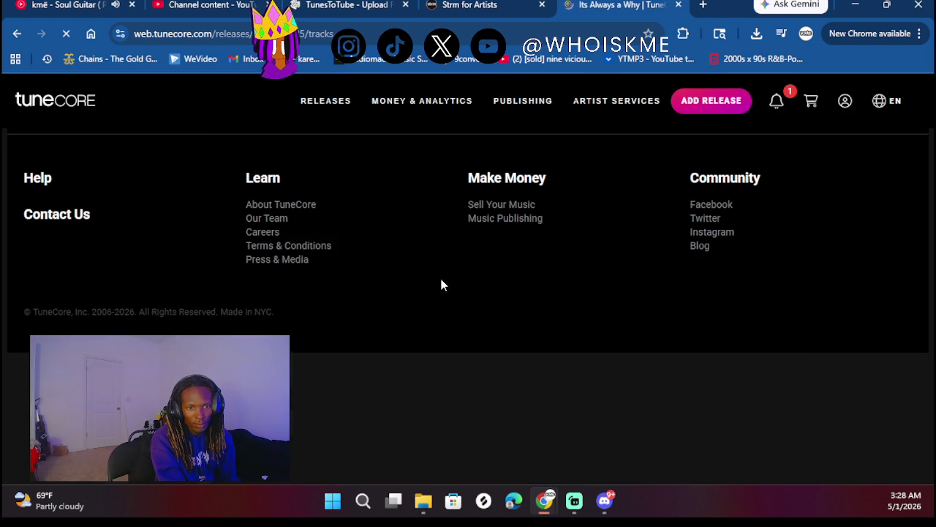
- Upload 'Ashes After Touch' as track 4's stereo audio and open Track 5's info form
scroll(522, 296, down, 5)
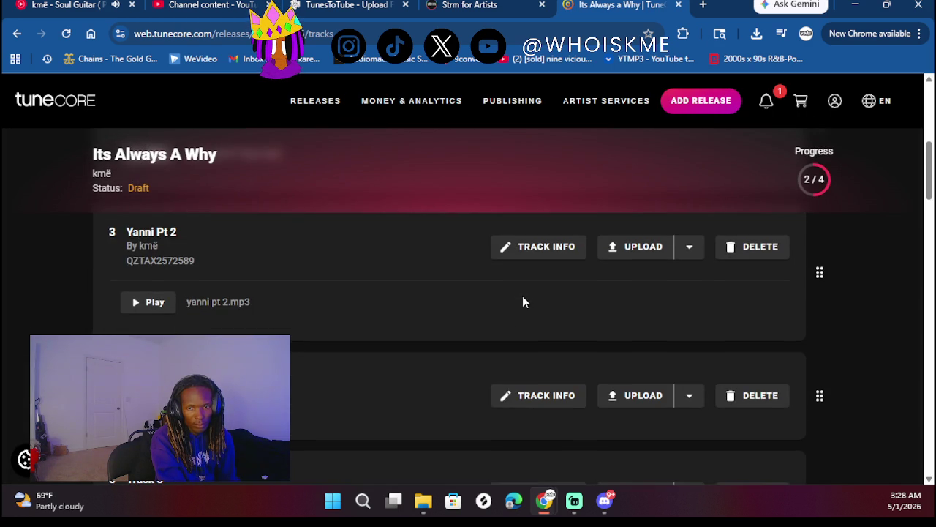
scroll(640, 313, down, 3)
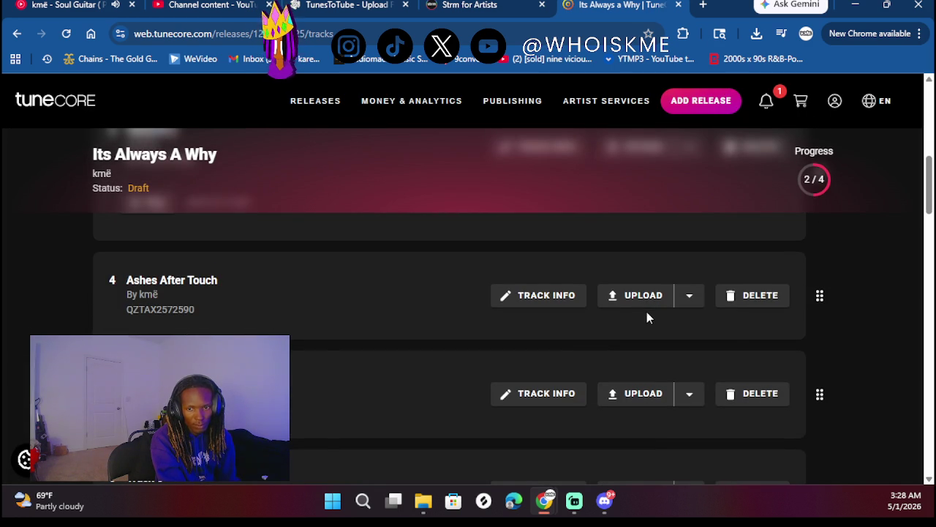
click(651, 294)
click(619, 324)
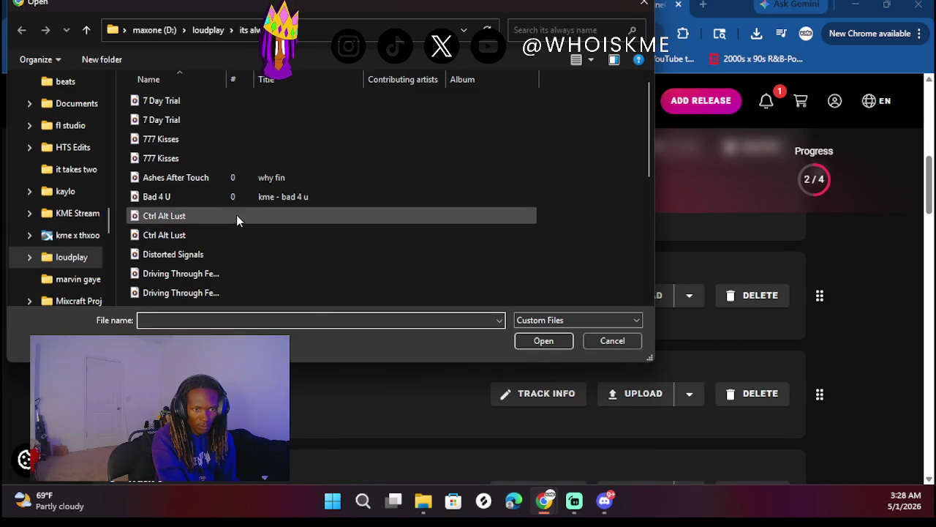
double_click(205, 177)
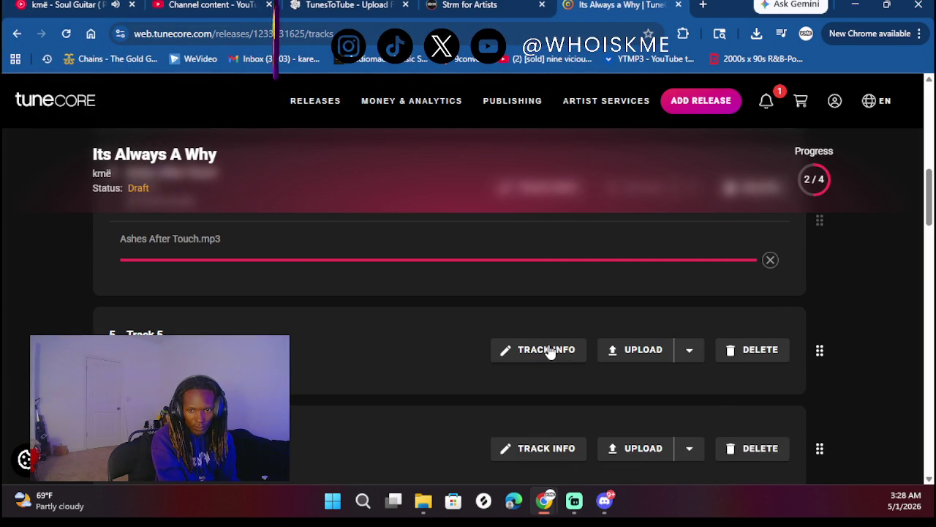
click(550, 351)
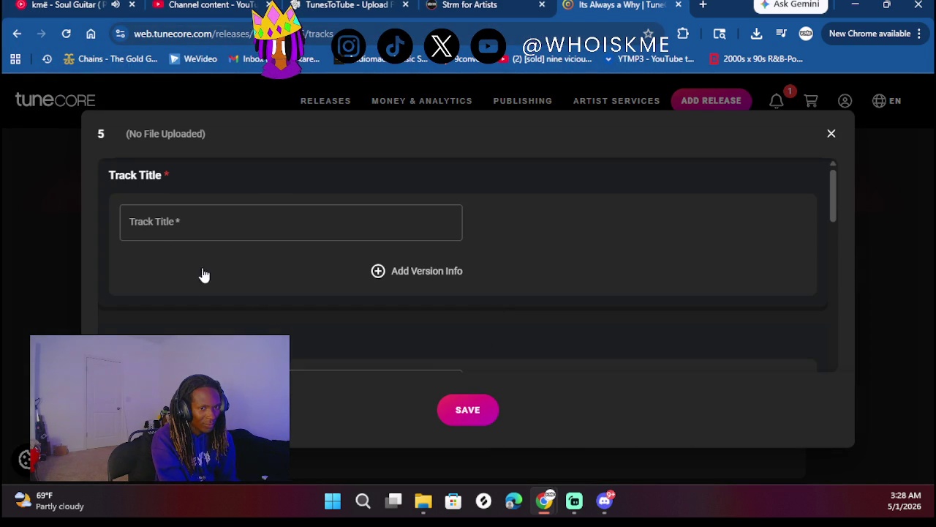
- Title track 5 'Bad 4 U' and fill in the suggested songwriter name
click(177, 218)
text(Bad 4 U)
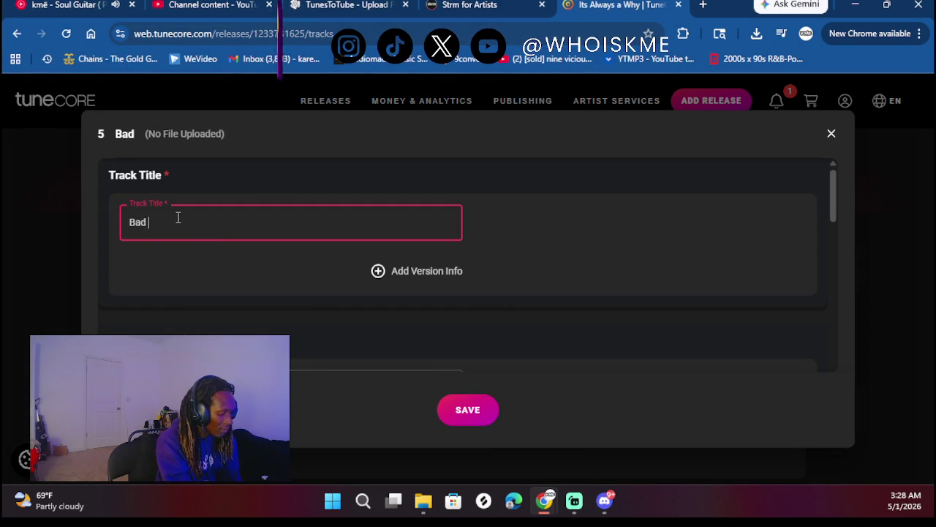
click(244, 288)
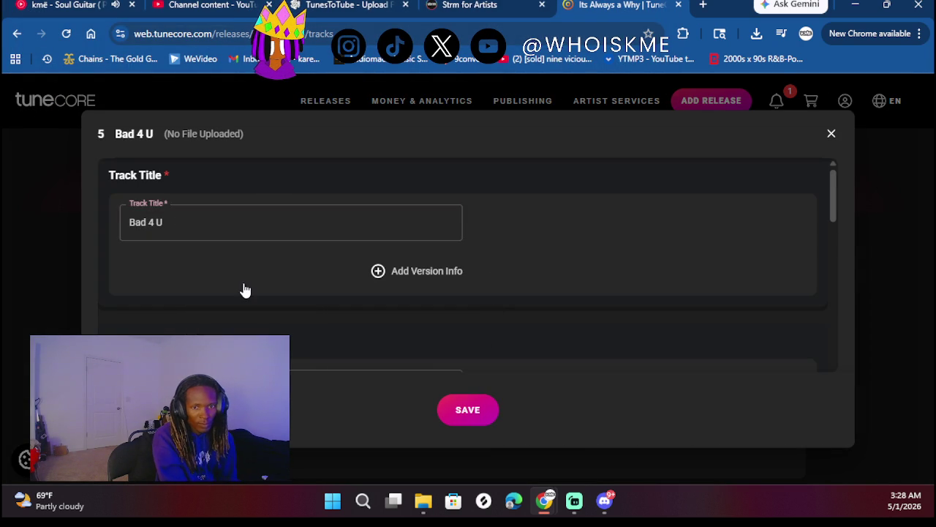
scroll(244, 288, down, 2)
click(234, 274)
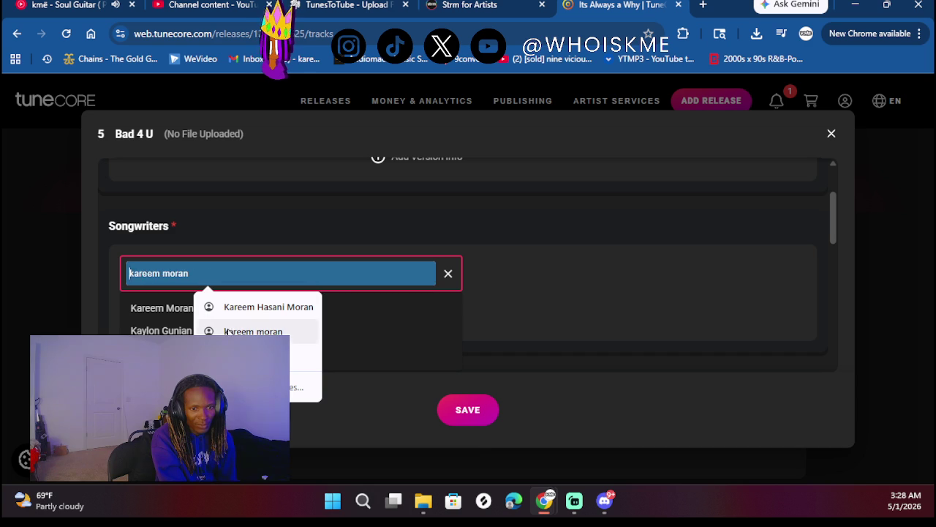
click(143, 308)
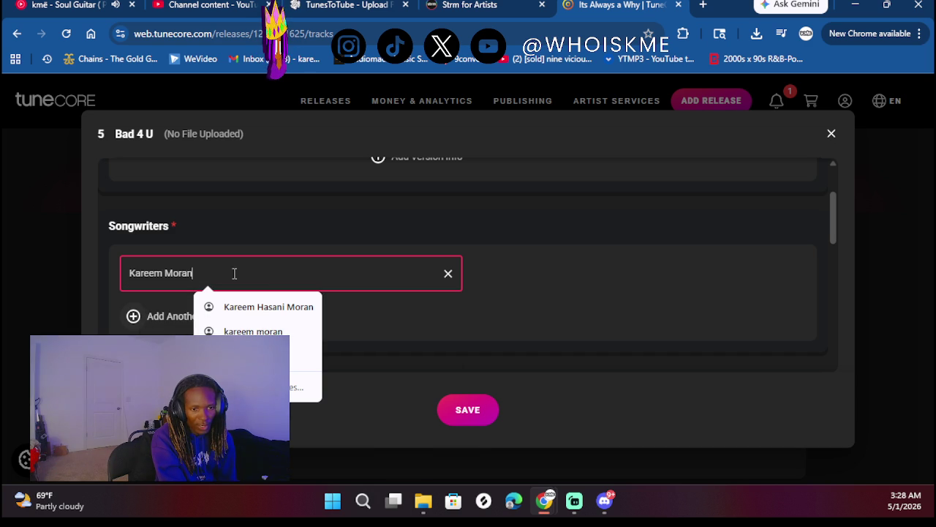
click(260, 174)
- Credit the artist with the rap performer role and the mixing engineer role
scroll(248, 219, down, 3)
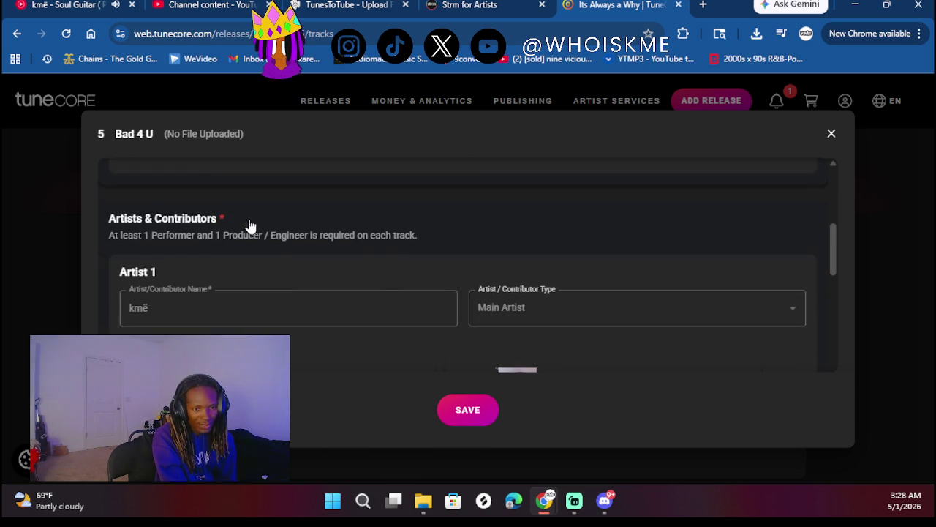
scroll(248, 218, up, 2)
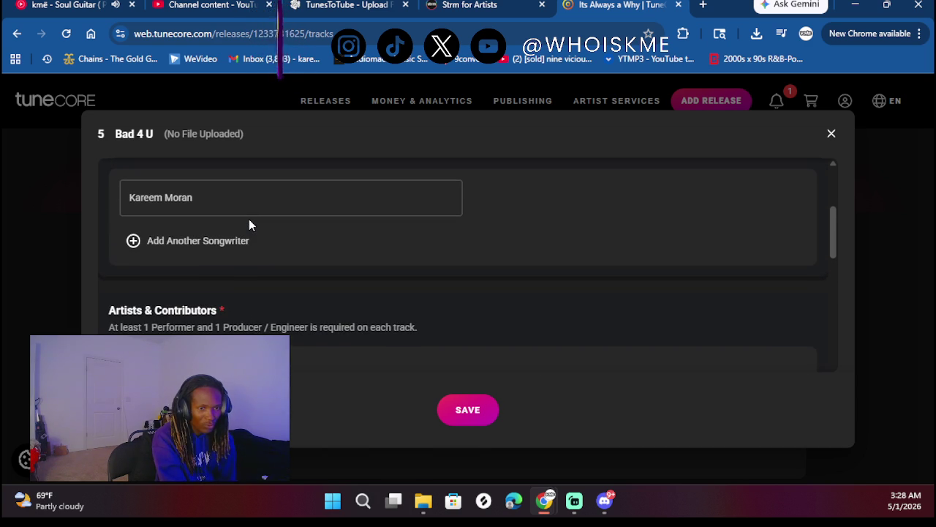
scroll(249, 219, up, 3)
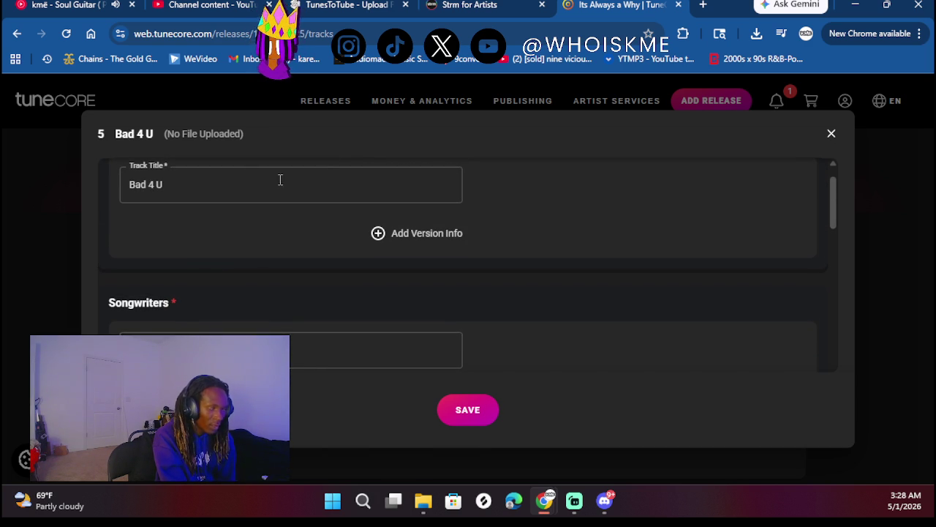
scroll(278, 271, down, 3)
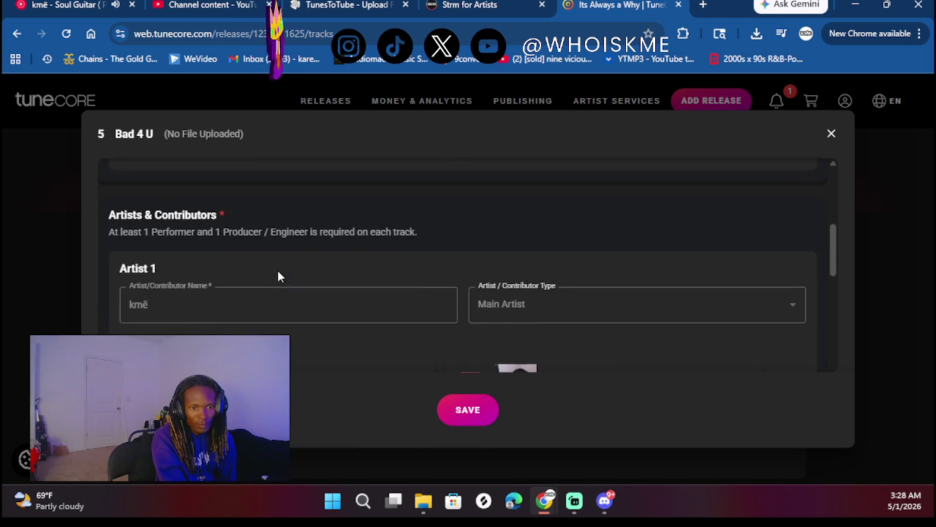
scroll(278, 275, down, 5)
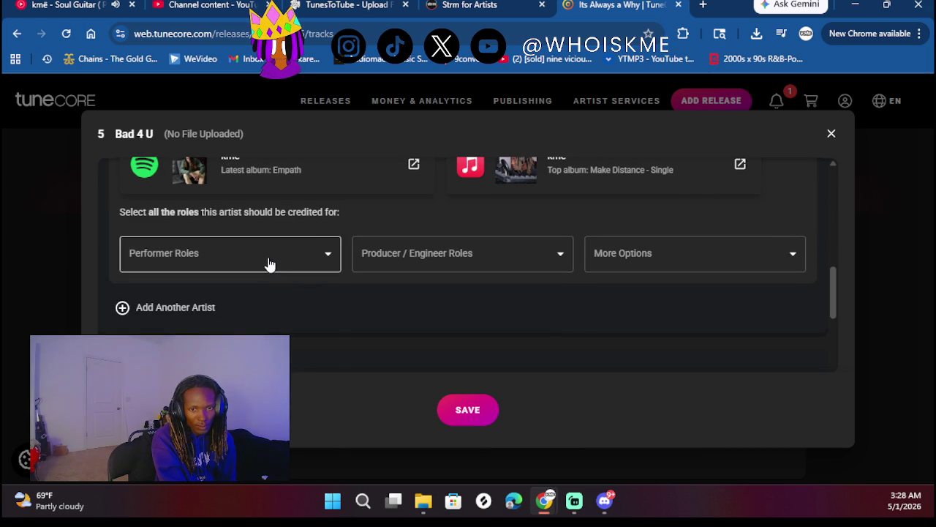
click(270, 264)
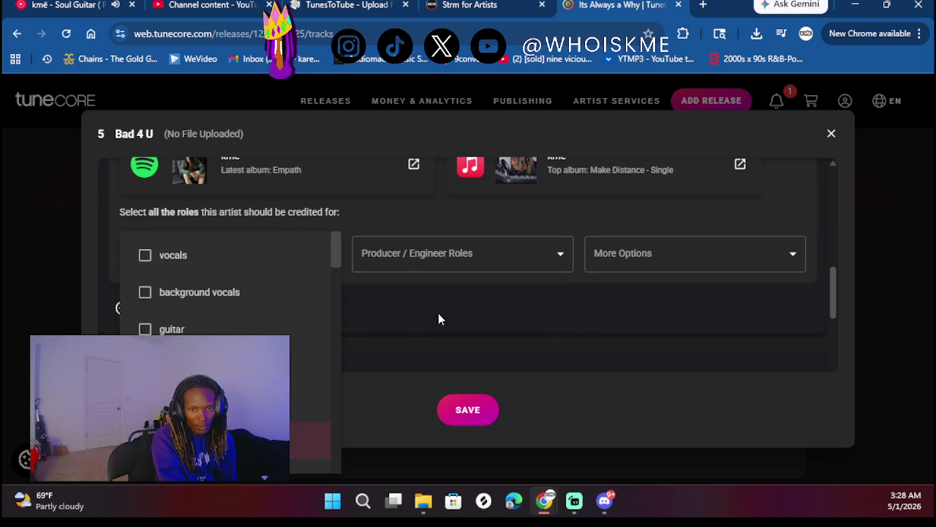
click(473, 265)
click(472, 252)
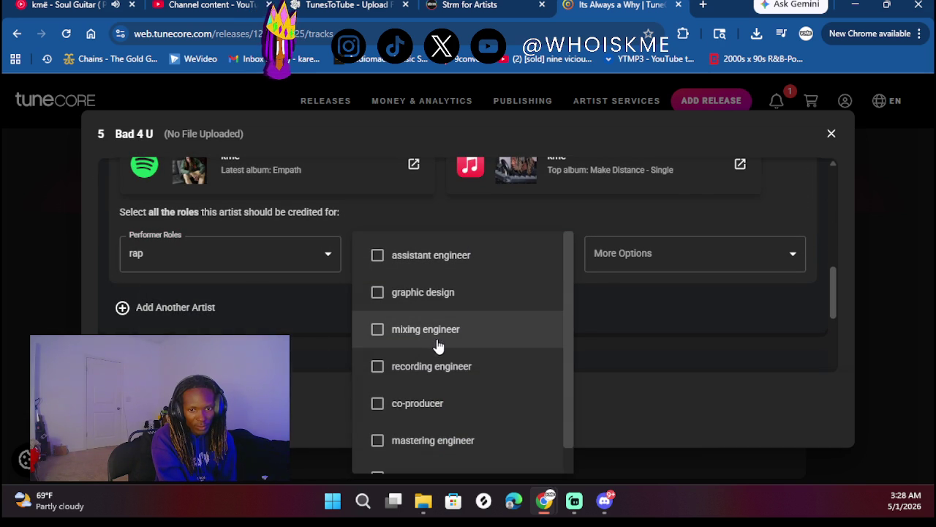
click(644, 327)
- Mark Bad 4 U as previously released with original release date 06/14/2025
scroll(506, 322, down, 5)
click(147, 265)
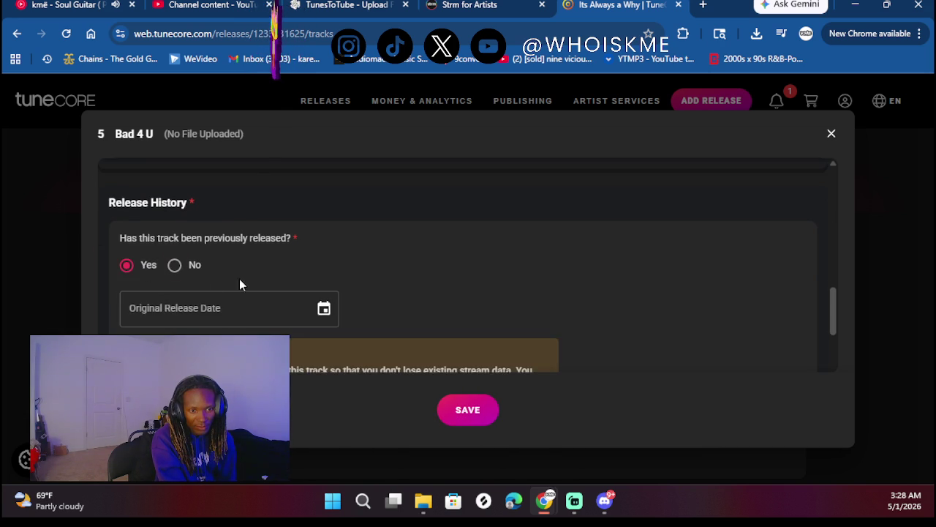
scroll(248, 282, down, 2)
click(220, 193)
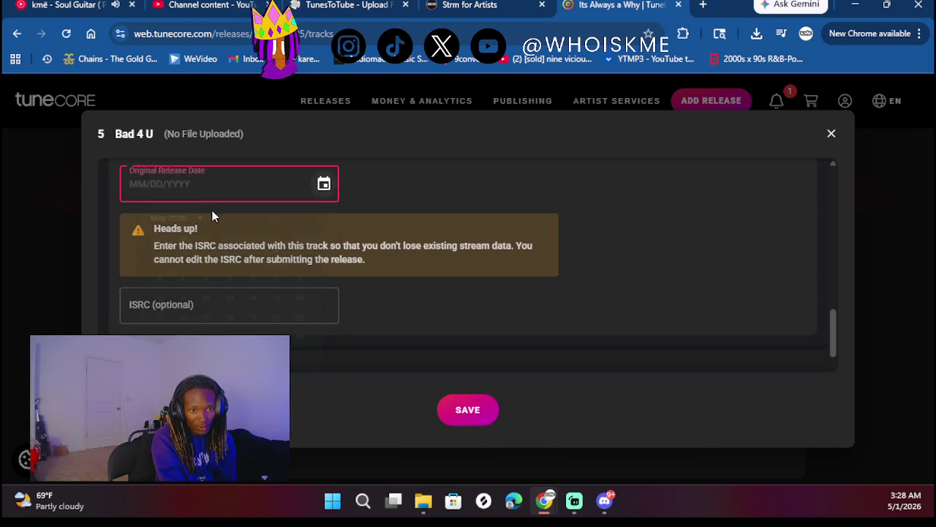
click(191, 225)
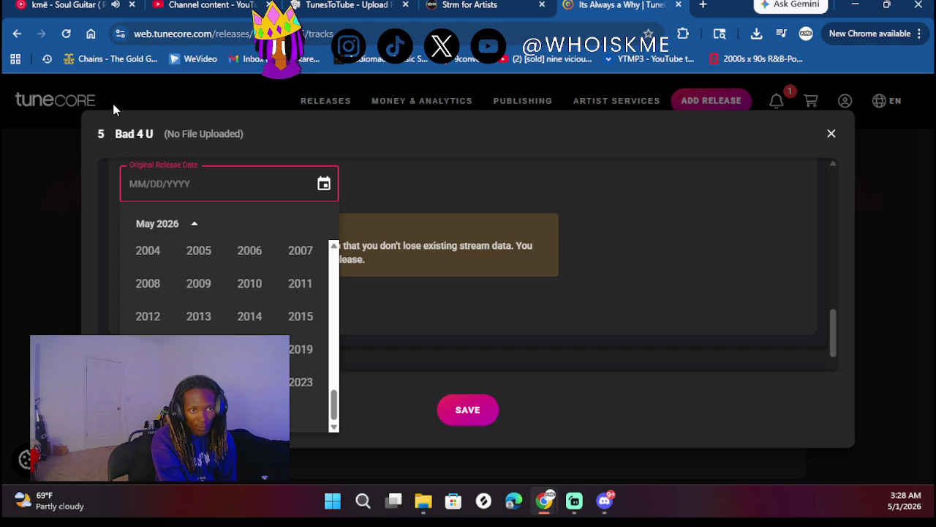
click(198, 414)
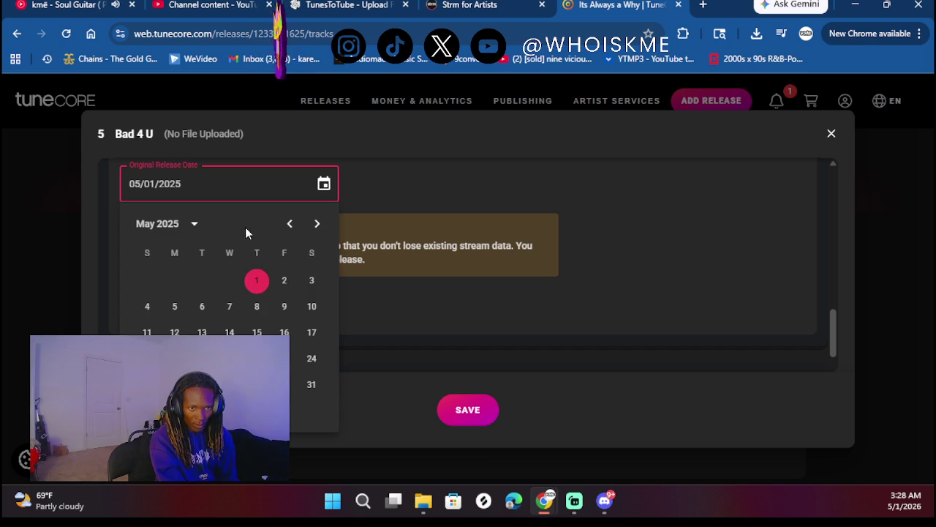
click(317, 224)
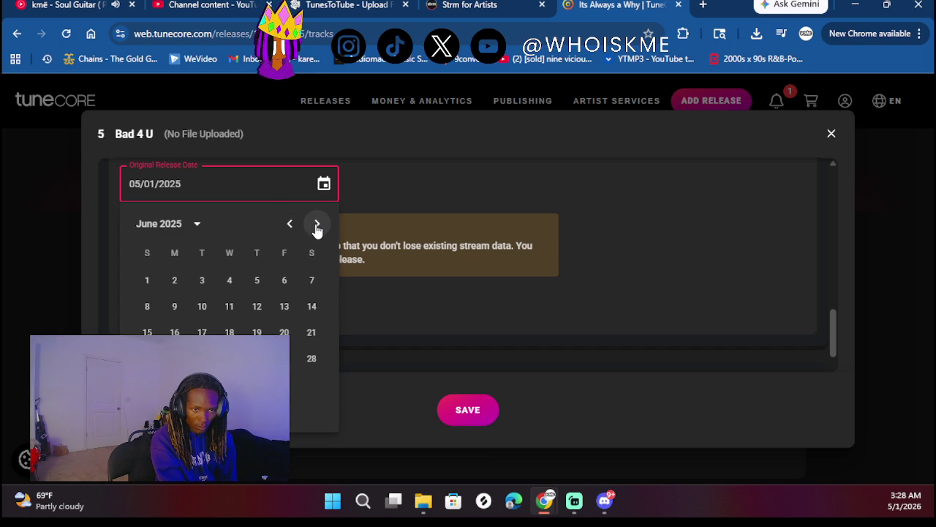
click(312, 306)
- Check the YouTube Music playlist, then return to the track form's ISRC field
click(48, 5)
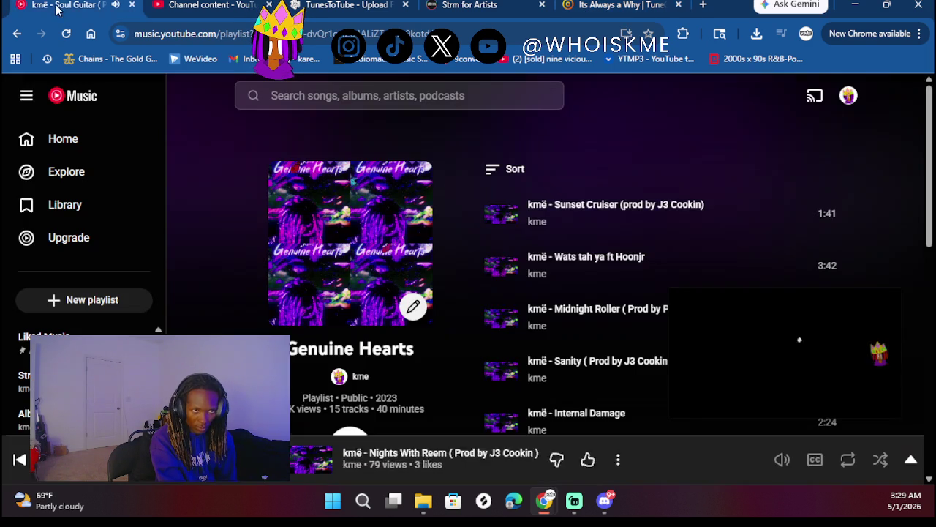
scroll(600, 298, down, 3)
scroll(600, 298, down, 5)
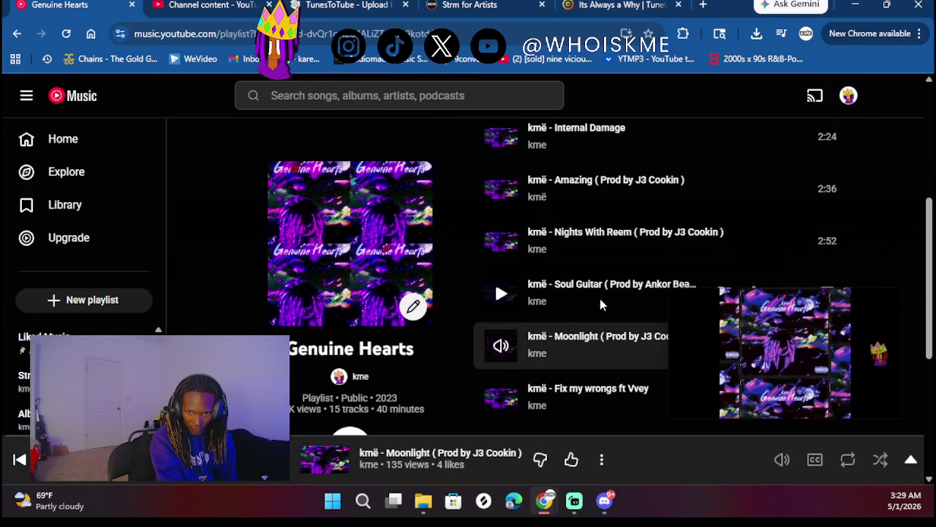
scroll(600, 302, up, 1)
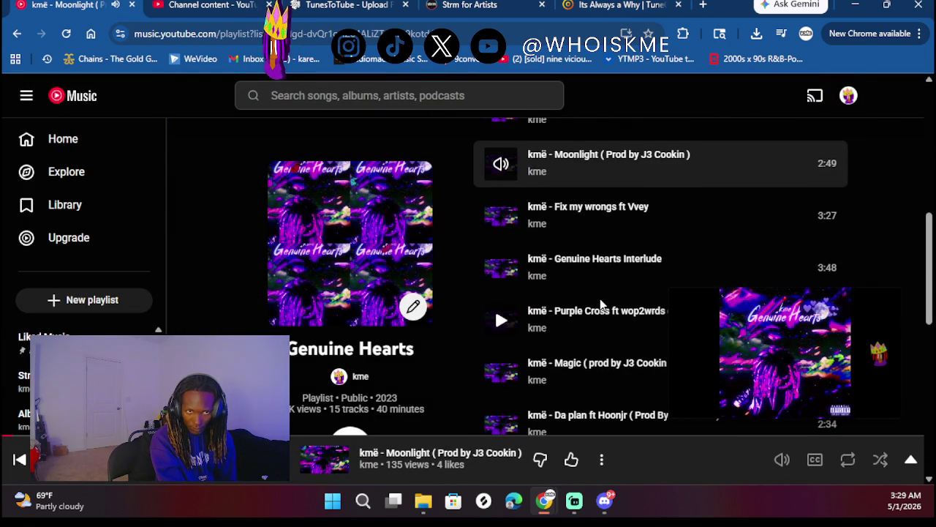
click(622, 5)
click(245, 293)
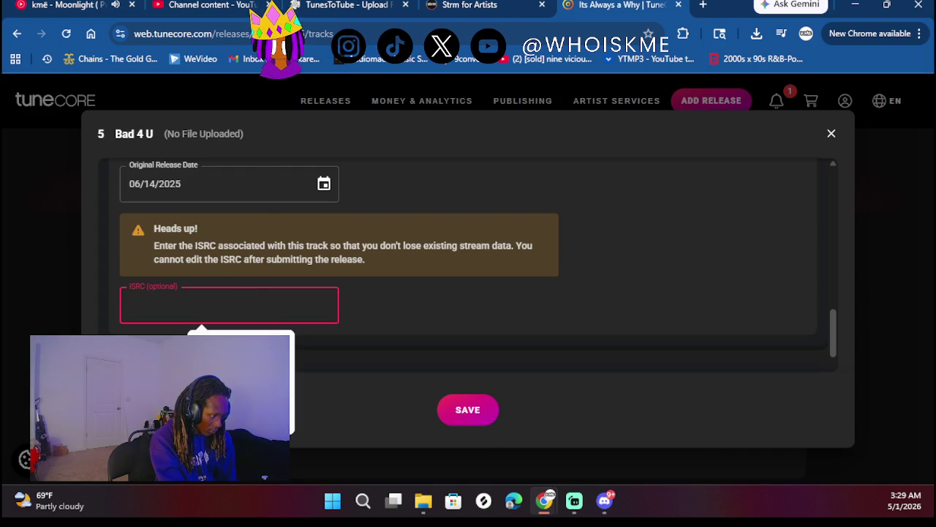
- Paste ISRC QZTAX2572591 into Bad 4 U's ISRC field
key(alt+Tab)
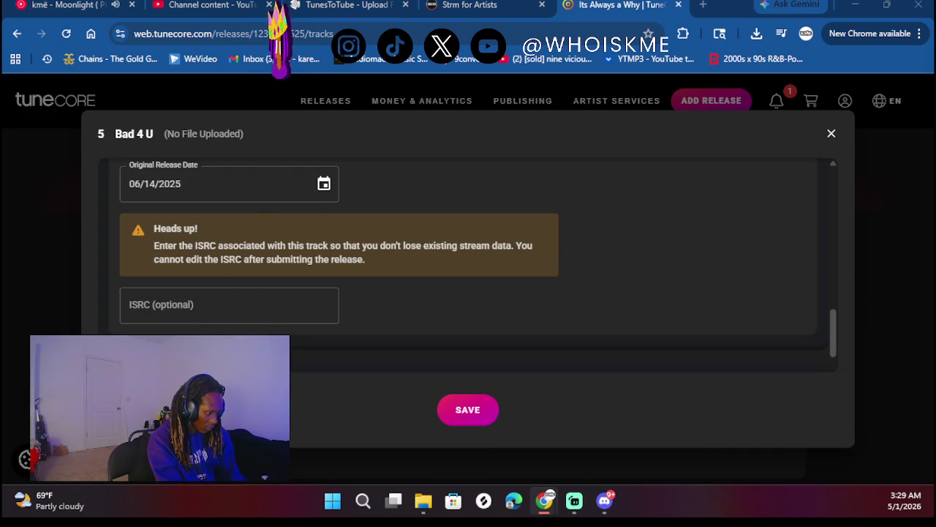
click(174, 301)
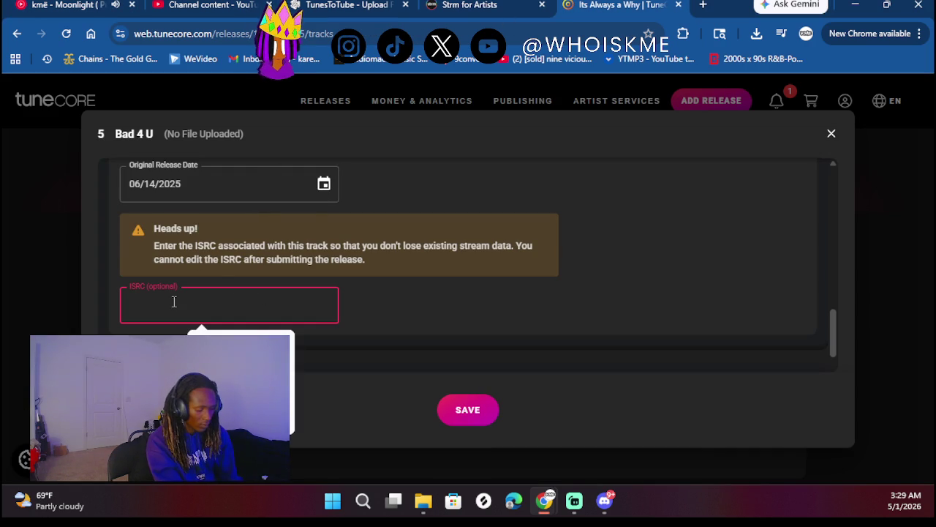
text(QZTAX2572591)
scroll(333, 297, down, 1)
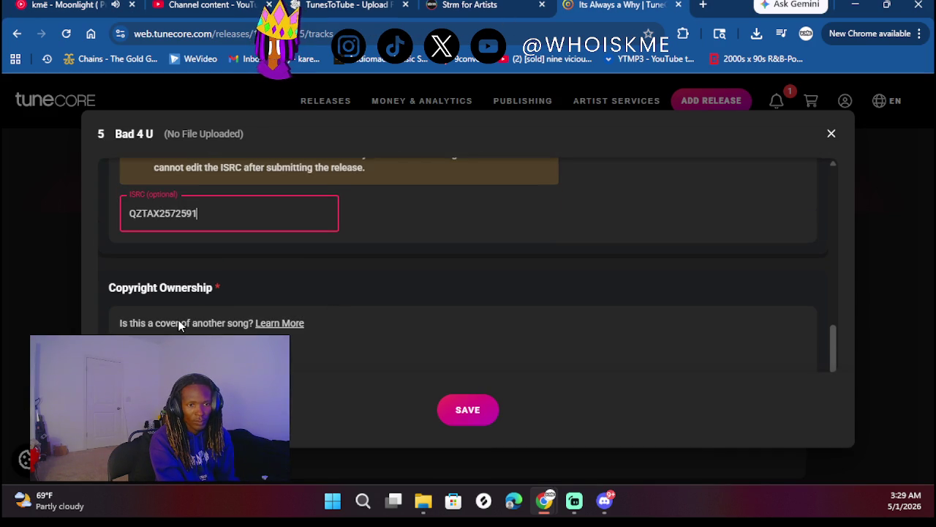
scroll(181, 325, down, 1)
- Mark Bad 4 U as not a cover with explicit lyrics, and save the track info
click(139, 313)
scroll(248, 296, down, 2)
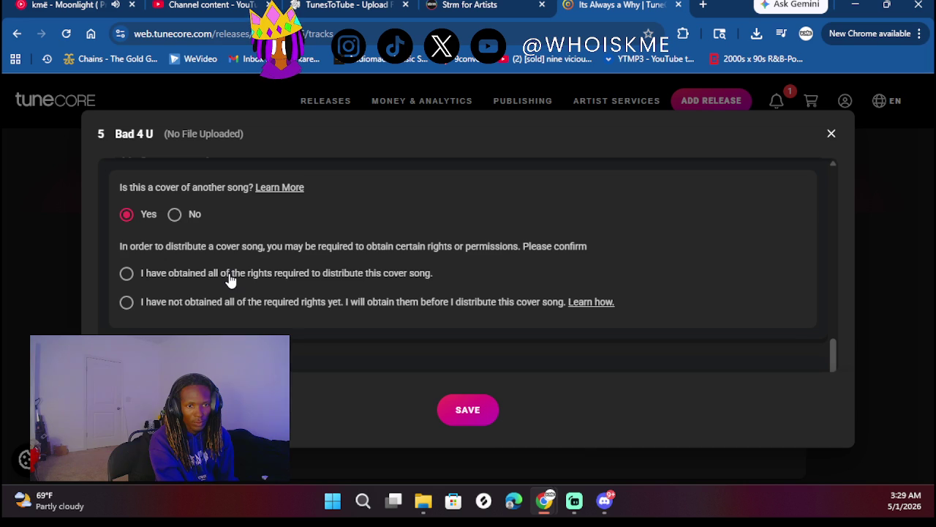
click(176, 215)
scroll(230, 289, down, 3)
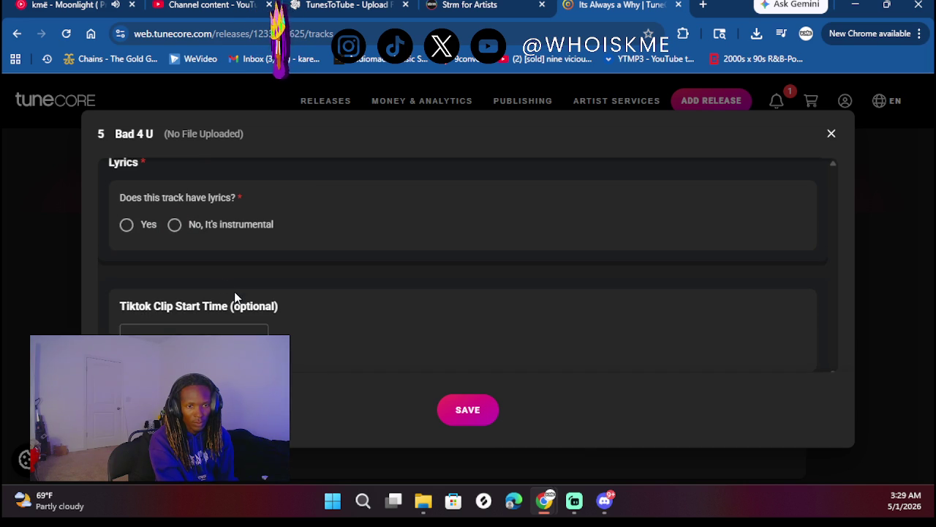
click(146, 228)
scroll(293, 278, down, 3)
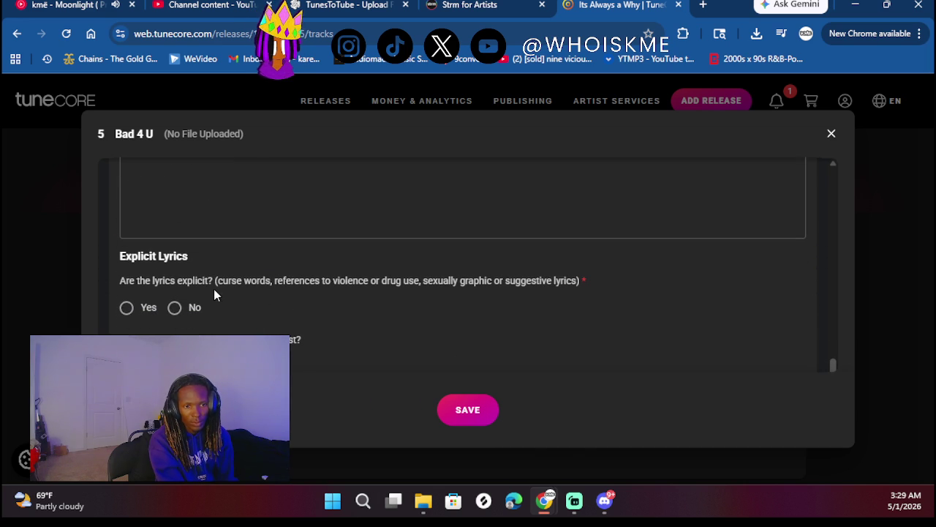
click(126, 307)
scroll(253, 303, down, 2)
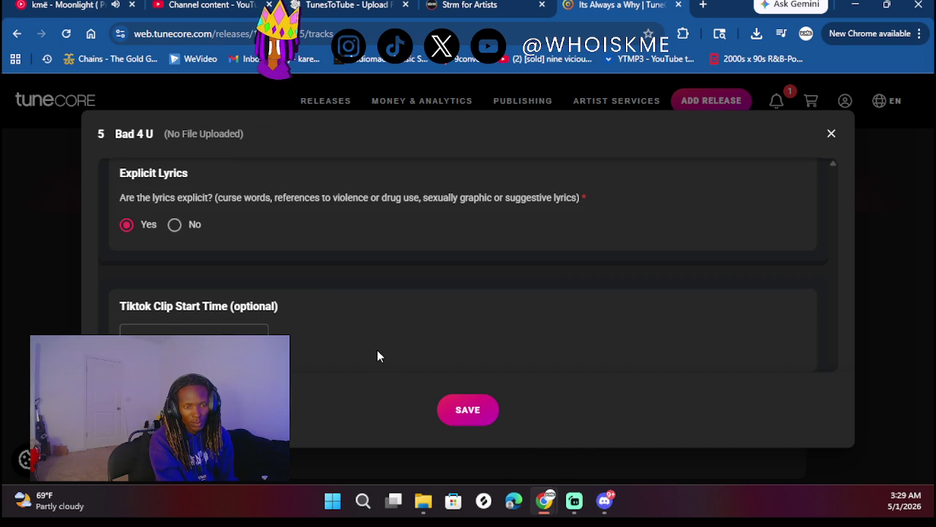
click(446, 402)
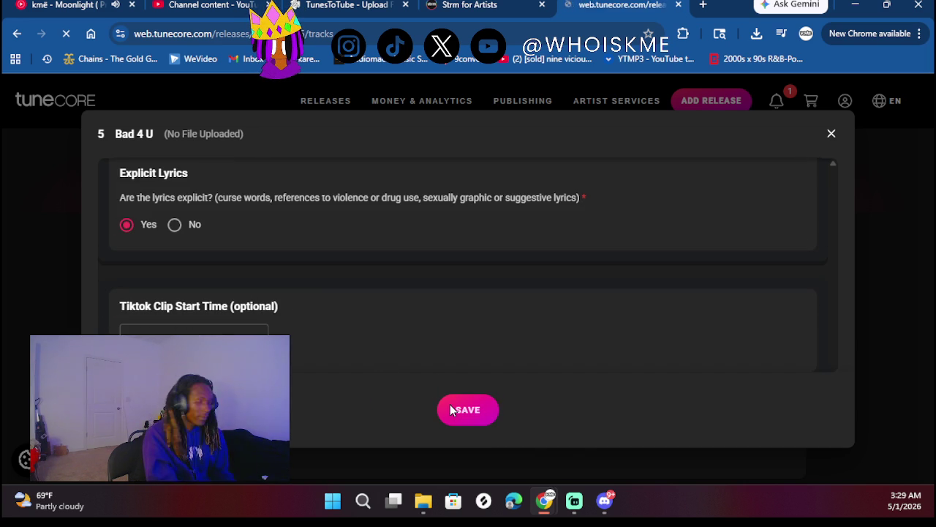
scroll(428, 232, down, 5)
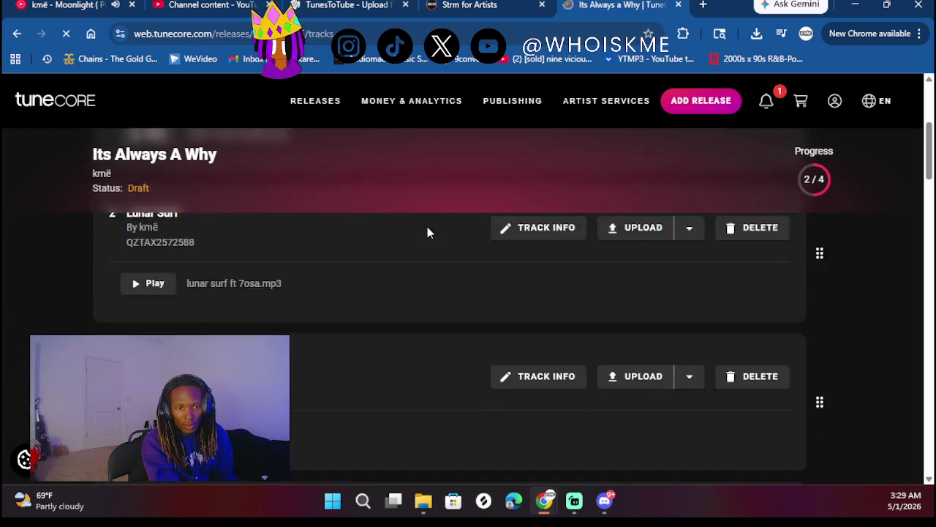
- Upload Bad 4 U.mp3 as a stereo audio file to track 5
scroll(427, 232, down, 3)
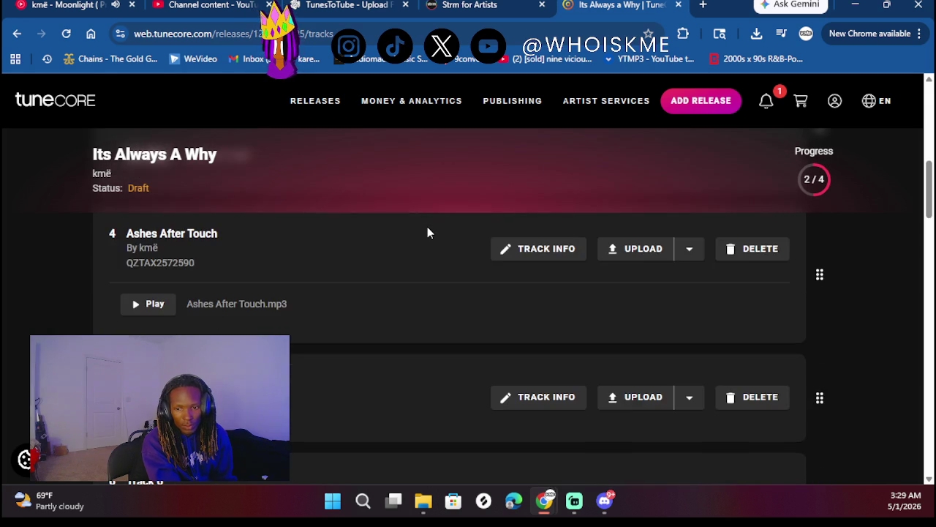
scroll(602, 285, down, 1)
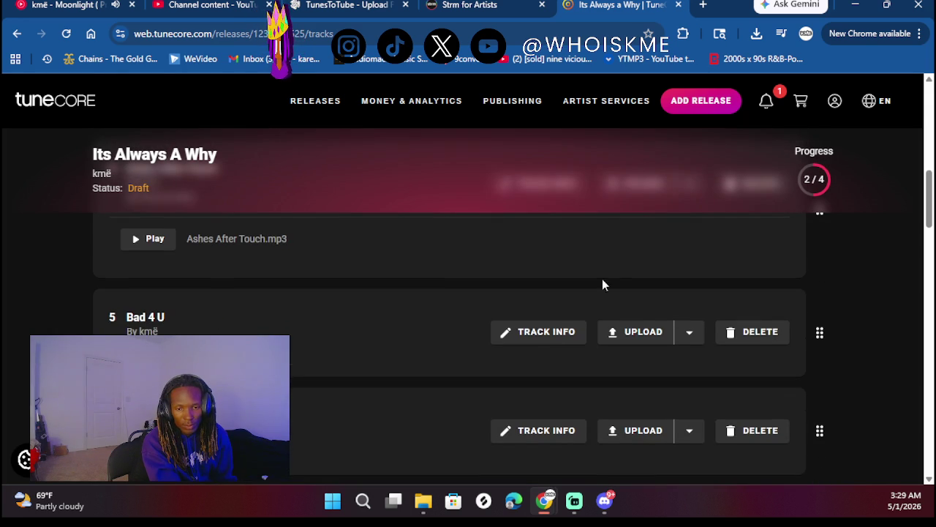
click(635, 333)
click(609, 366)
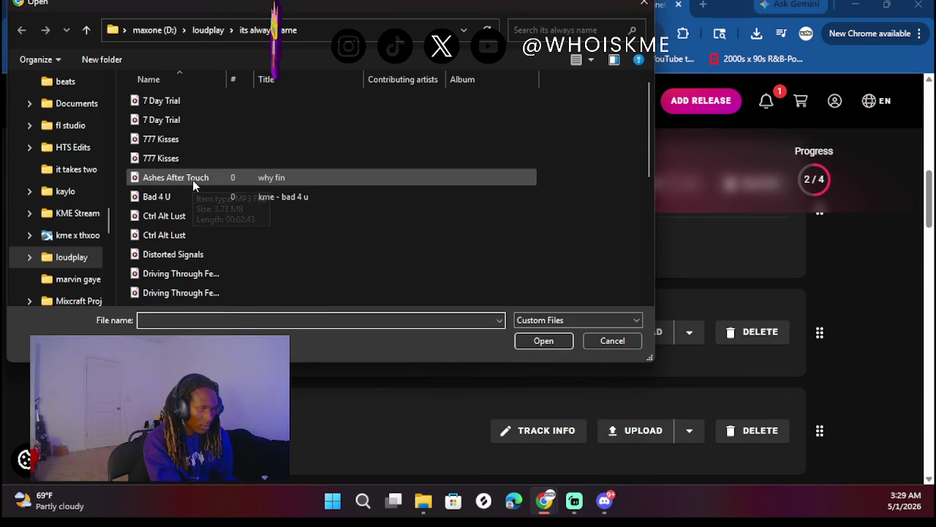
click(180, 199)
double_click(180, 202)
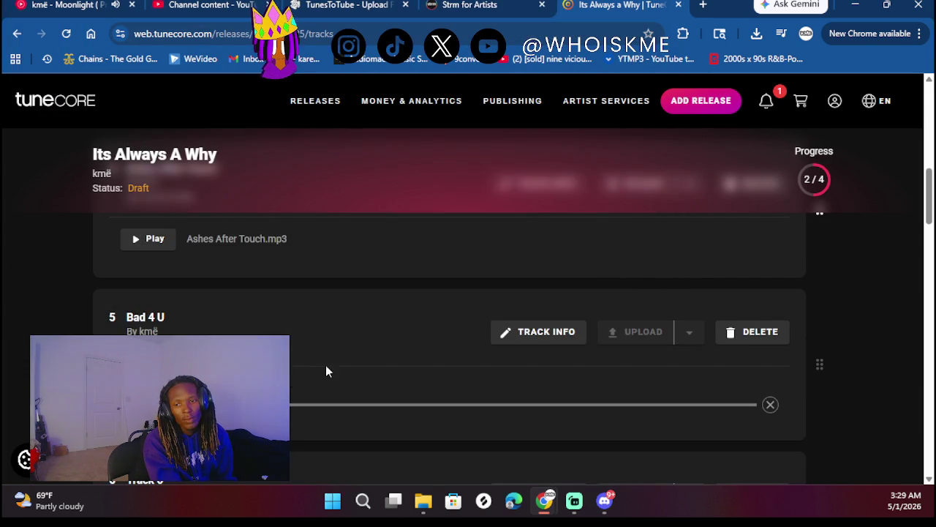
- Open track 6's info form to start entering its title
scroll(329, 365, down, 2)
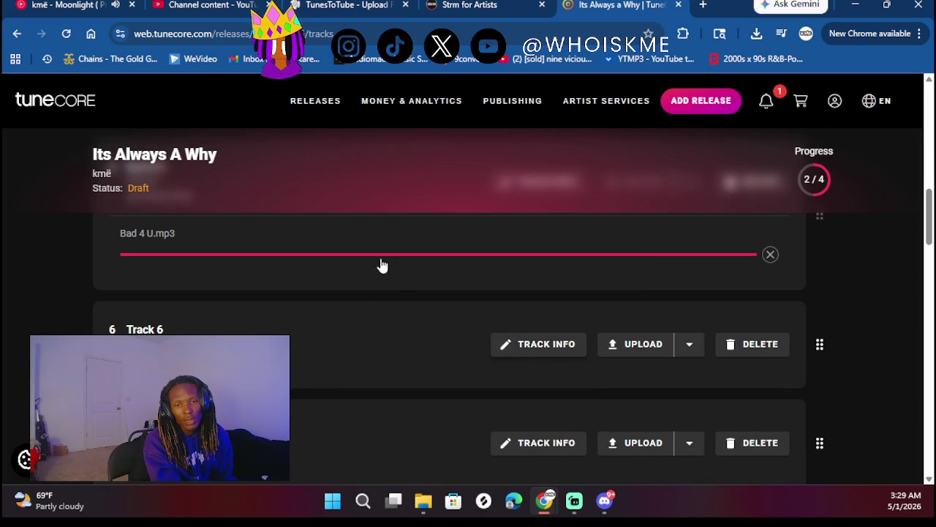
click(538, 344)
click(297, 217)
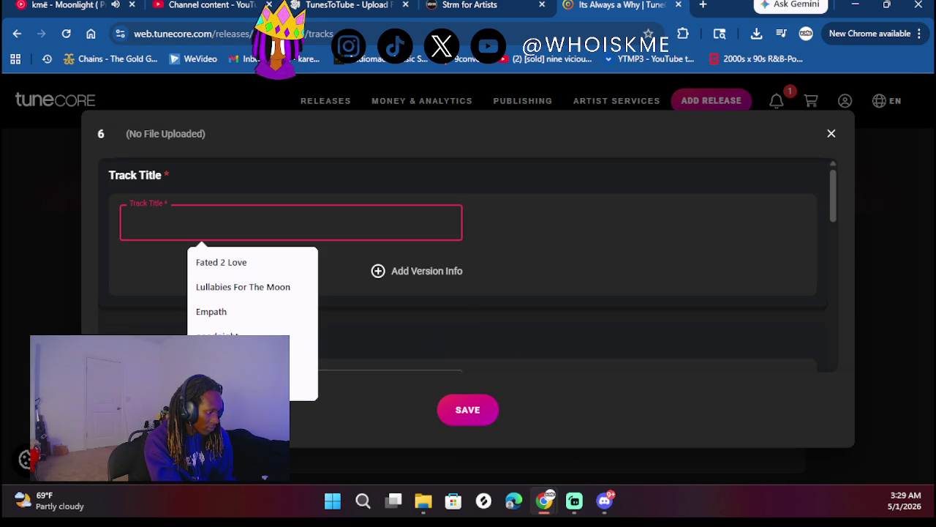
- Title track 6 'Paint Me A Lie' and fill in the suggested songwriter
text(Paint Me )
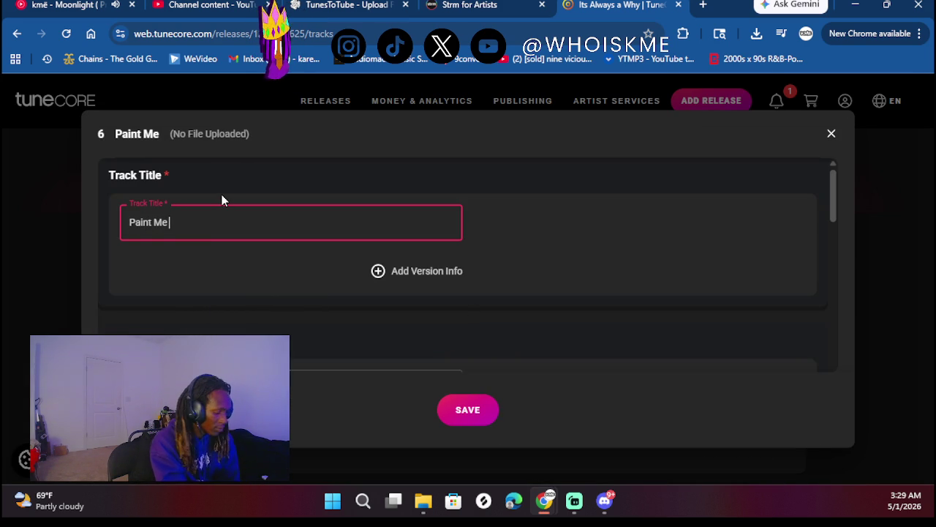
text(A Lie)
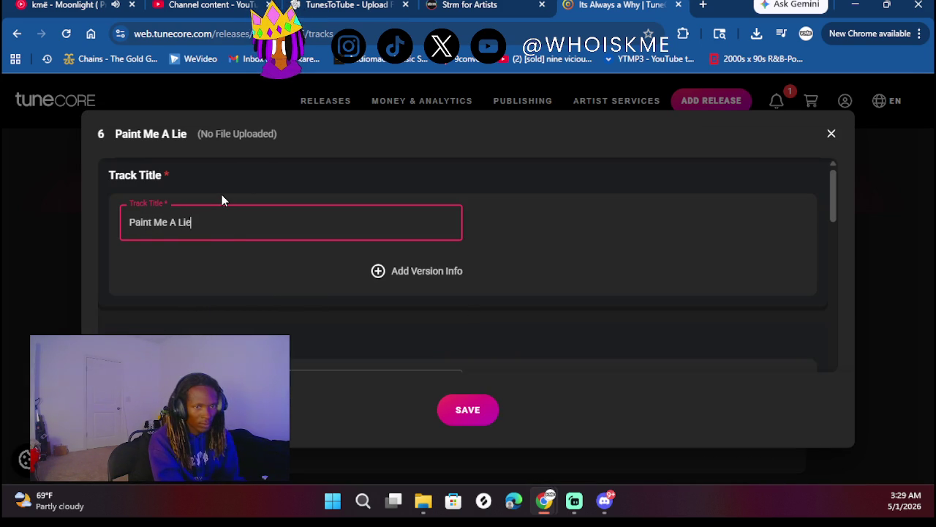
scroll(230, 234, down, 2)
click(210, 316)
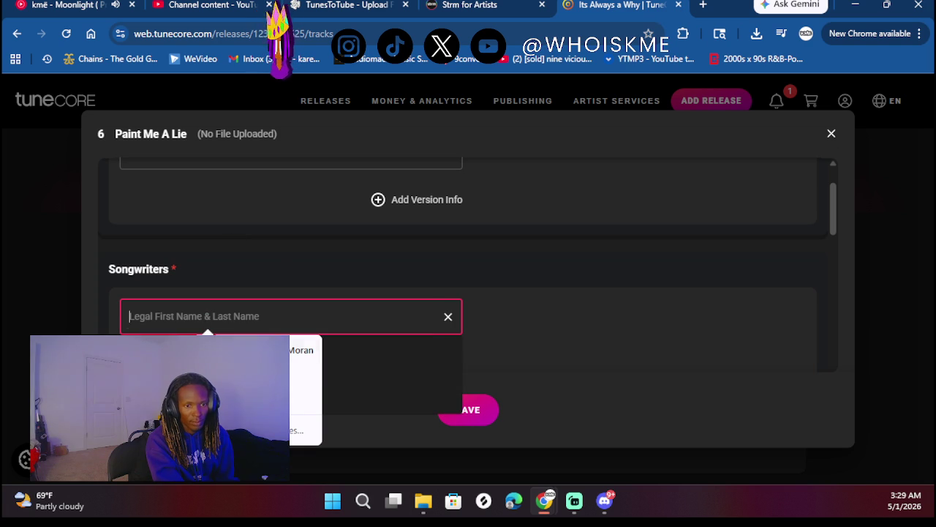
click(219, 350)
- Credit the artist for rap and mixing engineer, and mark the track previously released
scroll(284, 261, down, 2)
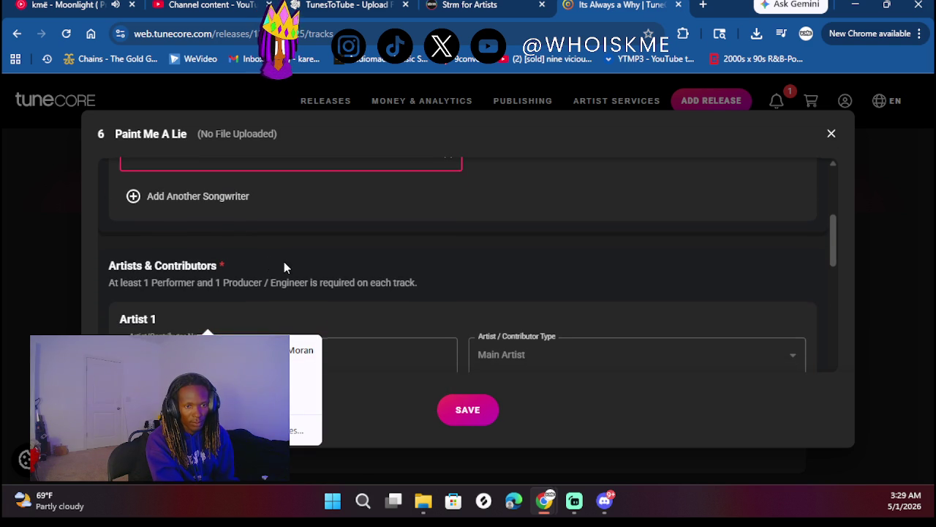
scroll(193, 267, down, 1)
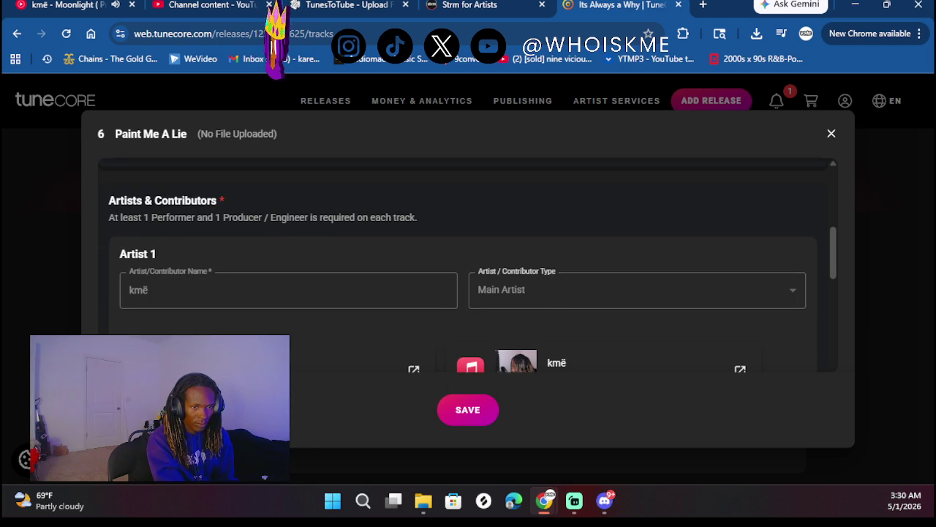
scroll(239, 263, down, 2)
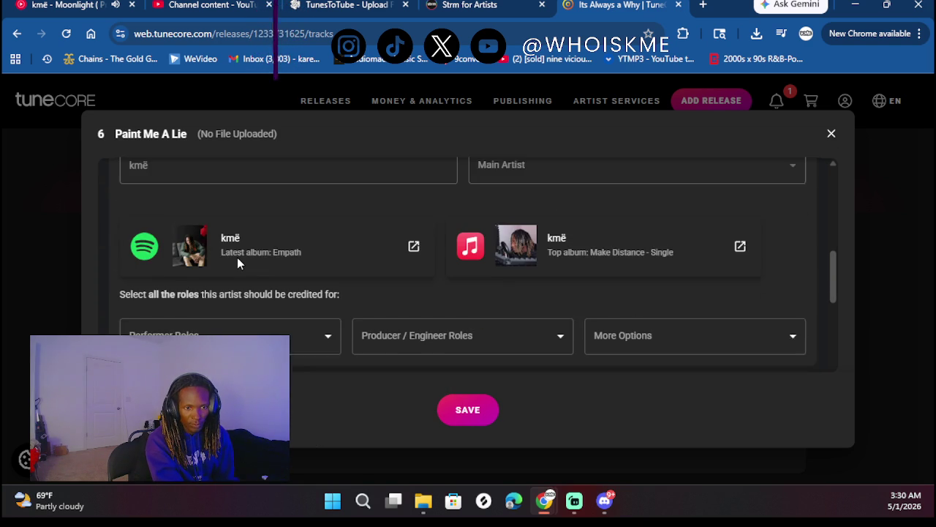
click(232, 330)
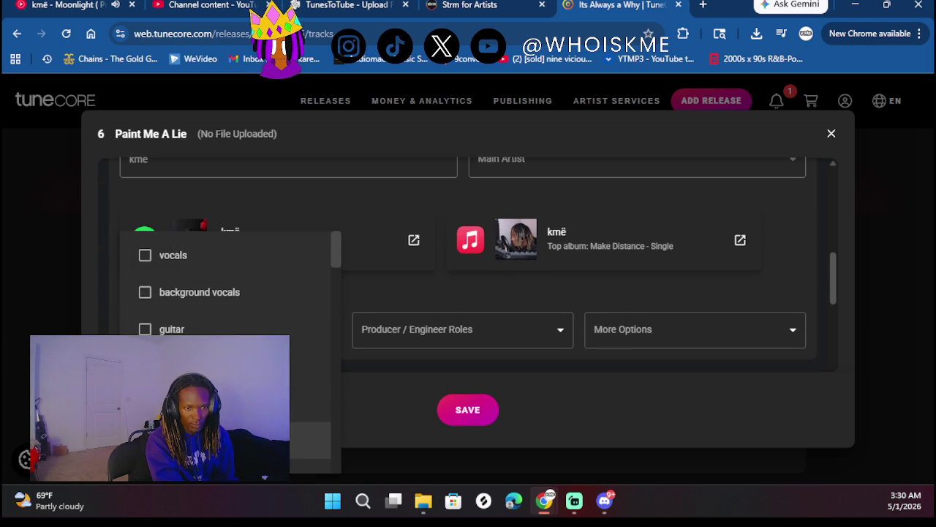
click(421, 332)
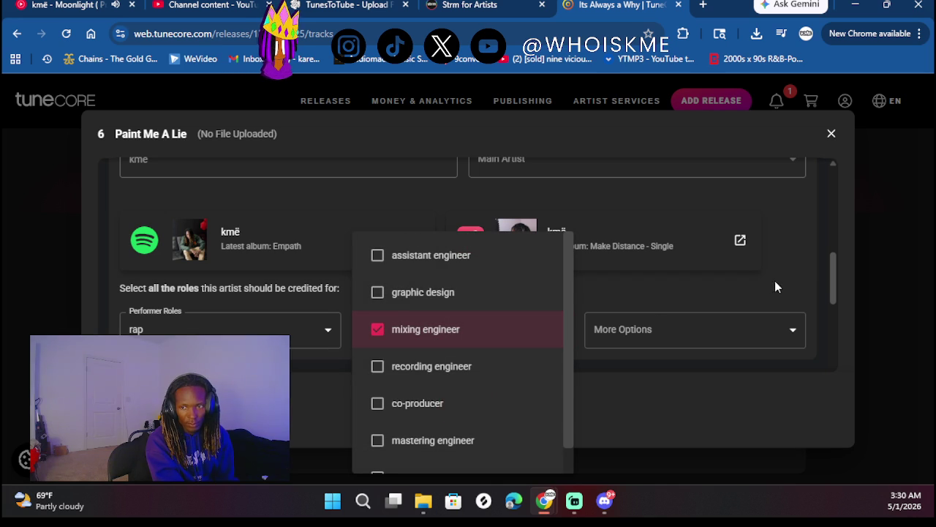
click(574, 293)
scroll(571, 293, down, 2)
scroll(280, 302, down, 1)
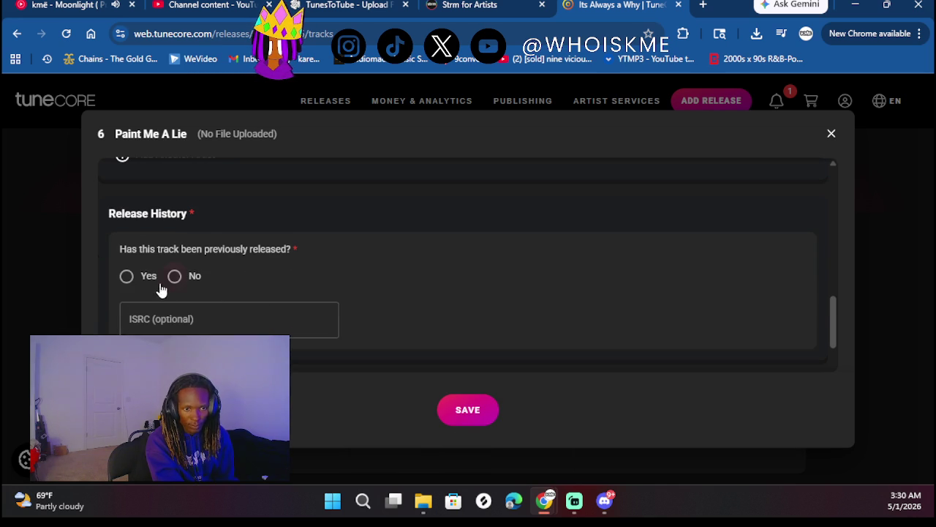
click(134, 277)
- Set Paint Me A Lie's original release date to 06/14/2025
click(322, 321)
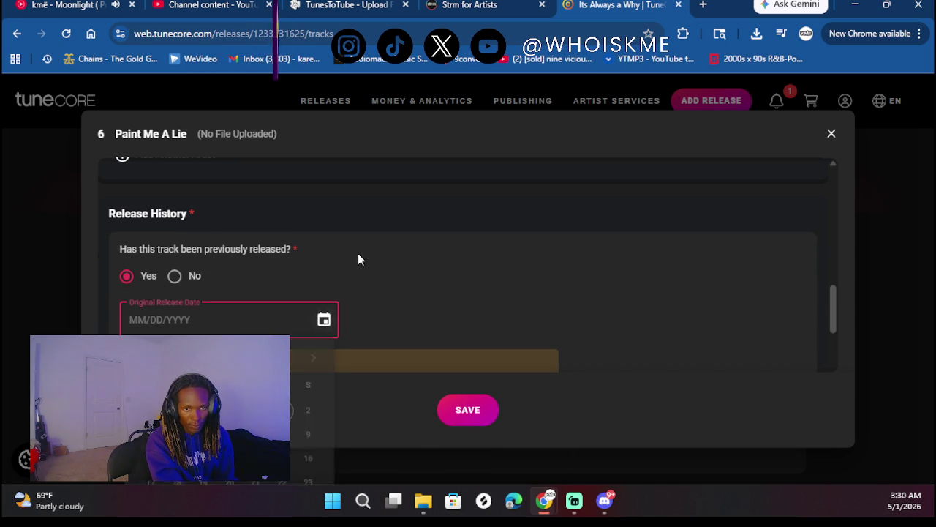
scroll(446, 286, down, 2)
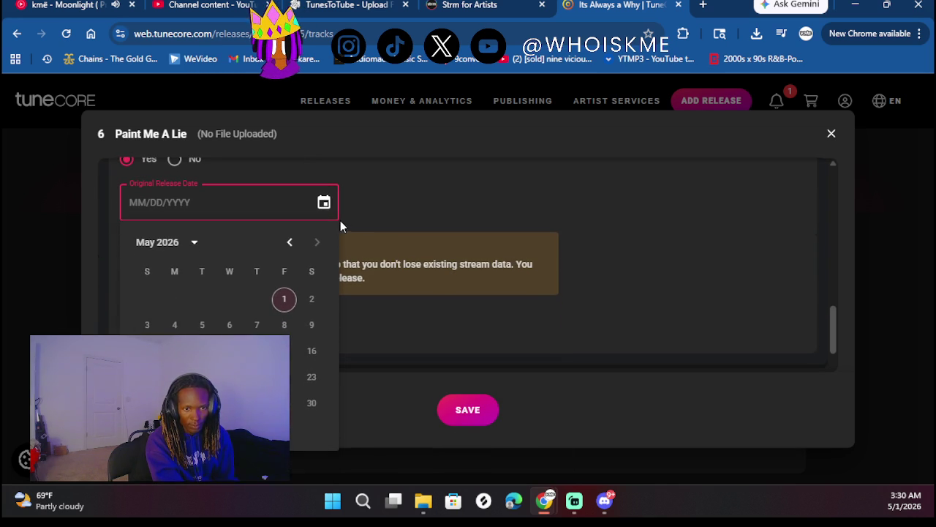
click(176, 246)
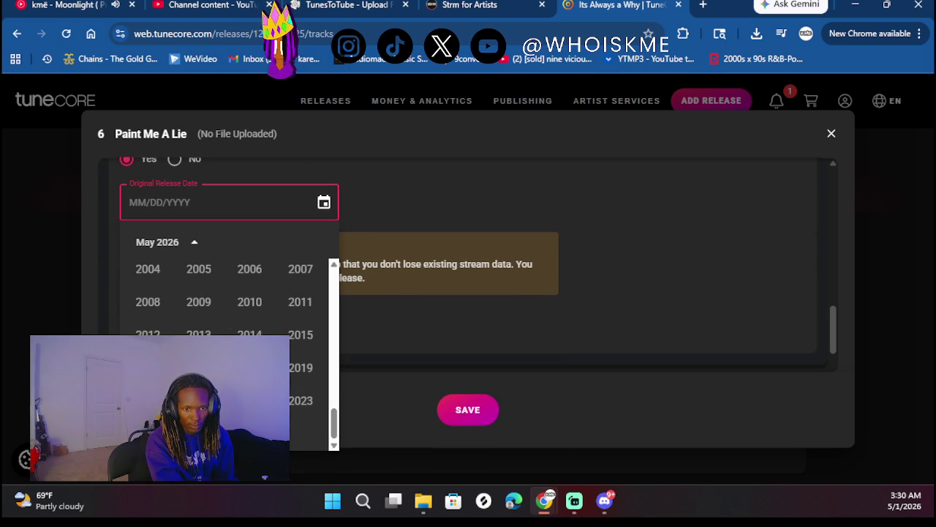
click(198, 433)
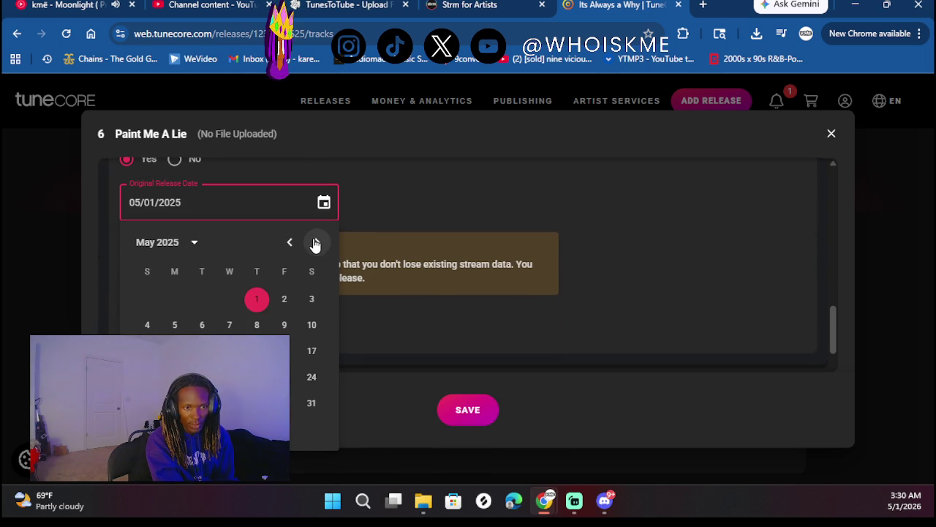
click(317, 243)
click(310, 326)
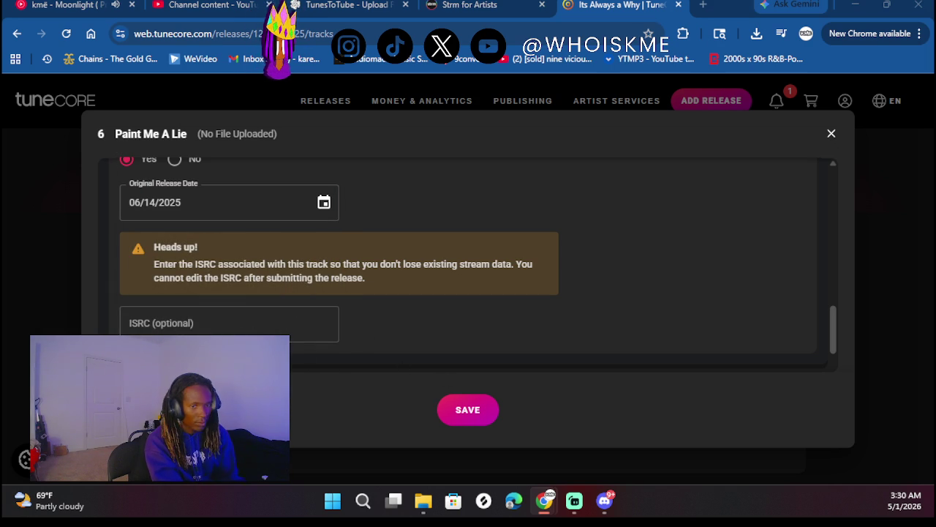
- Paste ISRC QZTAX2572592, mark not a cover with explicit lyrics, and save track 6
click(239, 324)
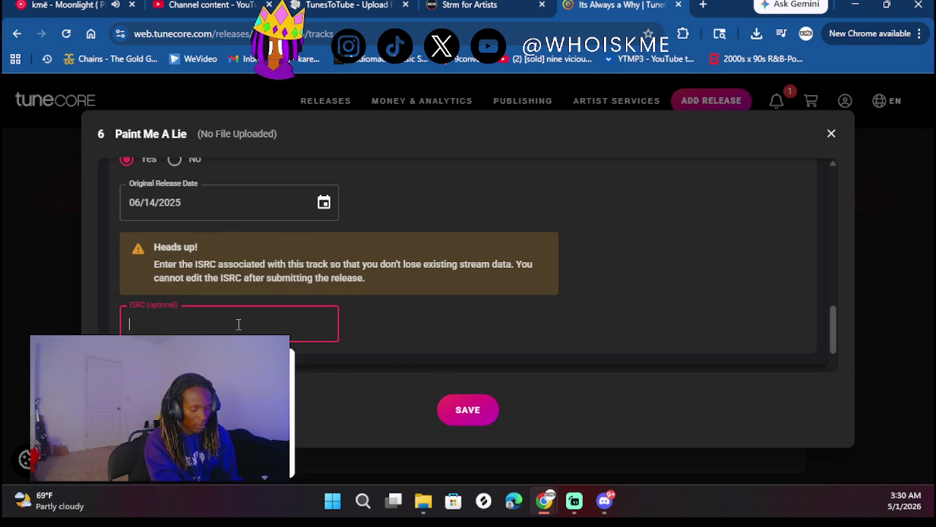
text(QZTAX2572592)
scroll(456, 297, down, 2)
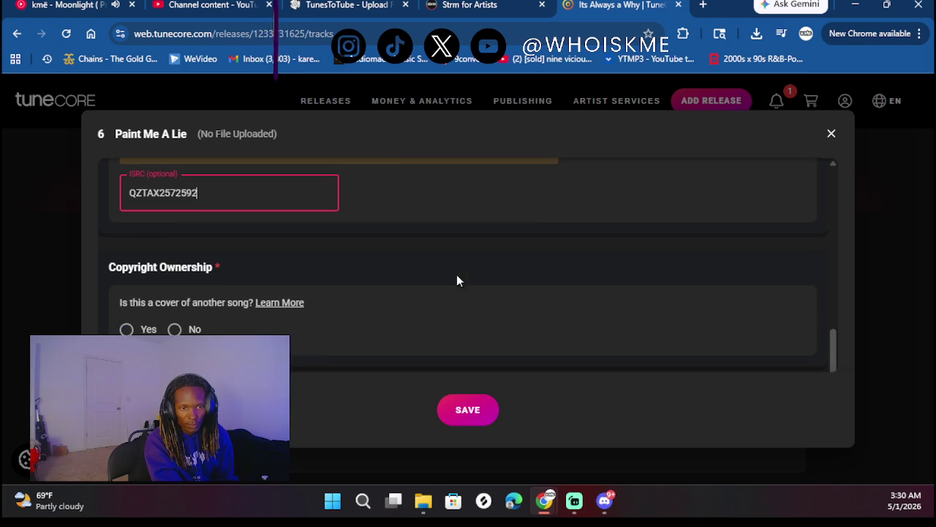
click(174, 329)
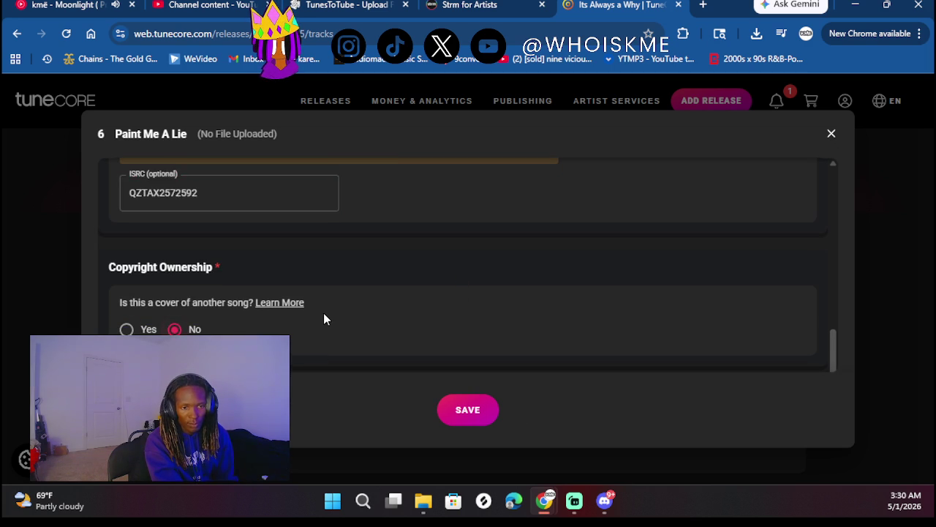
scroll(323, 312, down, 2)
click(145, 328)
scroll(282, 280, down, 5)
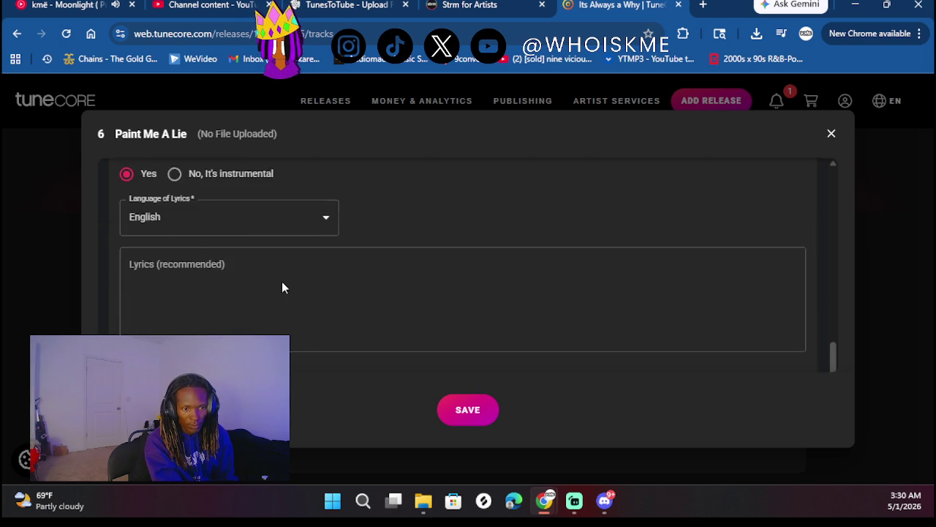
click(147, 265)
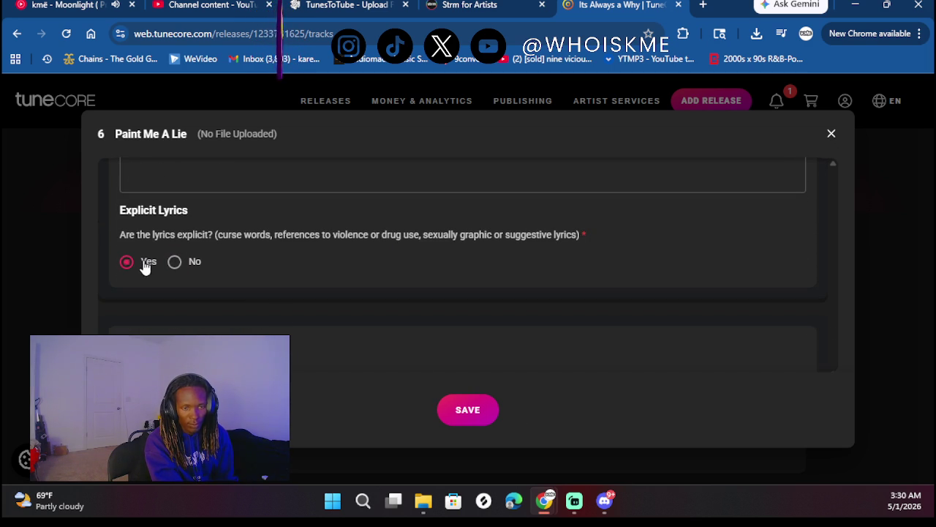
click(482, 412)
scroll(473, 323, down, 1)
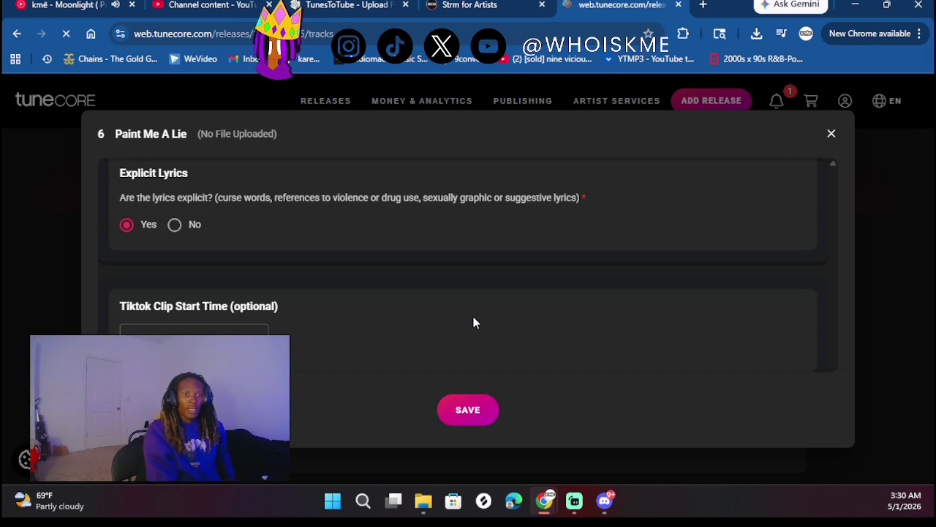
- Upload Paint Me A Lie.mp3 as a stereo audio file to track 6
scroll(306, 327, down, 6)
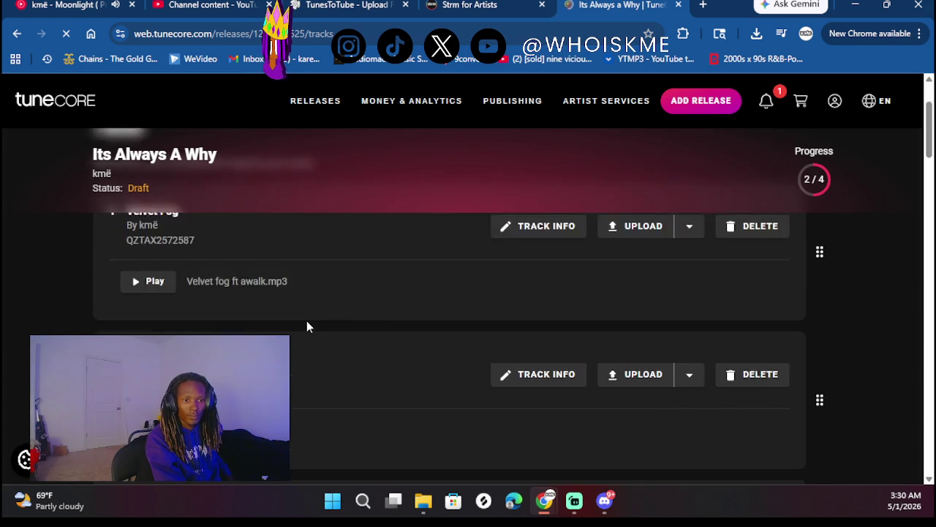
scroll(307, 327, down, 4)
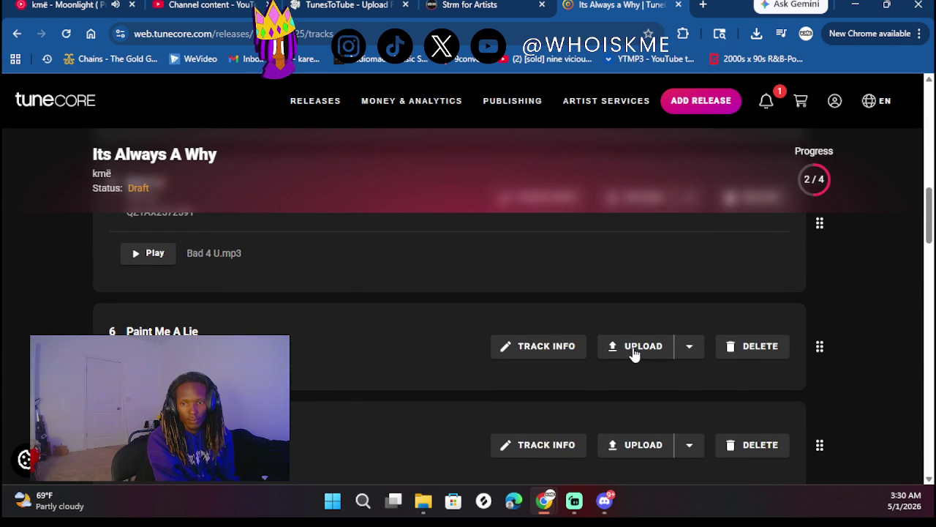
click(634, 351)
click(601, 376)
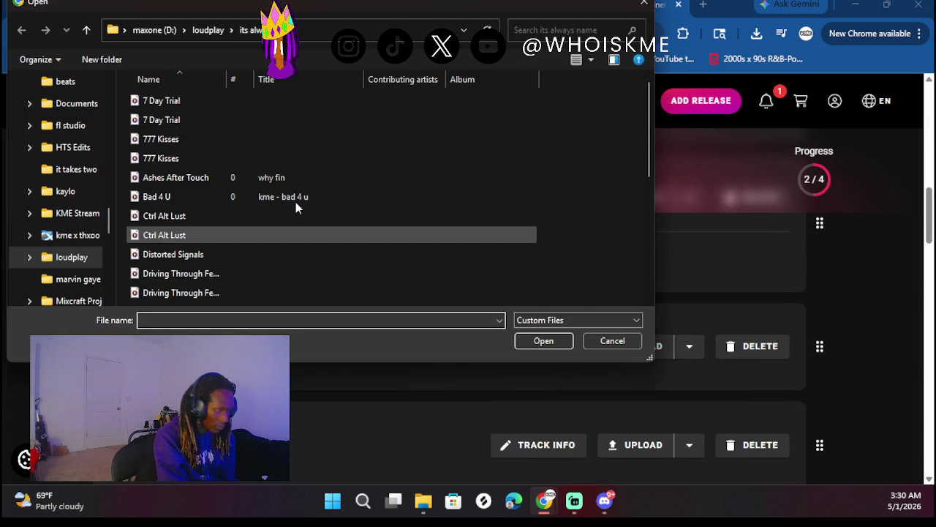
scroll(250, 165, down, 5)
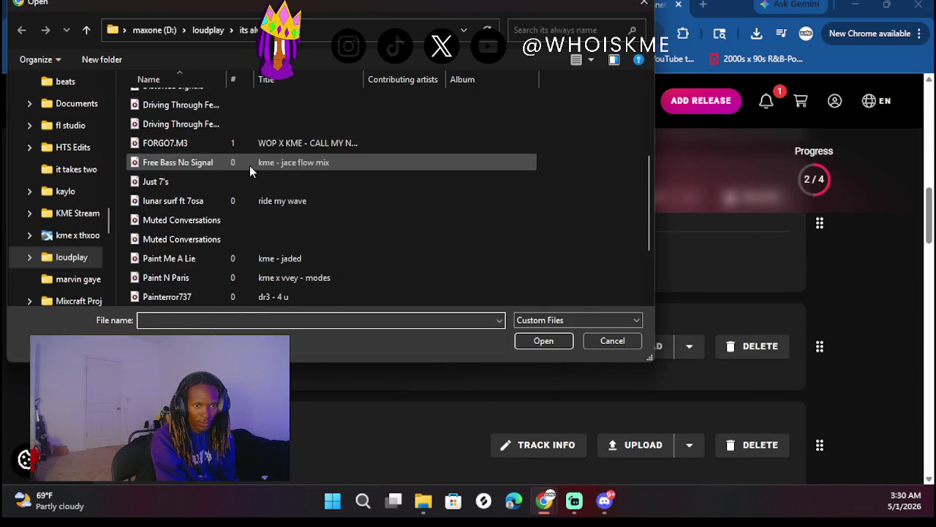
double_click(202, 164)
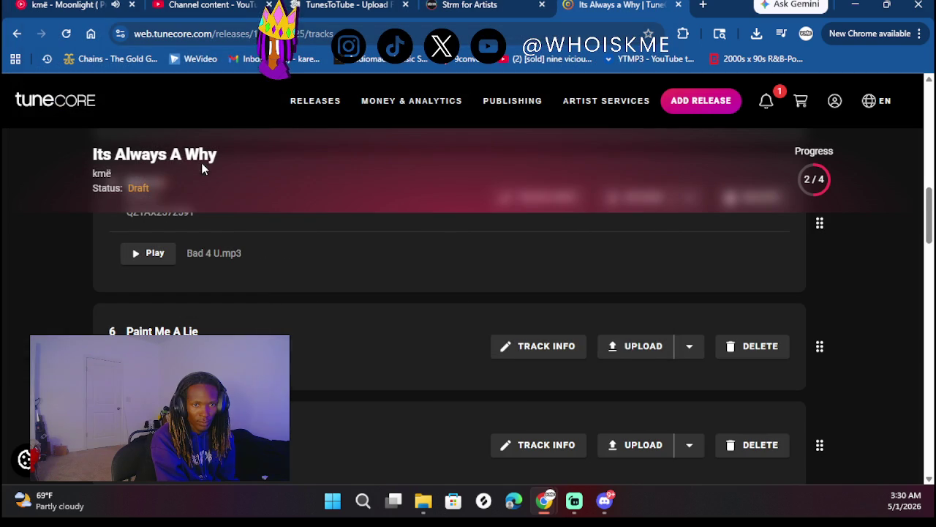
scroll(332, 343, down, 2)
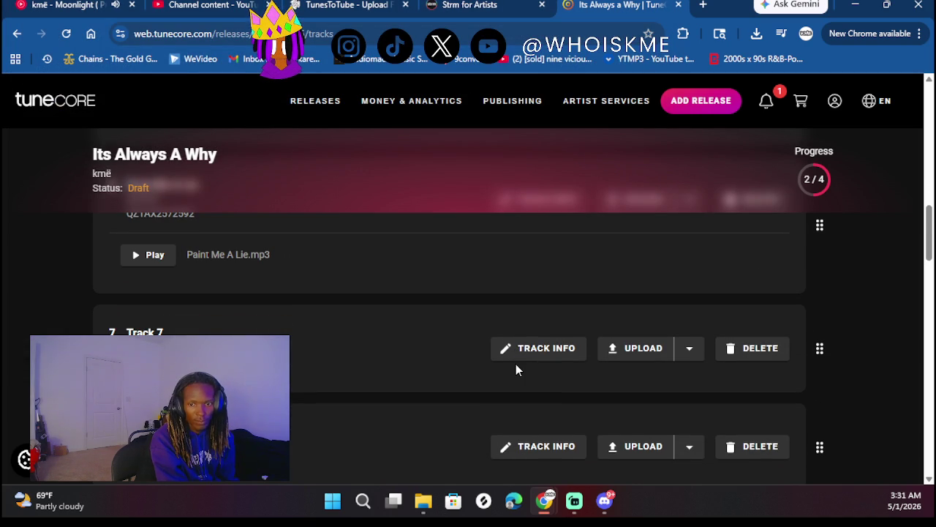
- Title track 7 'Muted Conversations' and fill in the suggested songwriter name
click(366, 325)
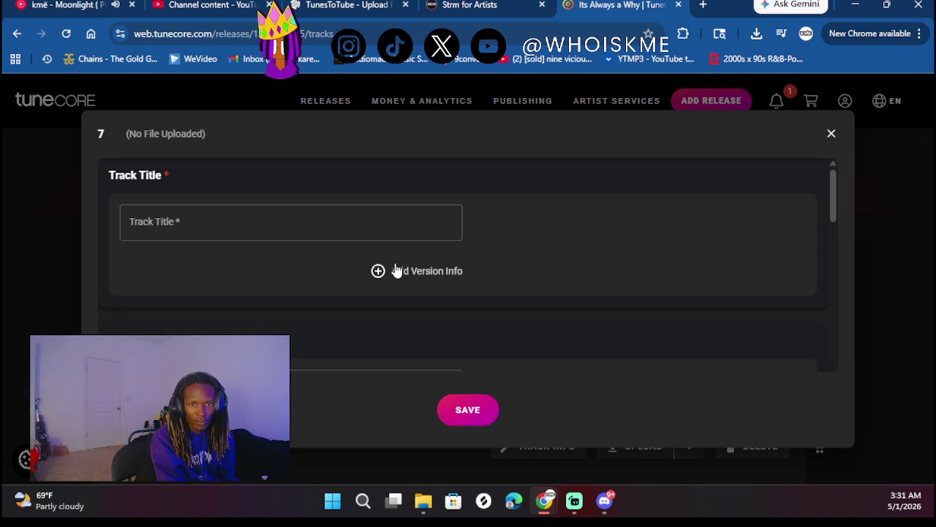
click(198, 230)
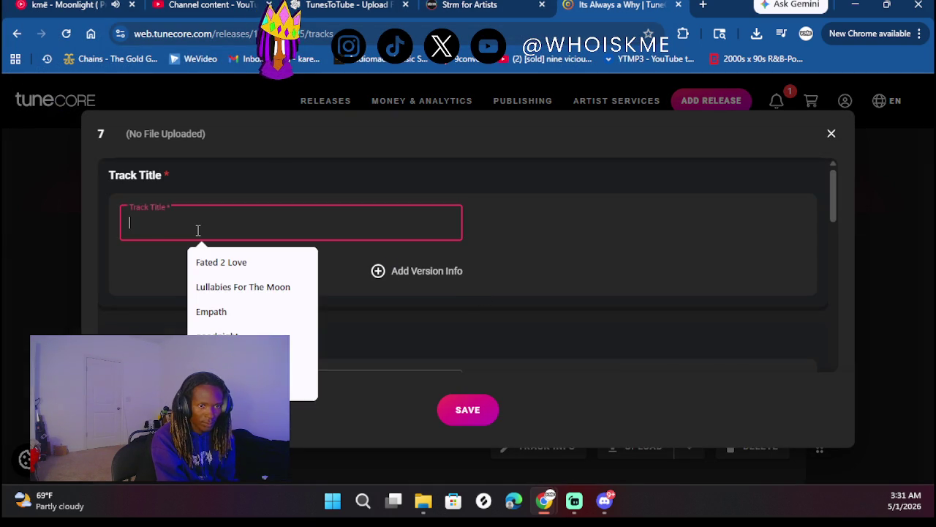
text(Muted )
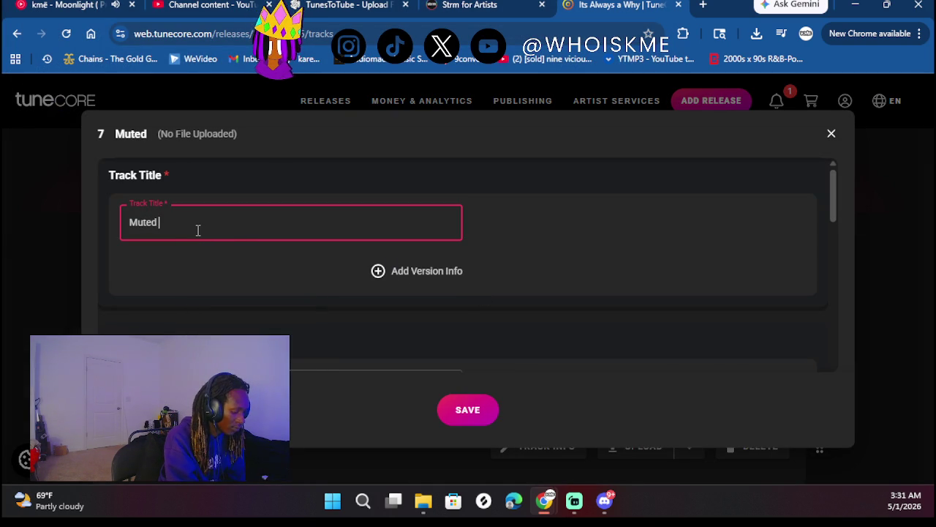
text(Conversations)
scroll(197, 230, down, 1)
click(187, 293)
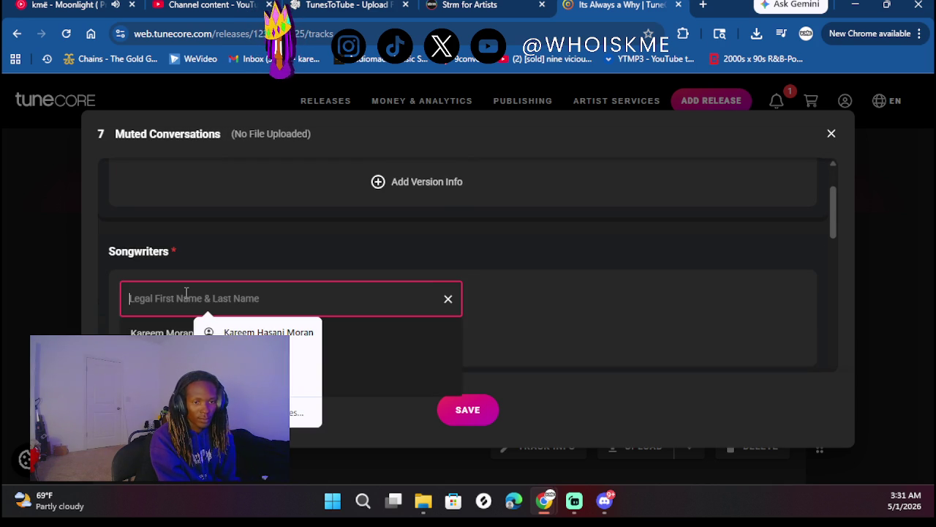
click(137, 332)
click(93, 303)
- Check 'rap' under Performer Roles for Muted Conversations
scroll(281, 278, down, 2)
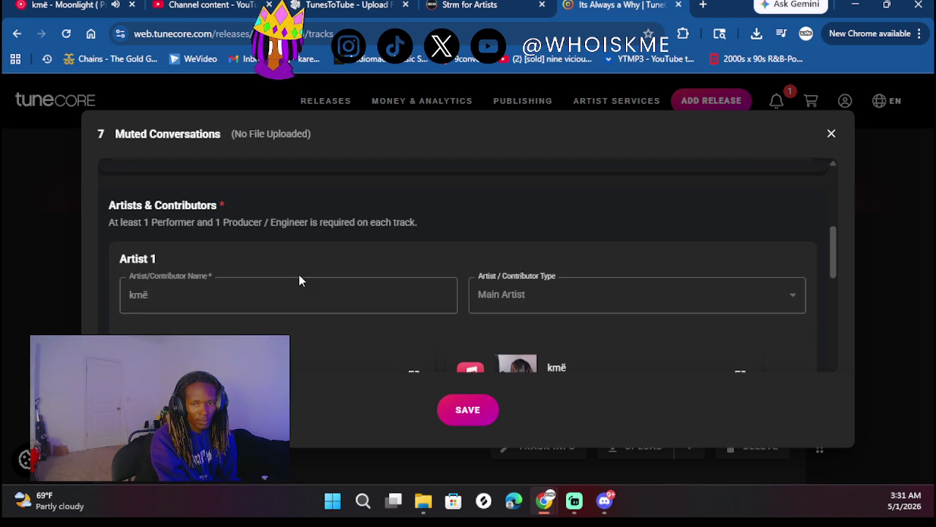
scroll(292, 278, down, 3)
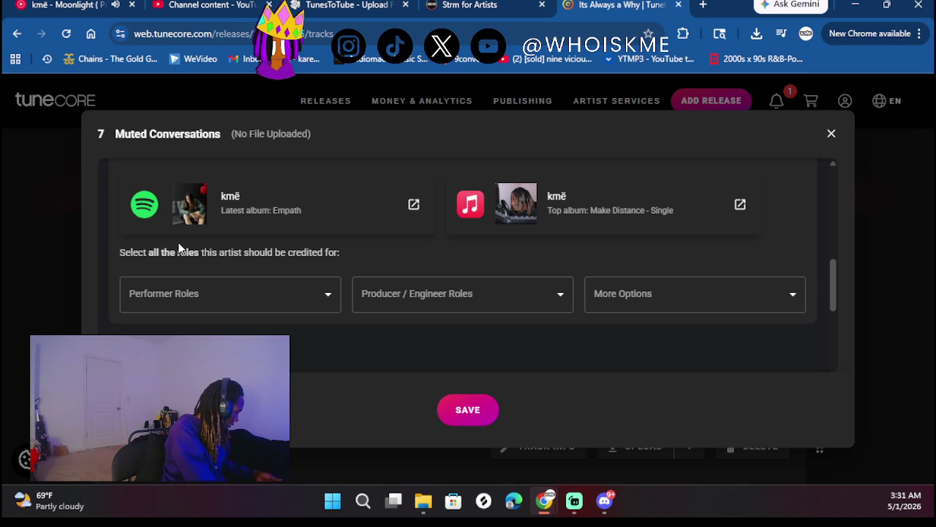
scroll(225, 301, down, 1)
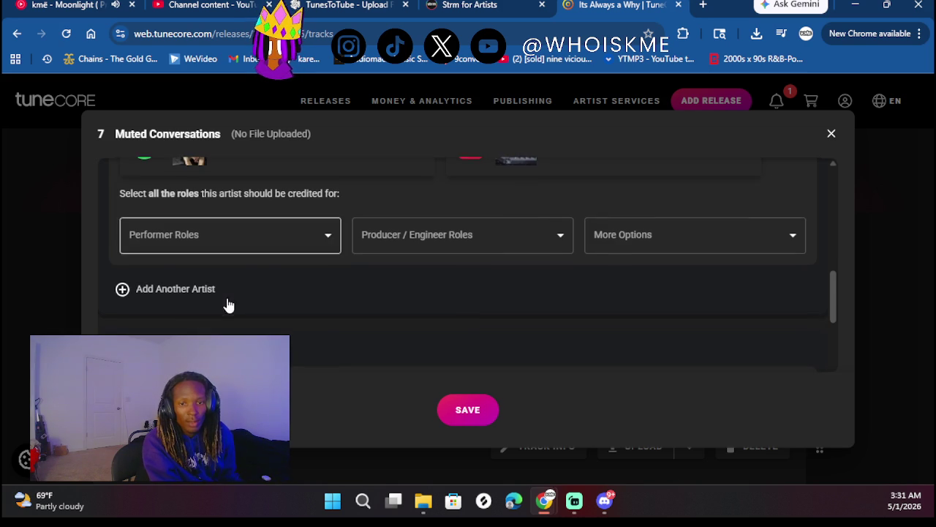
click(265, 244)
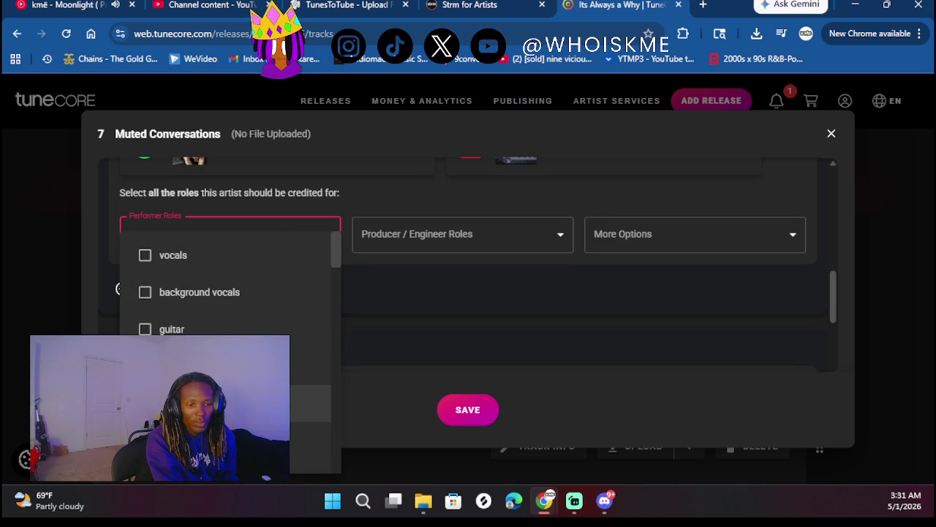
click(453, 246)
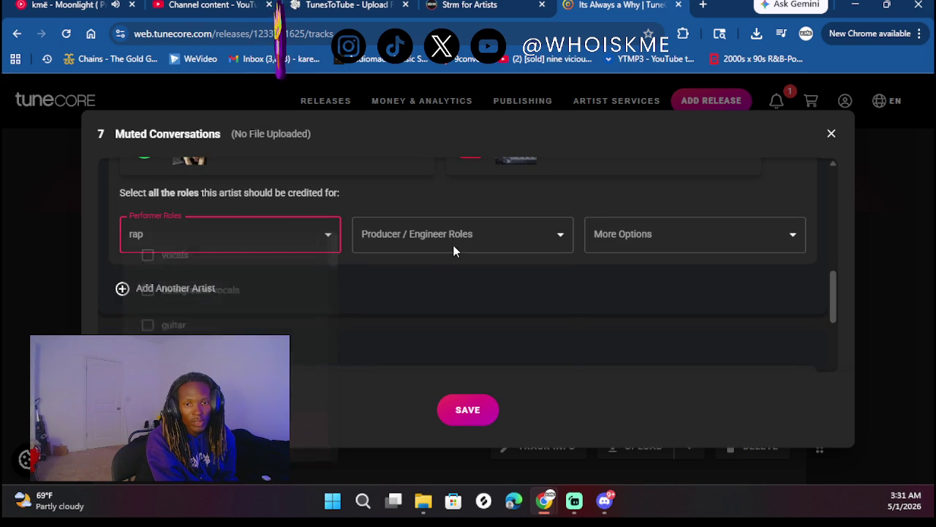
click(454, 245)
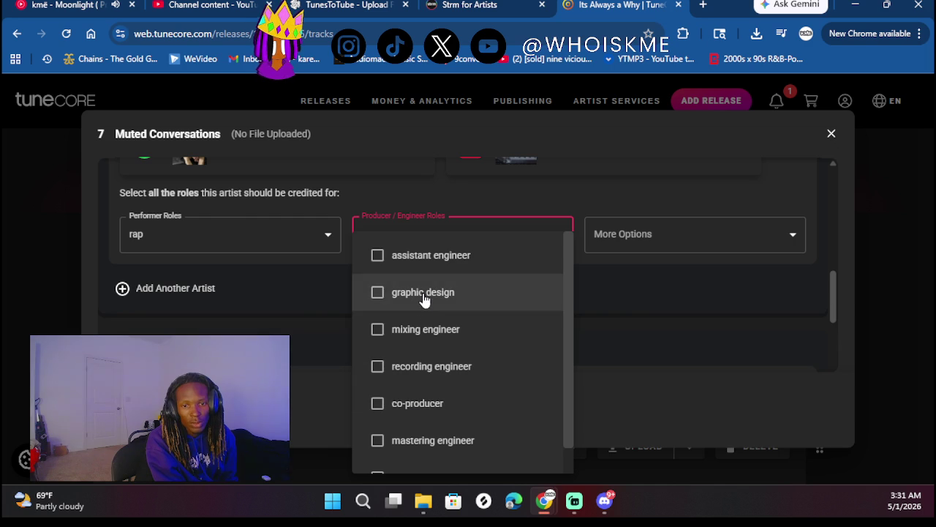
- Credit the artist as mixing engineer under Producer / Engineer Roles
click(615, 505)
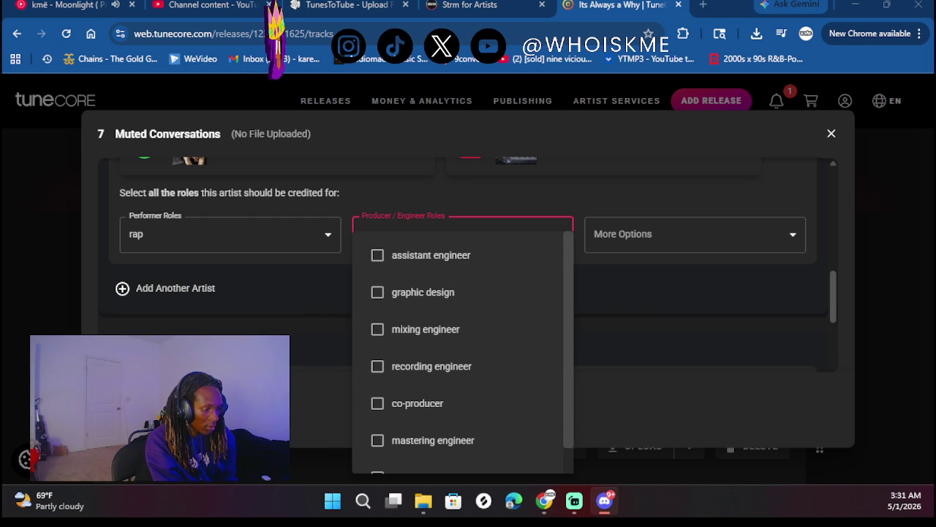
click(214, 132)
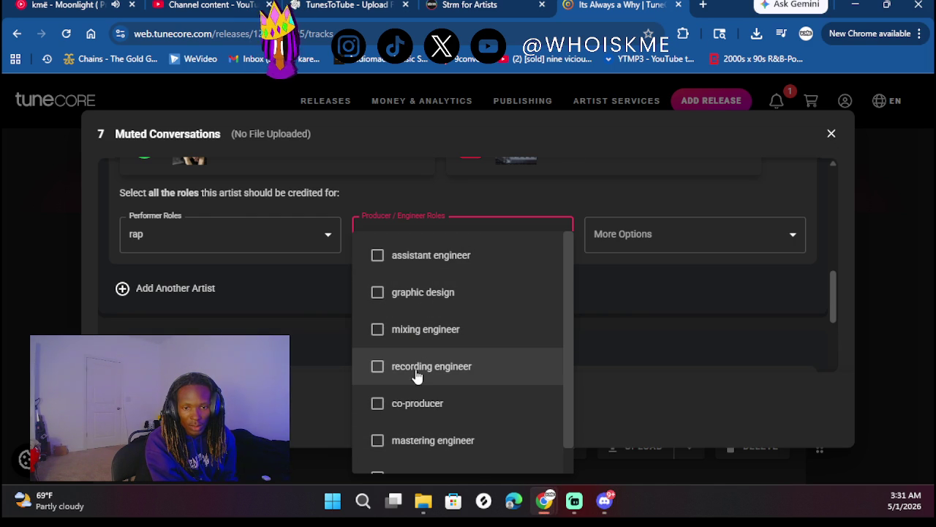
click(417, 335)
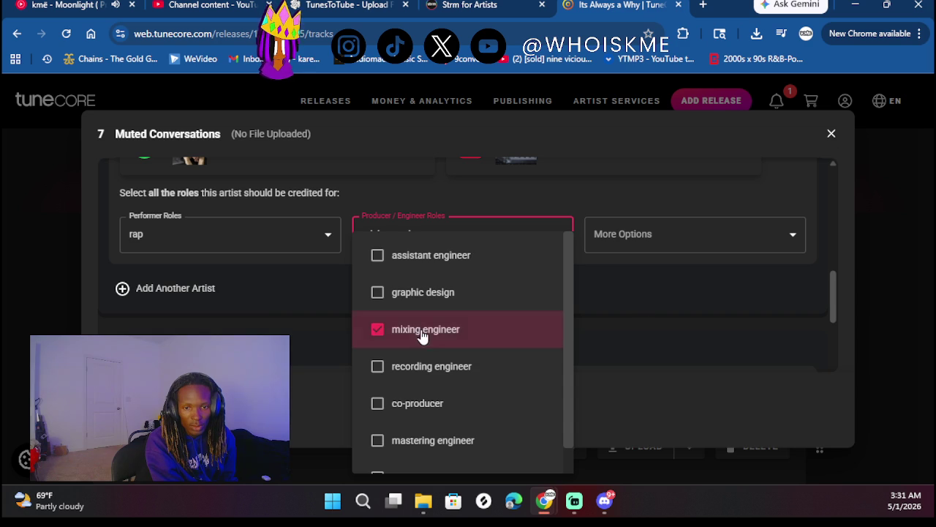
click(641, 302)
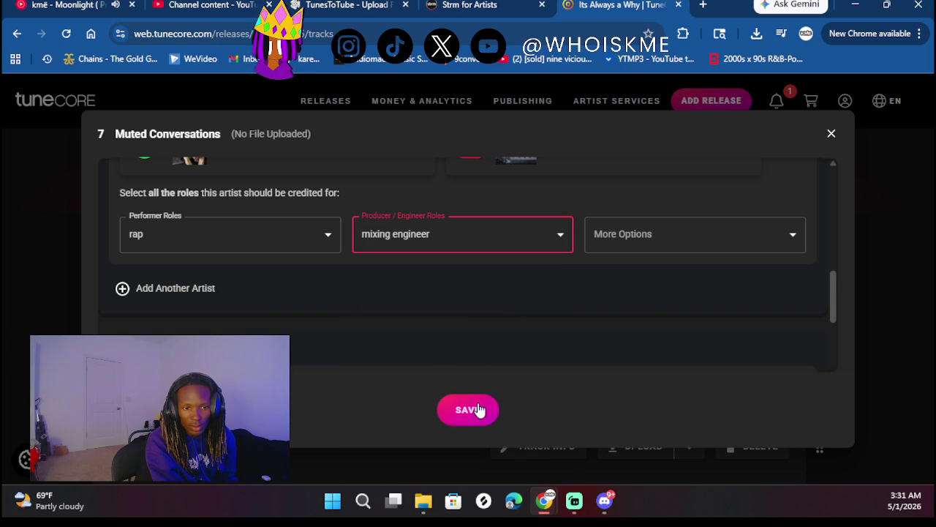
- Mark Muted Conversations previously released with original release date 06/14/2025
scroll(405, 292, down, 1)
scroll(405, 293, down, 1)
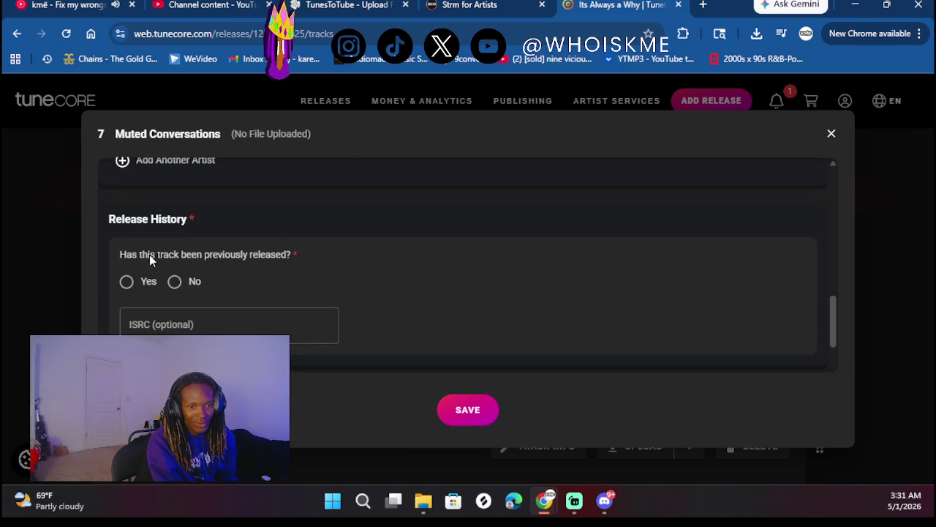
click(126, 284)
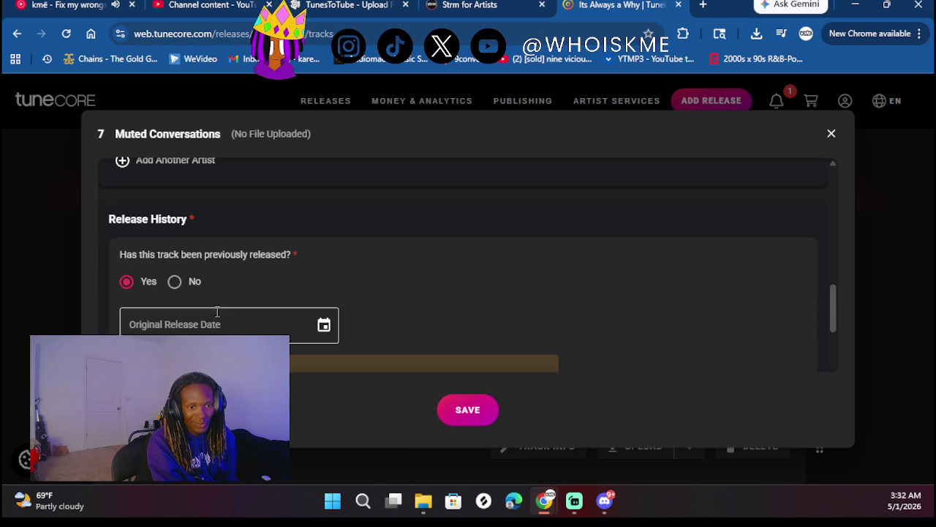
click(324, 327)
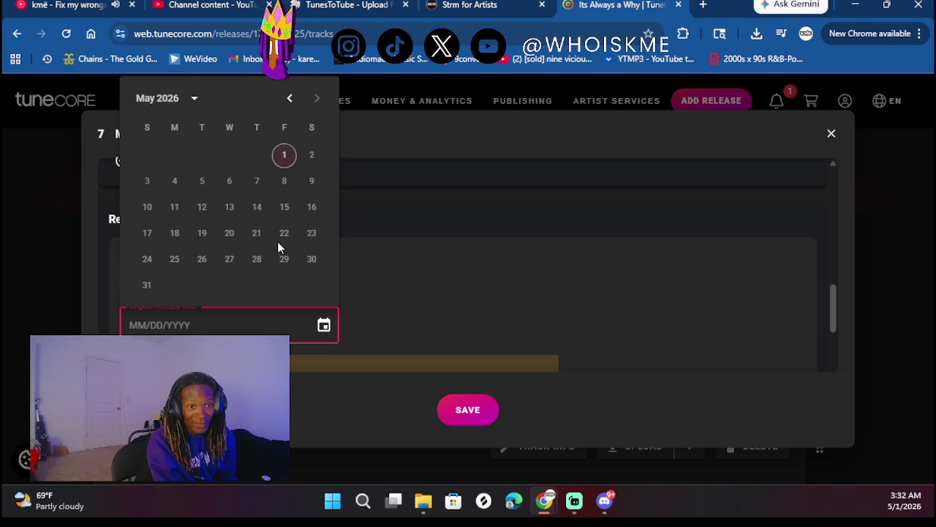
click(188, 98)
click(202, 290)
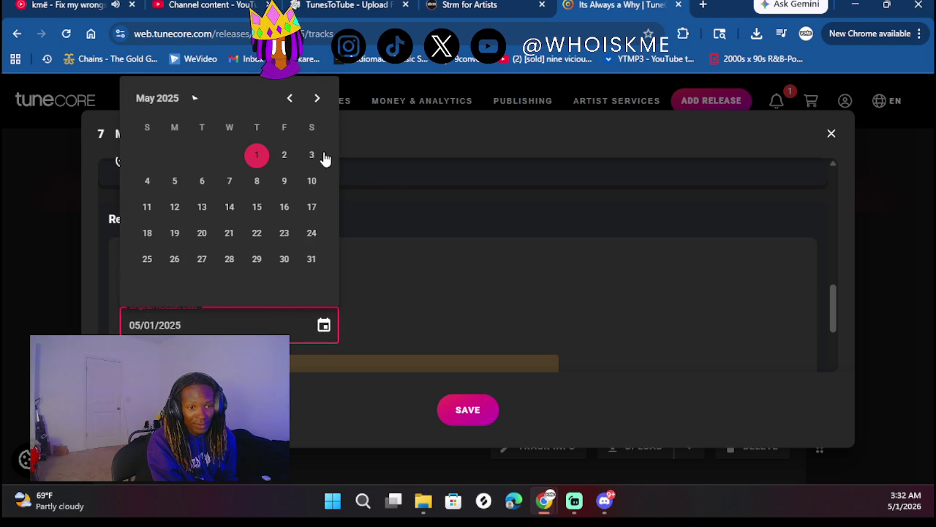
click(317, 98)
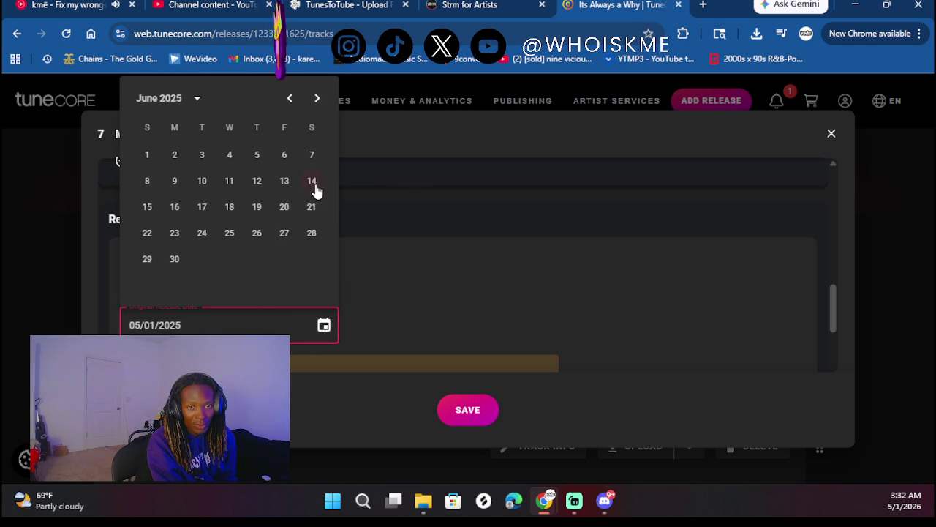
click(312, 182)
- Paste ISRC QZWFP2545240, mark not a cover with explicit lyrics, and save the track
scroll(307, 255, down, 2)
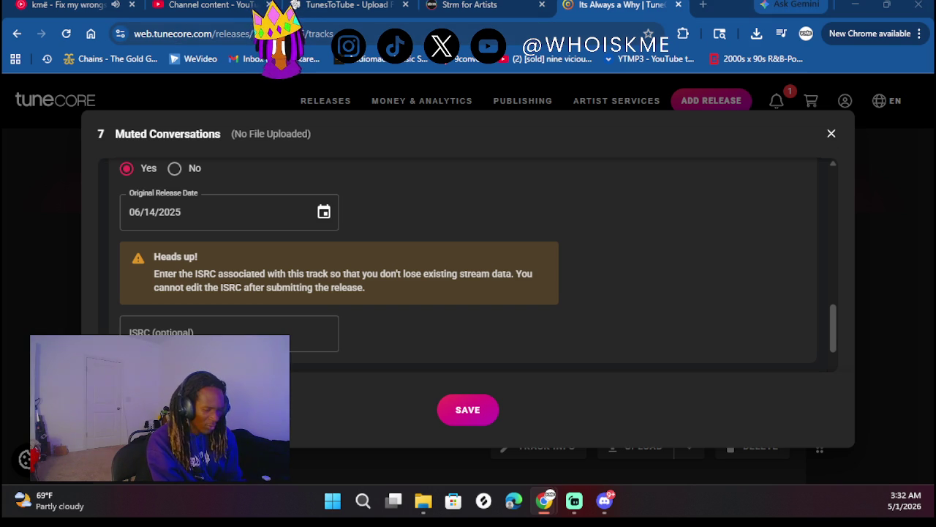
click(204, 333)
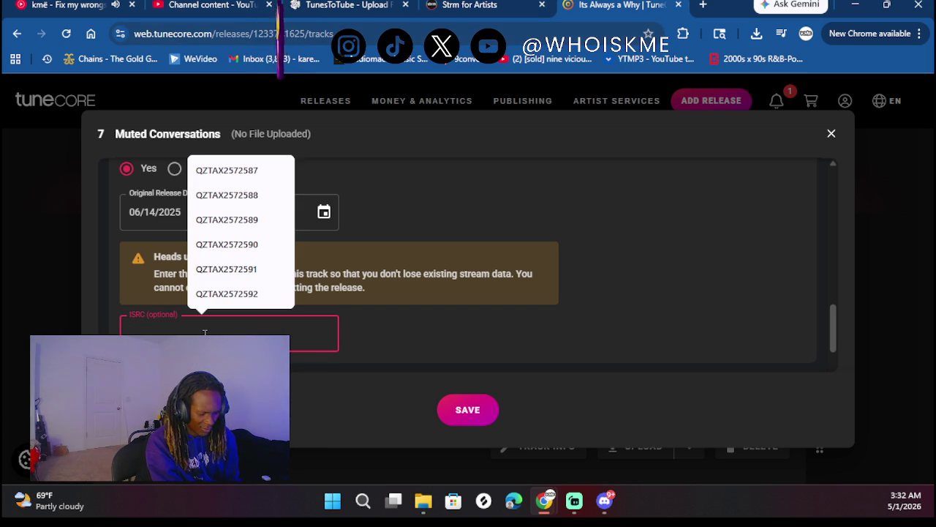
text(QZWFP2545240)
scroll(474, 320, down, 2)
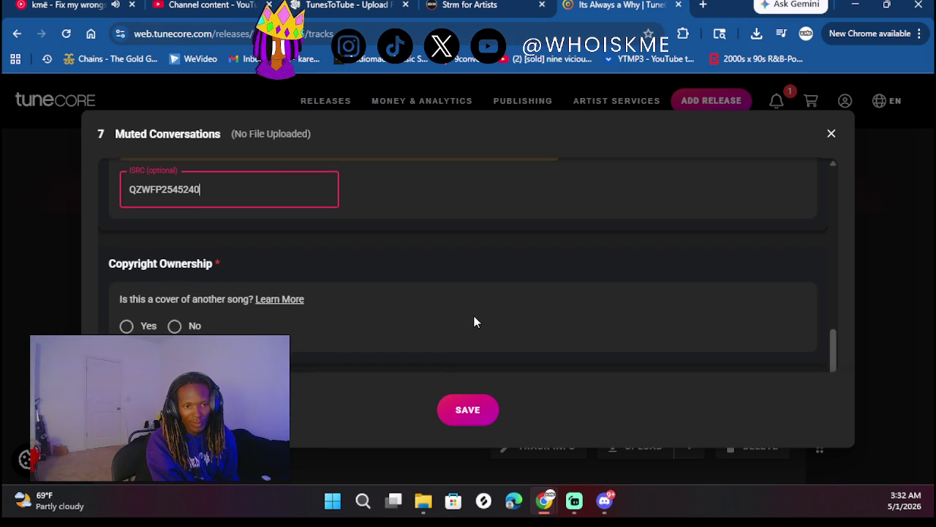
click(174, 325)
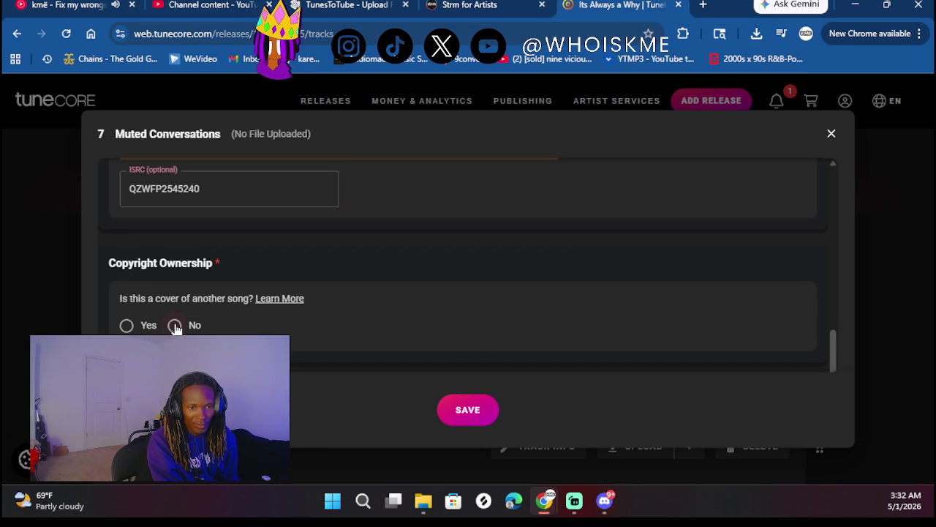
scroll(236, 290, down, 2)
click(127, 315)
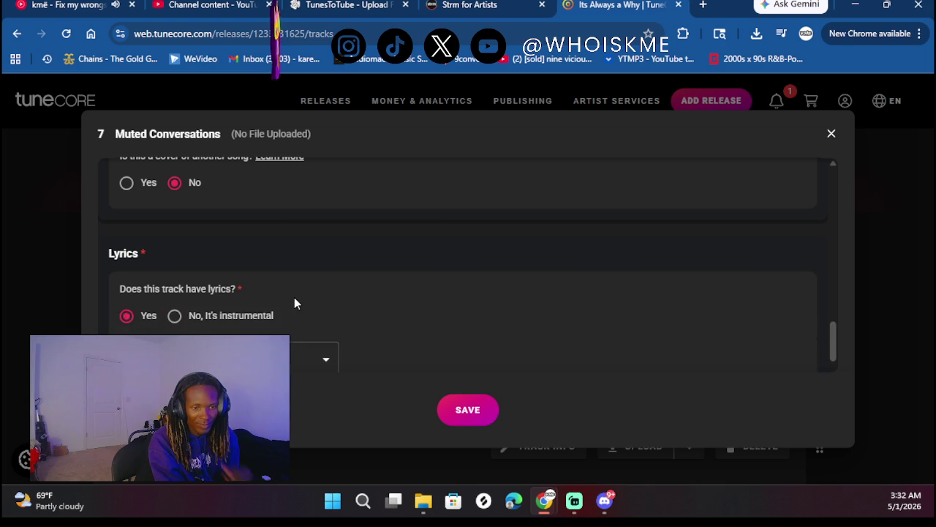
scroll(294, 297, down, 3)
click(126, 326)
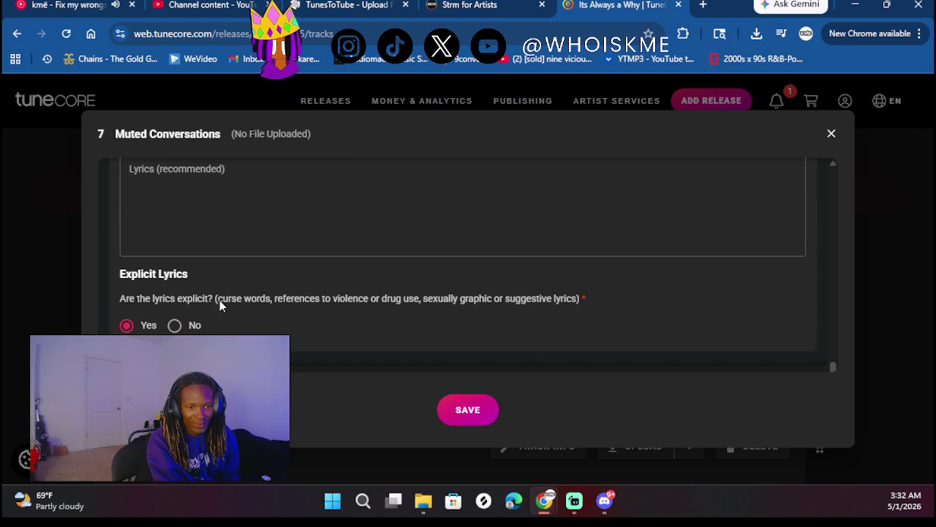
scroll(219, 300, down, 2)
click(468, 415)
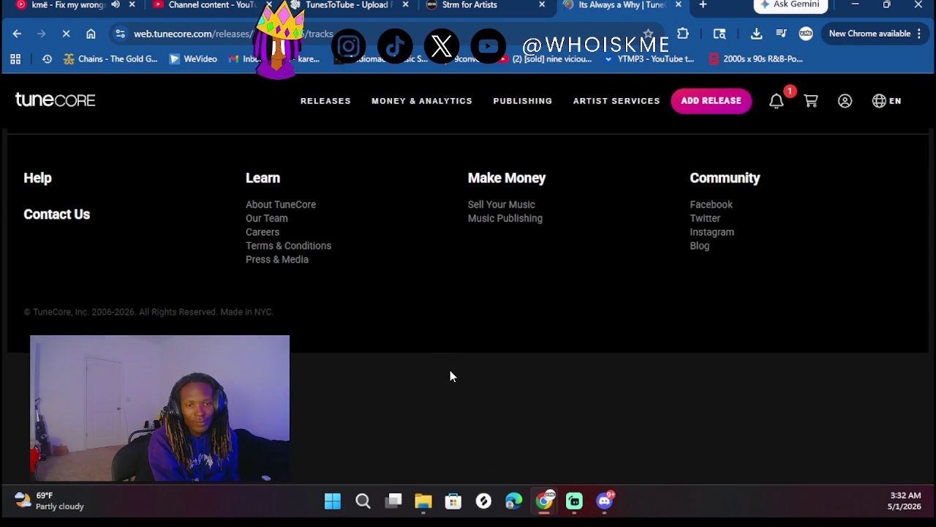
- Upload Muted Conversations.mp3 as a stereo audio file to track 7
scroll(450, 375, down, 10)
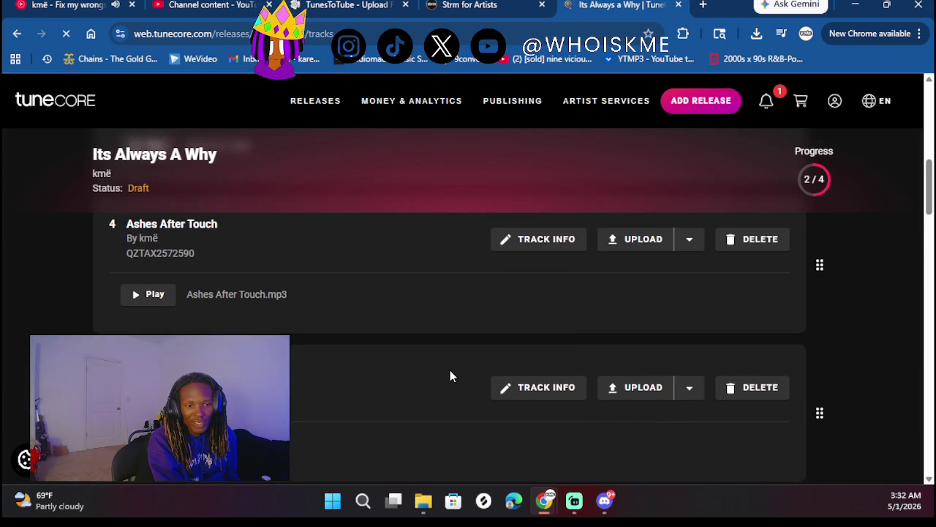
scroll(450, 375, down, 5)
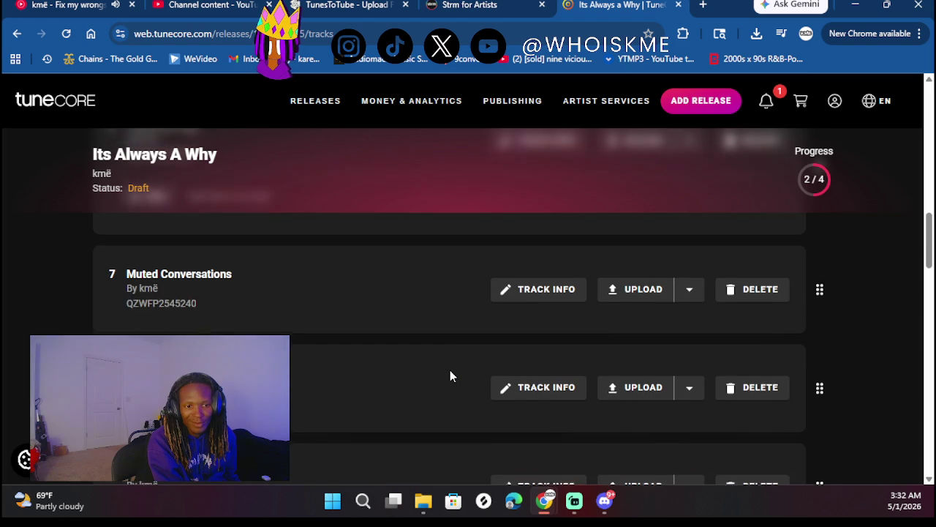
click(642, 284)
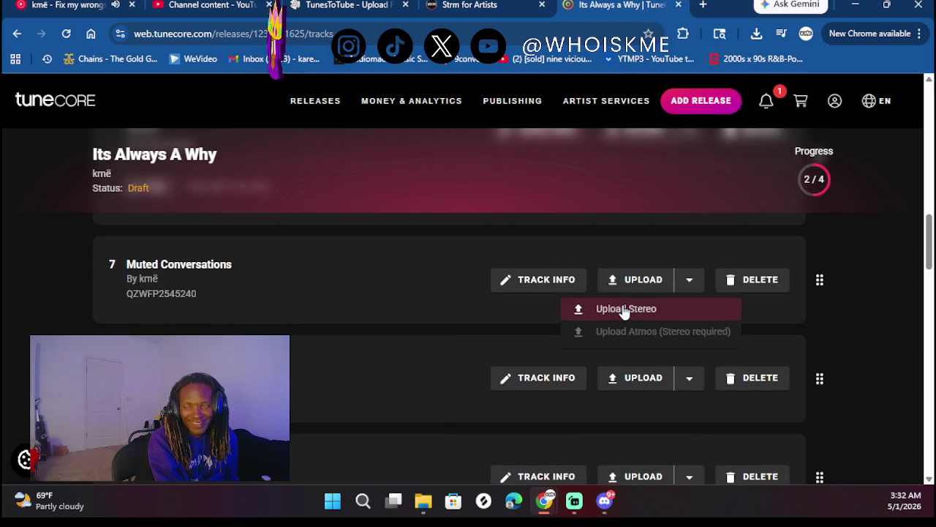
click(624, 311)
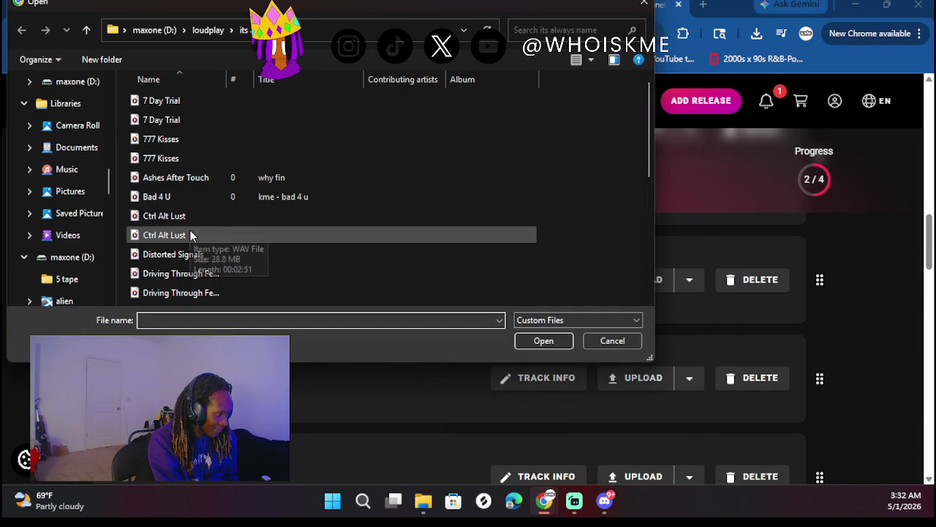
scroll(189, 235, down, 2)
scroll(190, 239, down, 3)
click(192, 163)
click(543, 340)
- Open track 8's info form to begin entering its title
scroll(308, 391, down, 3)
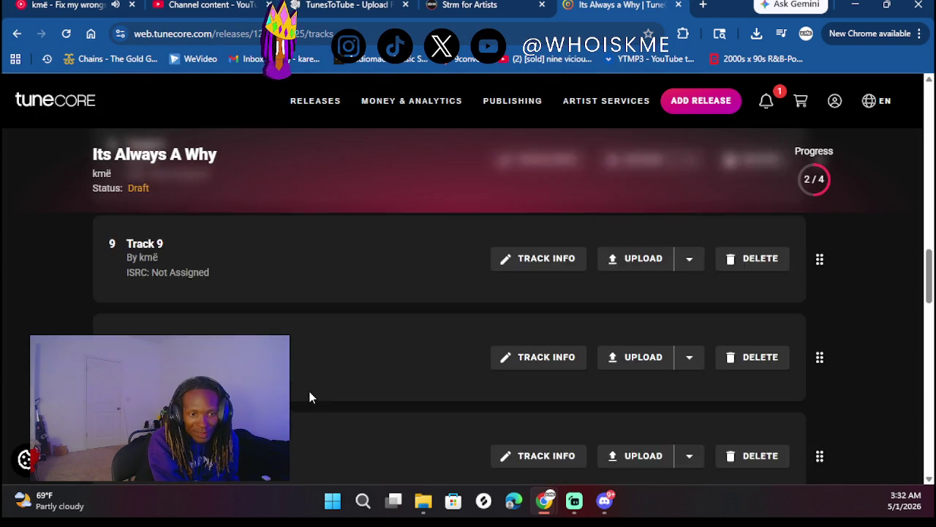
scroll(309, 391, up, 2)
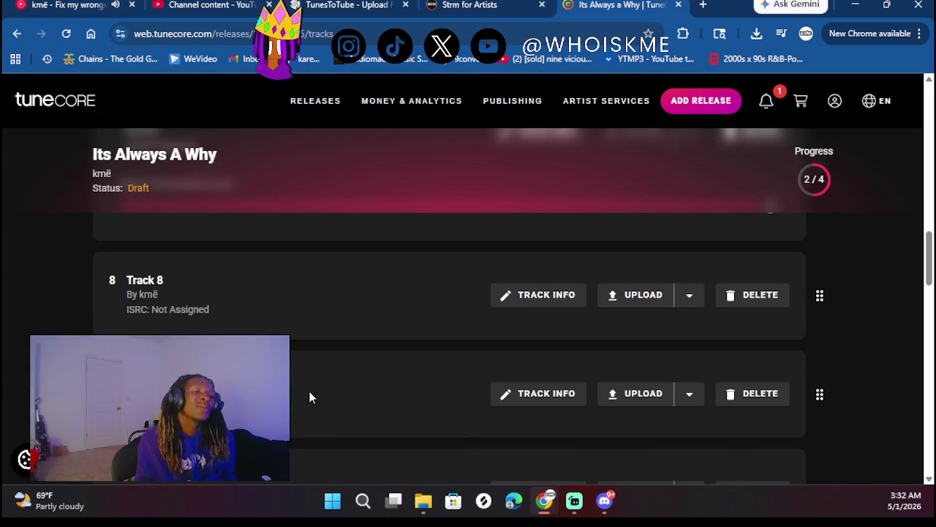
scroll(309, 391, up, 2)
scroll(308, 391, down, 1)
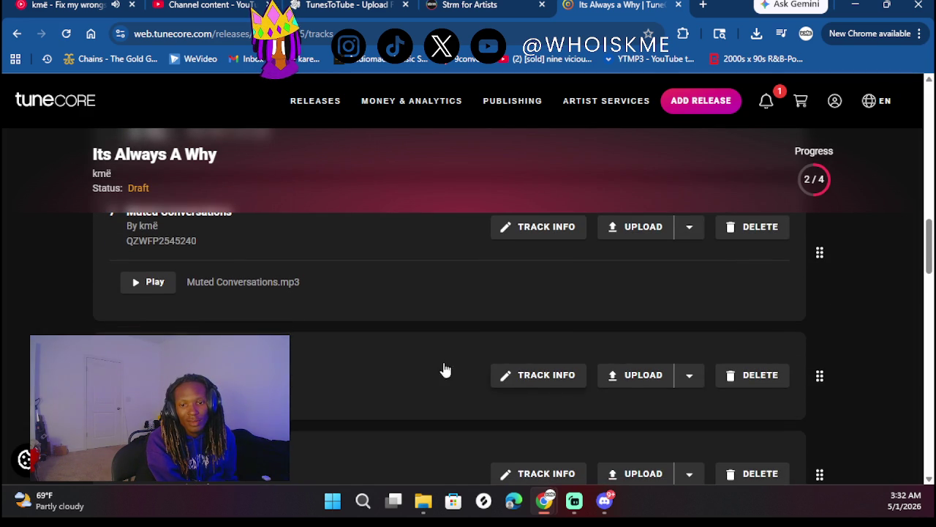
click(474, 372)
click(203, 231)
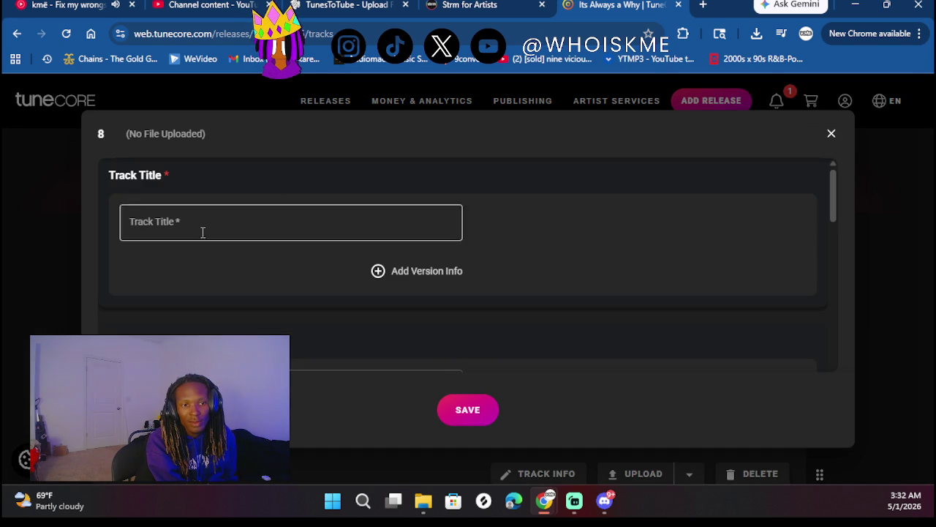
- Title track 8 'Free Bass No Signals'
click(134, 316)
click(151, 226)
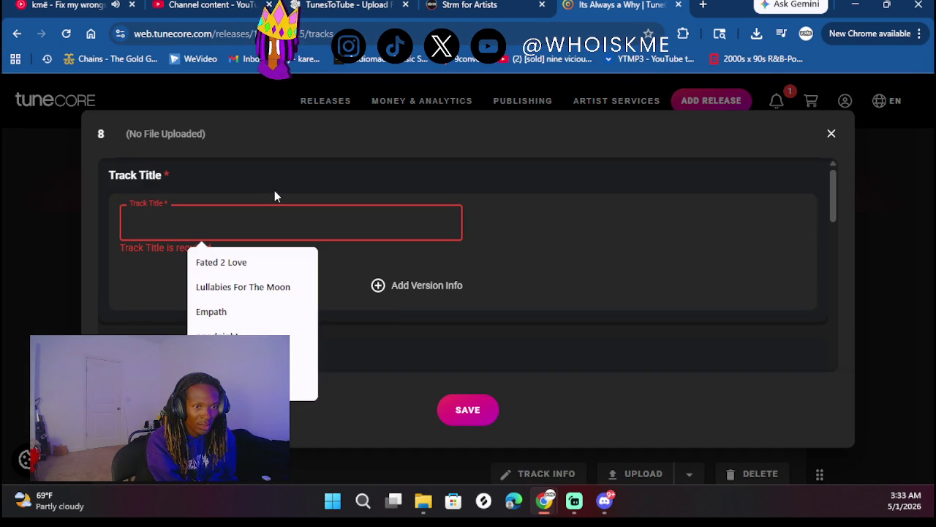
text(Fr)
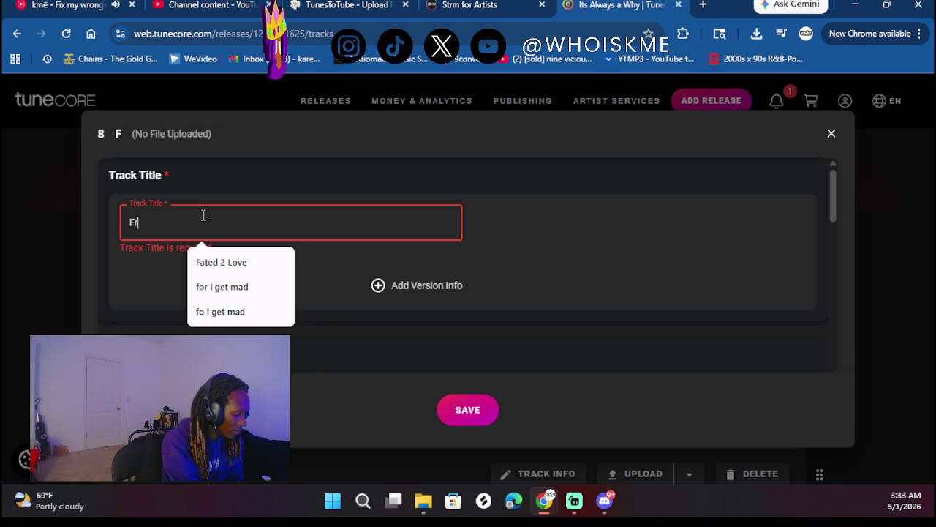
text(ee Bass)
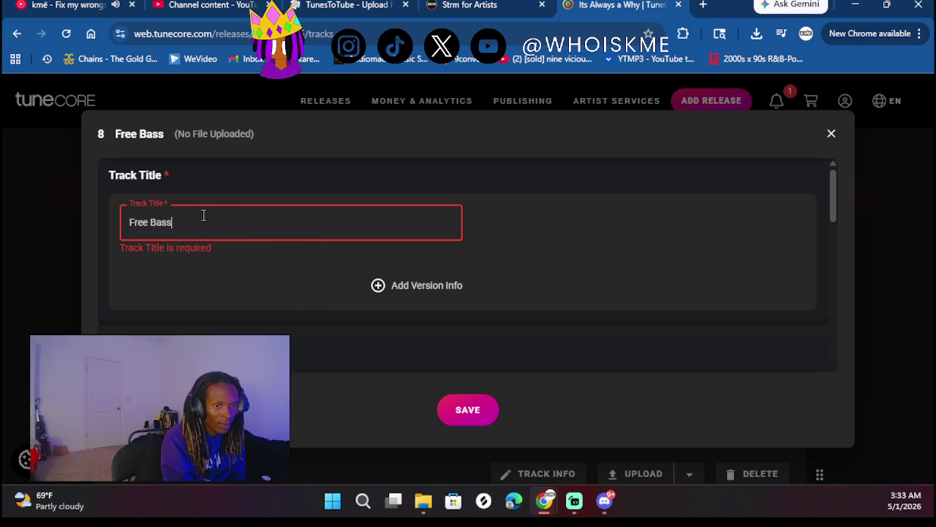
text( No S)
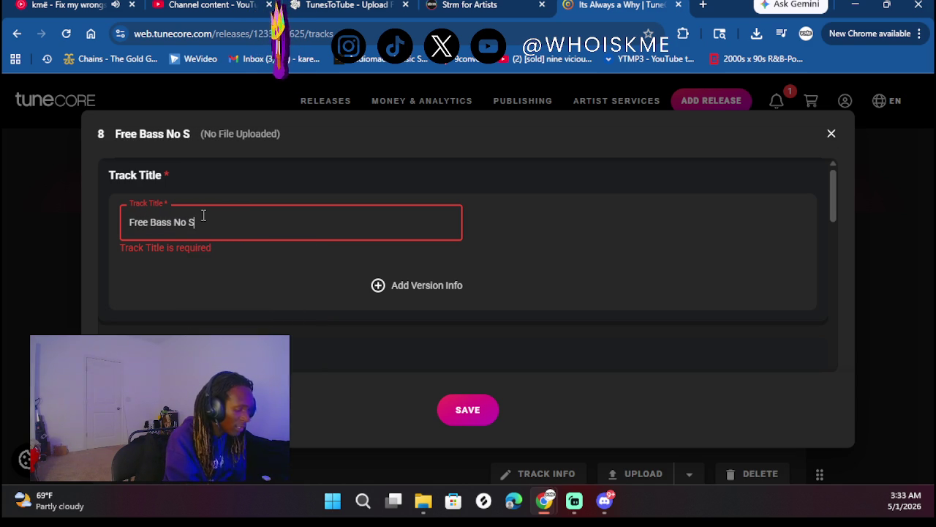
text(ignals)
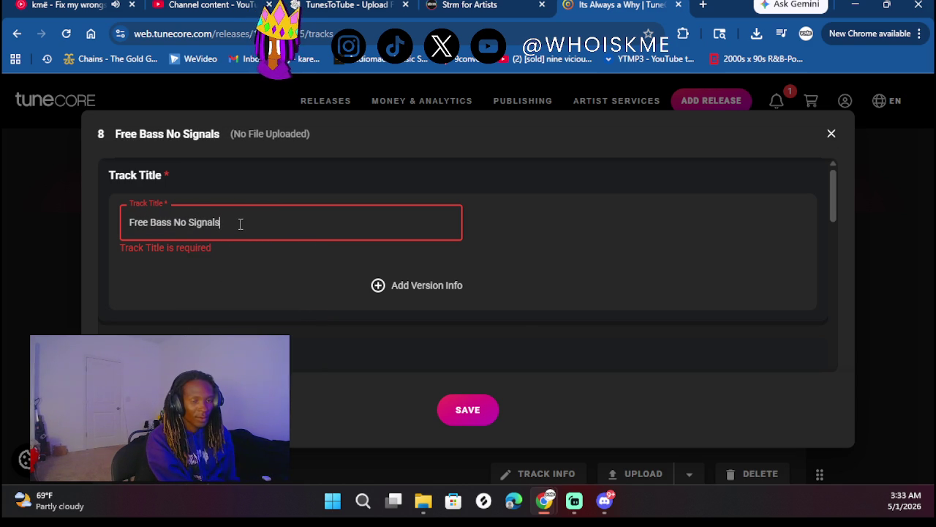
- Enter the songwriter's legal name for track 8
scroll(217, 321, down, 1)
click(216, 322)
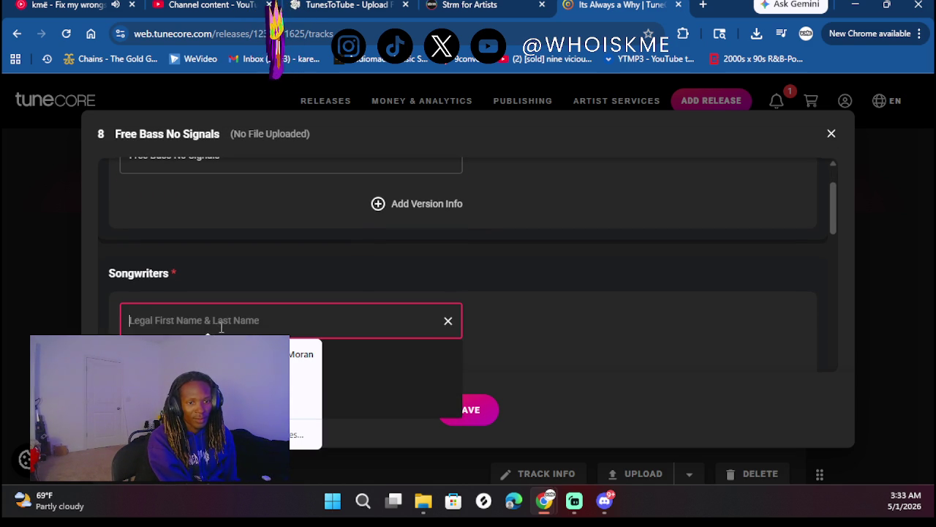
text(Kareem Moran)
scroll(209, 299, down, 1)
click(117, 330)
scroll(208, 317, down, 3)
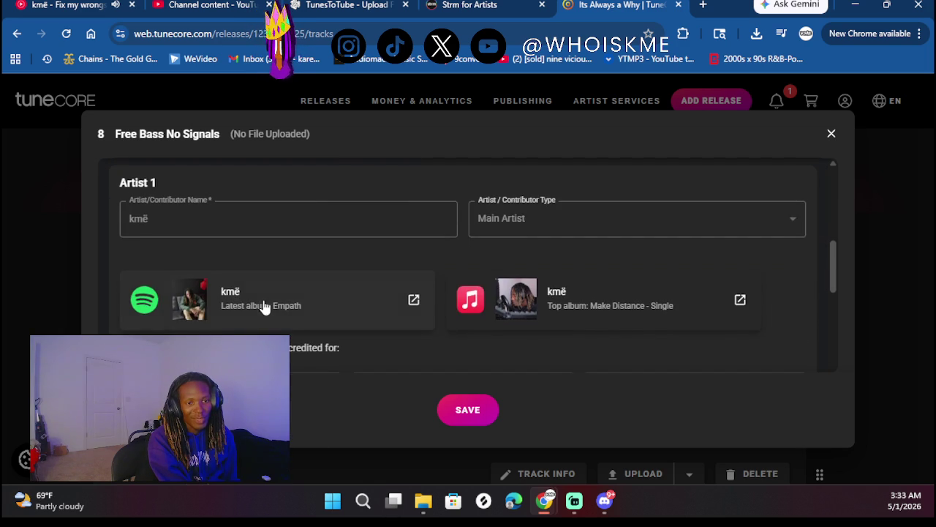
scroll(236, 307, down, 2)
- Credit the artist with the rap performer role and the mixing engineer role
click(217, 233)
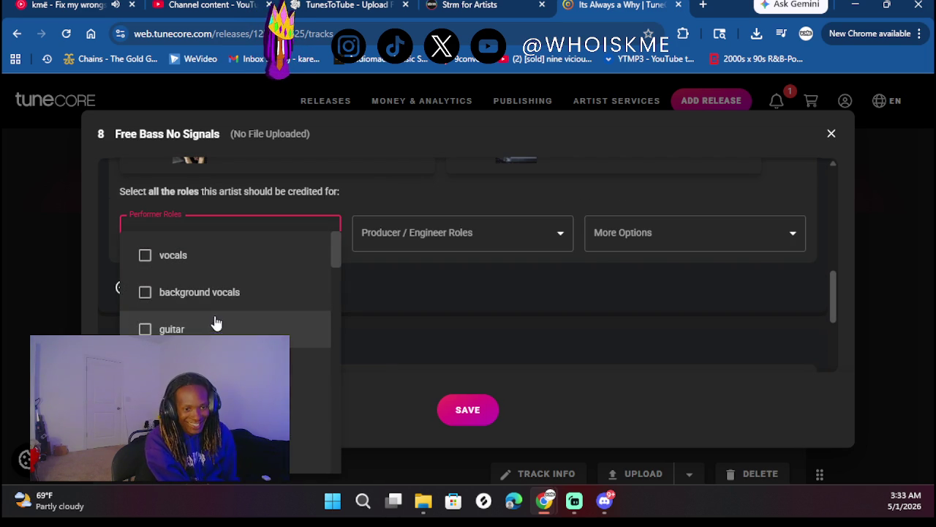
click(311, 439)
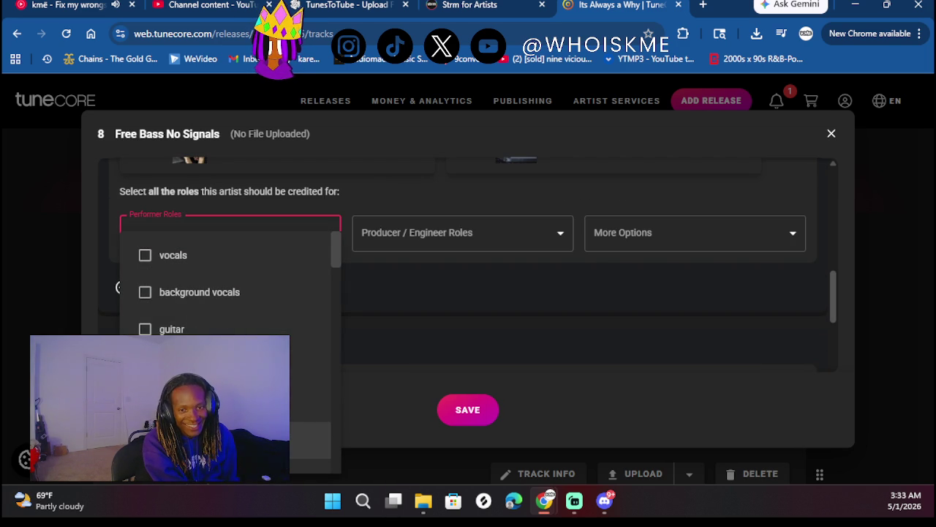
click(458, 240)
click(457, 240)
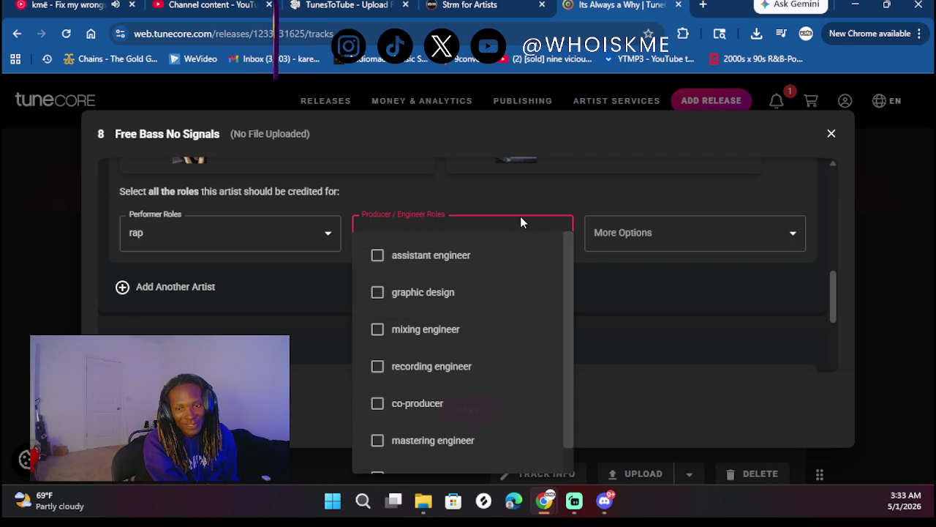
click(439, 329)
click(586, 305)
- Mark the track as previously released with original release date 06/14/2025
scroll(425, 314, down, 1)
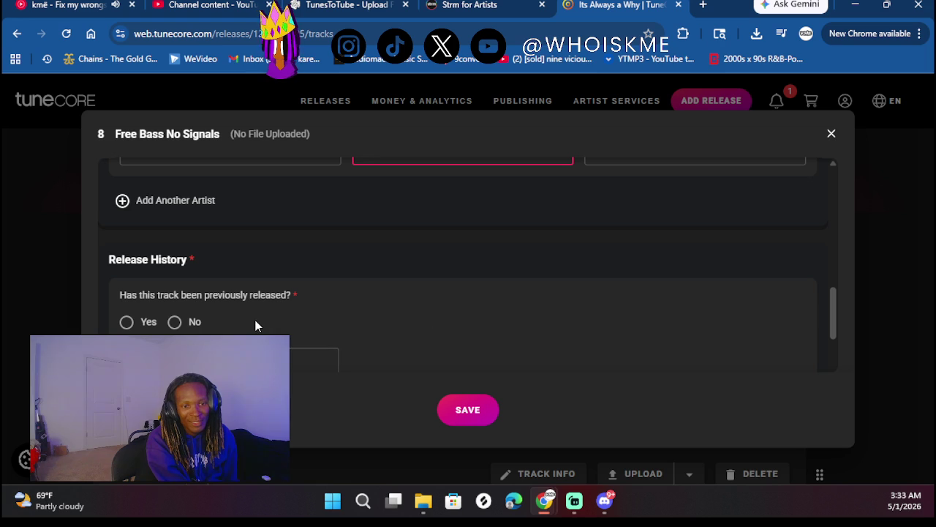
click(142, 326)
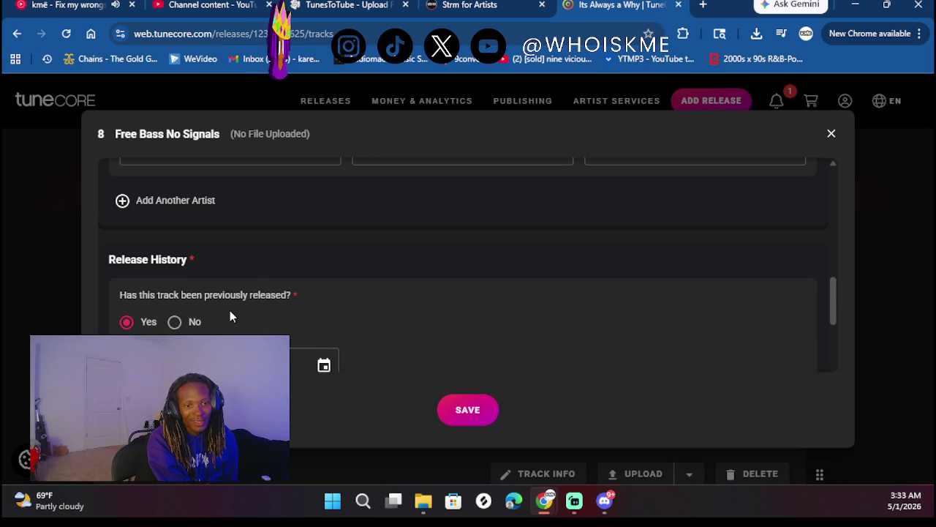
scroll(230, 311, down, 1)
click(219, 275)
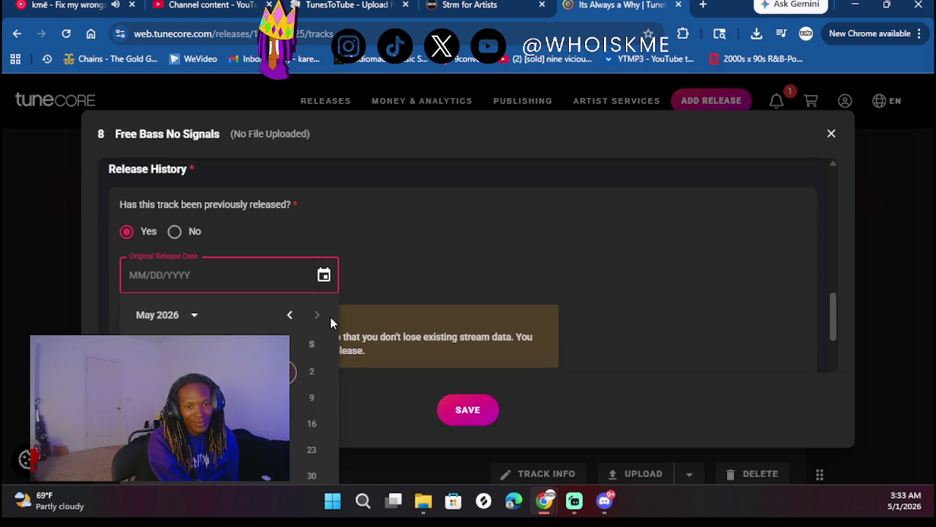
click(194, 316)
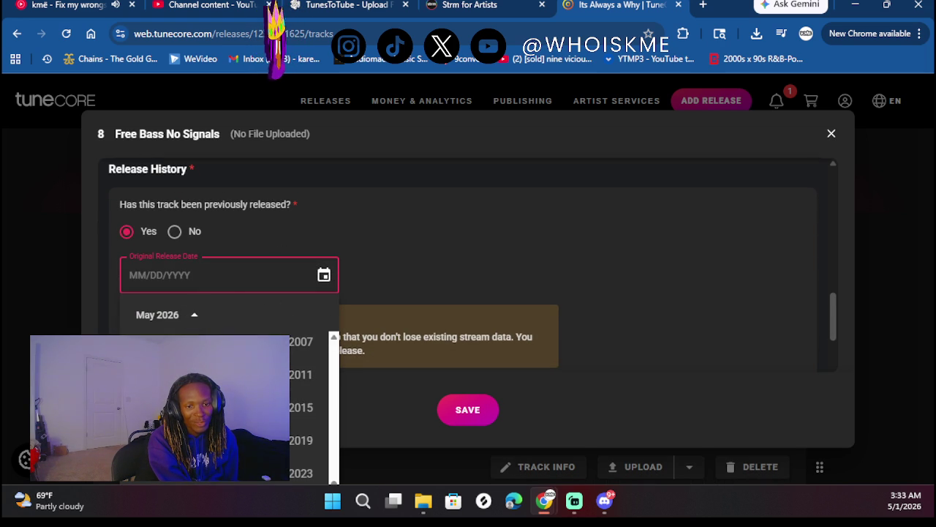
scroll(488, 278, down, 2)
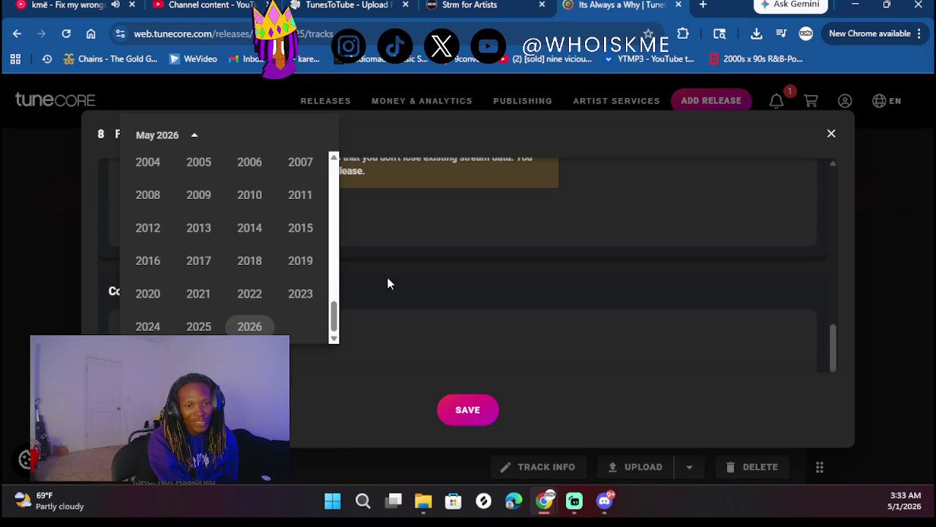
click(198, 326)
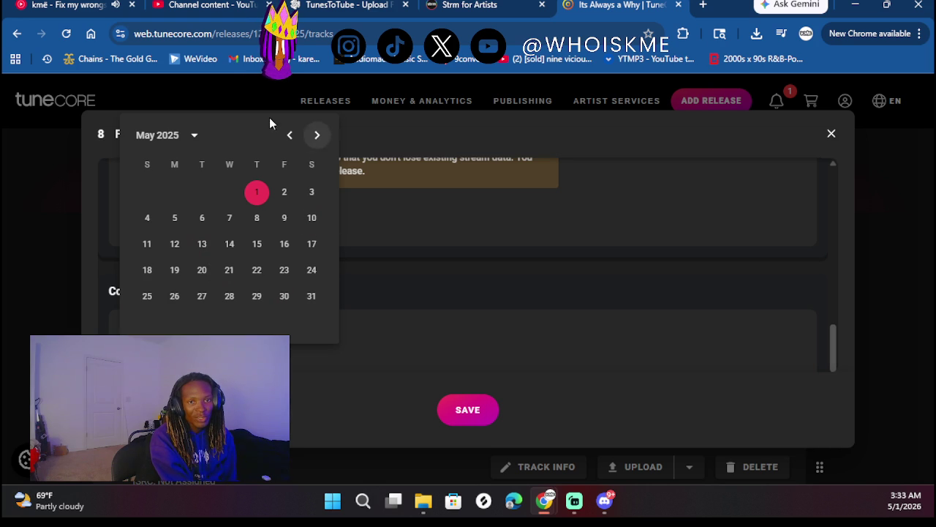
click(318, 136)
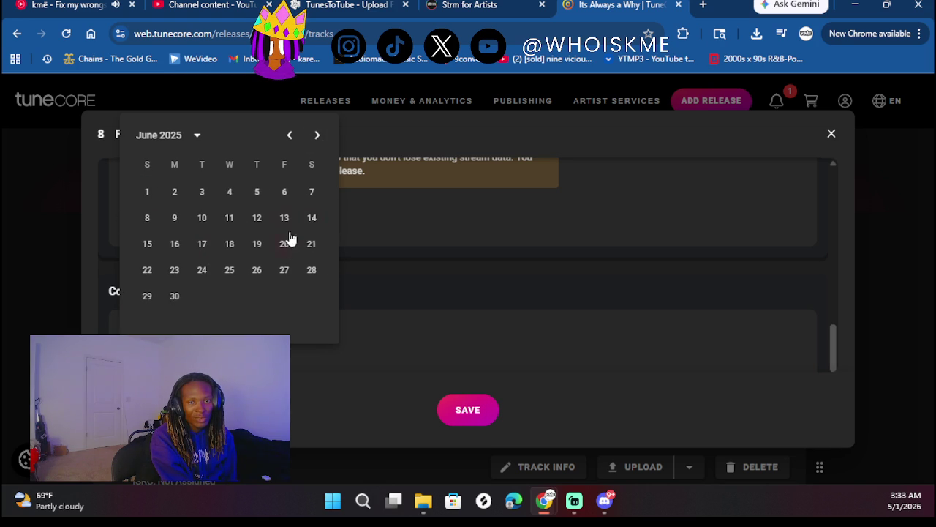
click(313, 217)
- Paste ISRC QZNWW2589617 and mark the track as not a cover song
scroll(437, 269, down, 2)
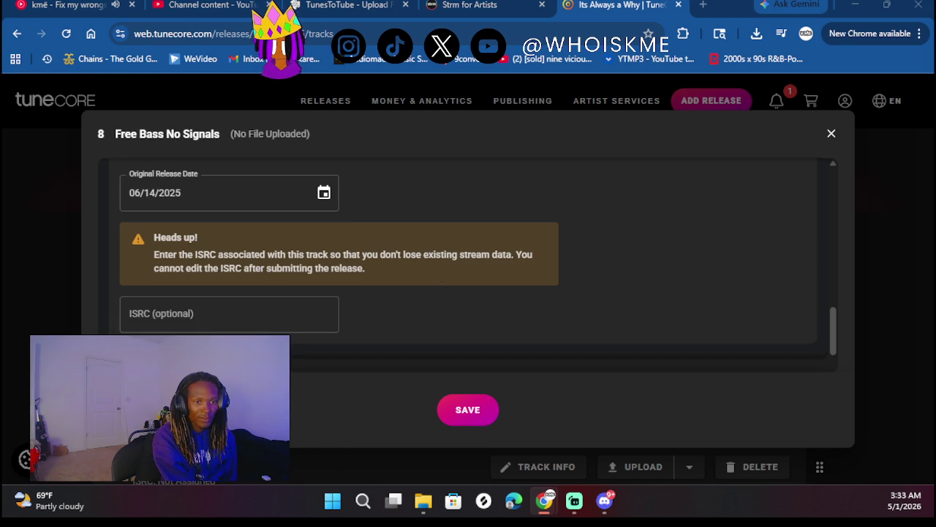
click(174, 314)
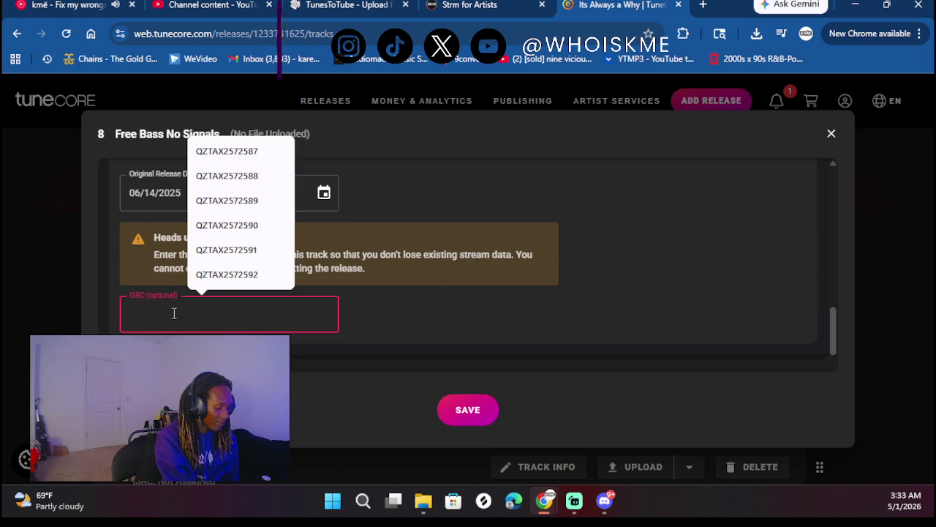
text(QZNWW2589617)
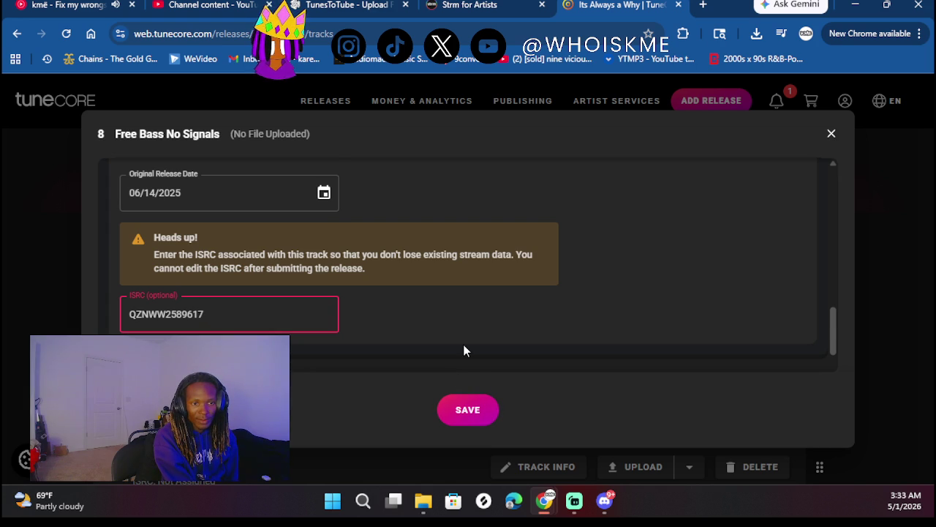
scroll(463, 349, down, 2)
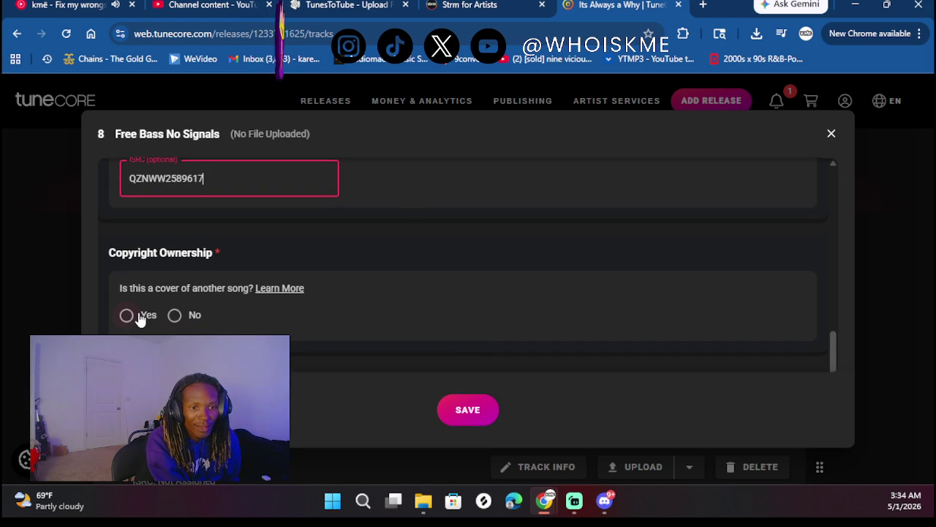
click(179, 316)
- Indicate the track has explicit lyrics and save the track 8 information
scroll(175, 315, down, 2)
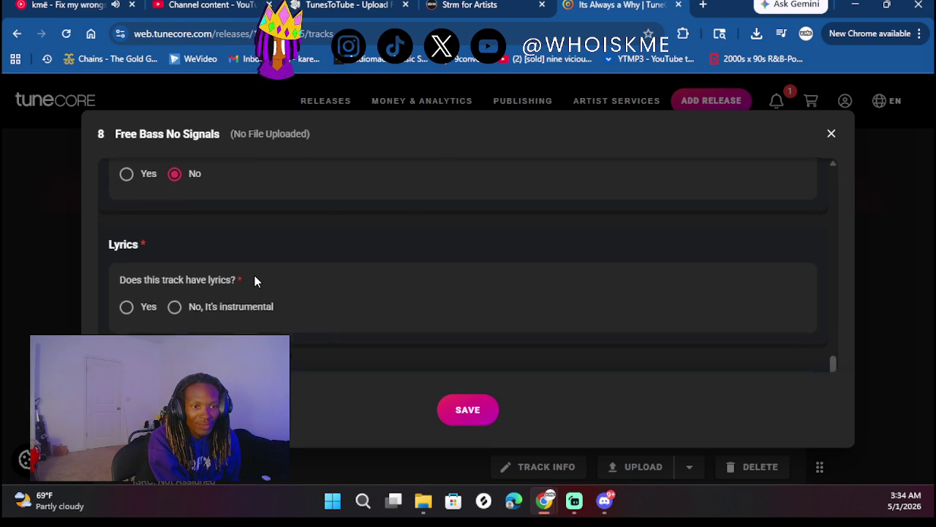
click(146, 305)
scroll(241, 259, down, 4)
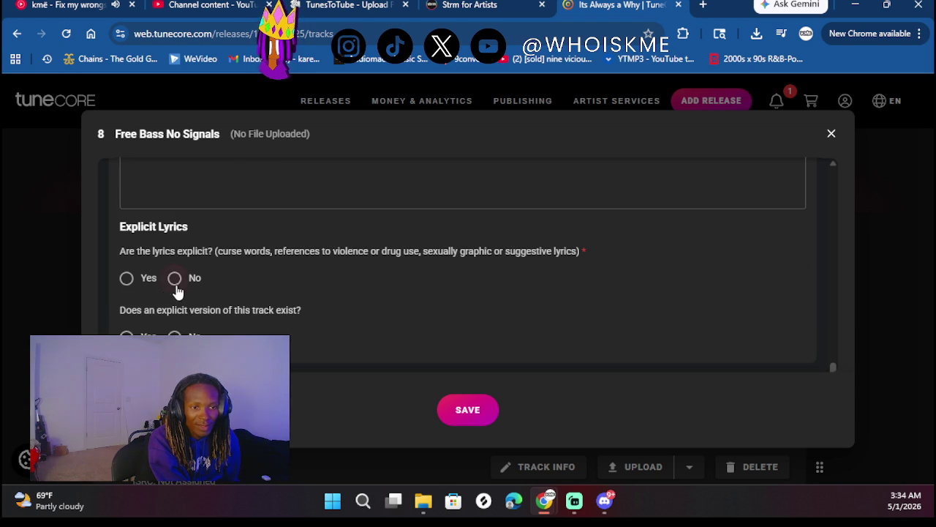
click(127, 278)
scroll(347, 277, down, 1)
click(461, 410)
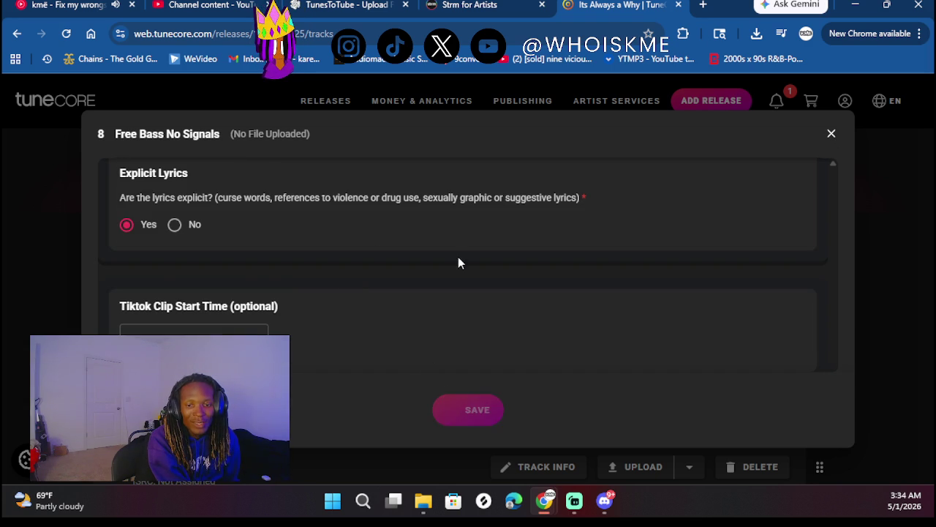
click(611, 505)
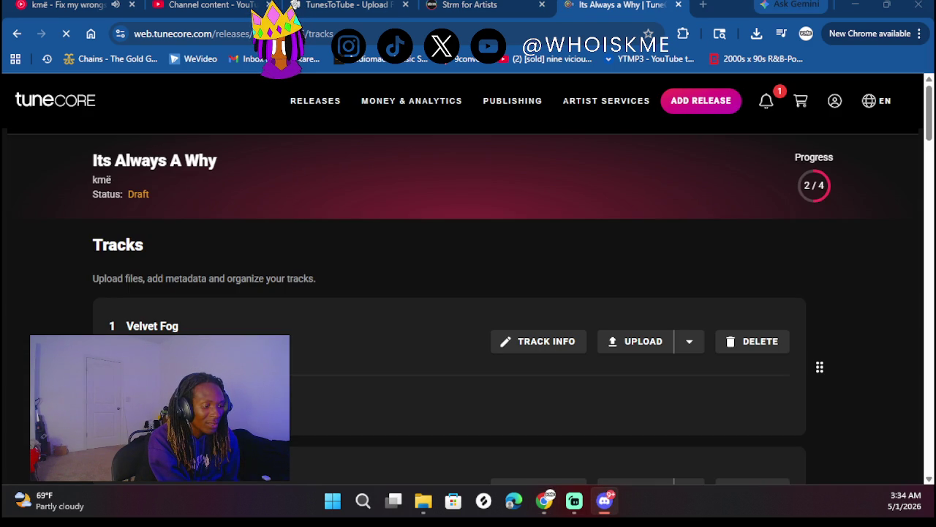
- Start a stereo audio upload for Free Bass No Signals from the release track list
click(64, 295)
scroll(65, 295, down, 5)
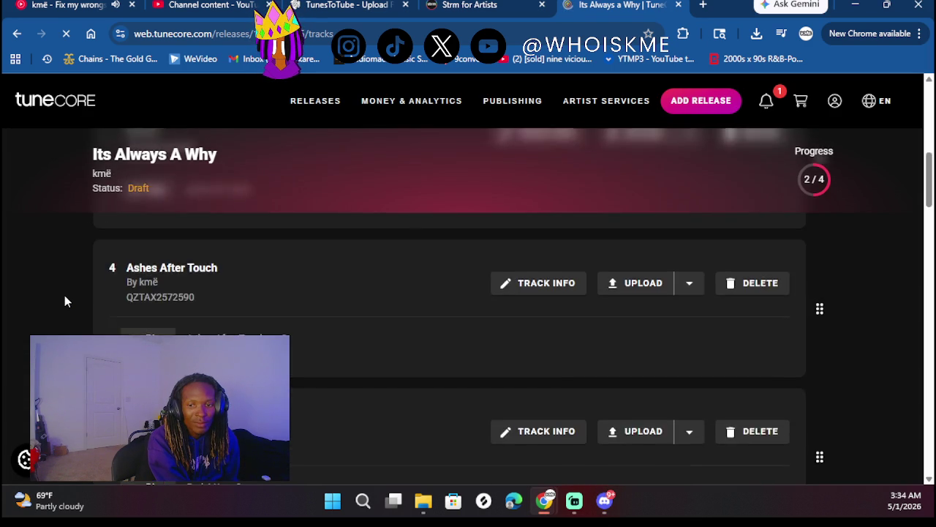
scroll(65, 300, down, 8)
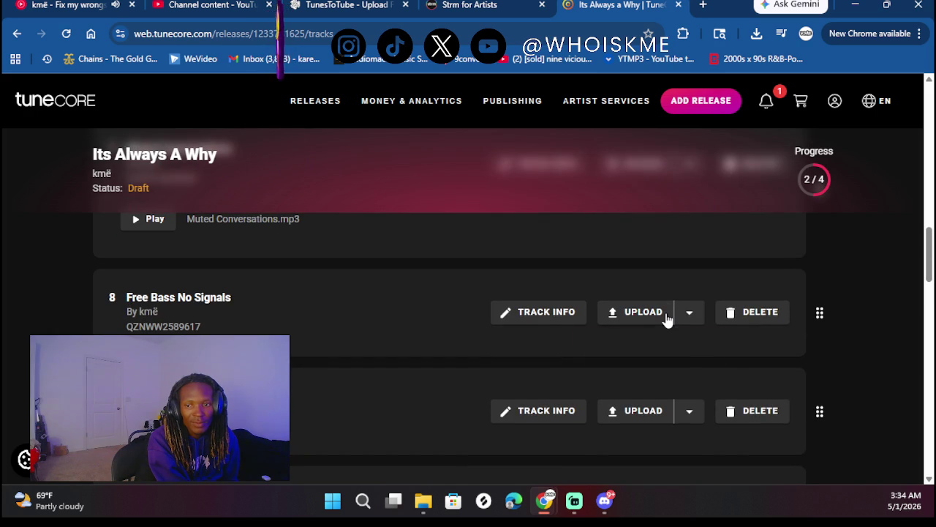
click(667, 320)
click(607, 344)
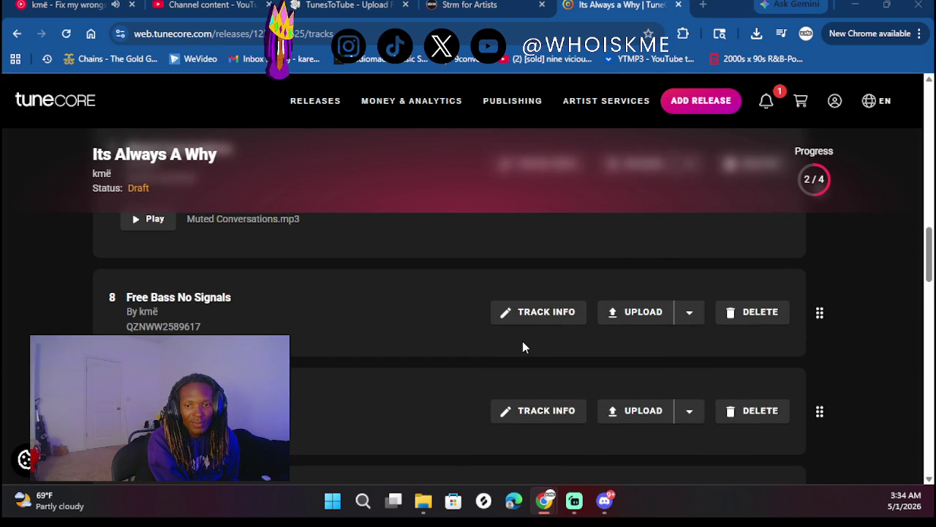
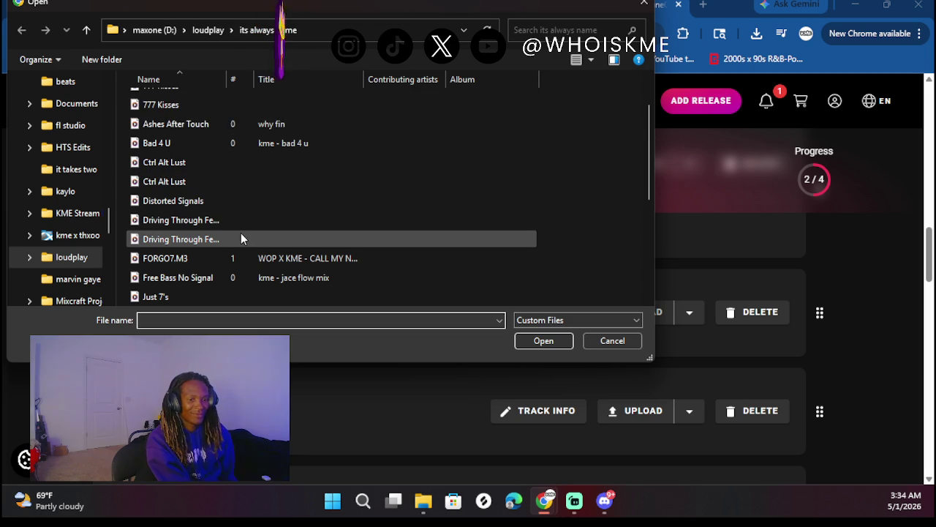
- Upload the Free Bass No Signal audio file from the Open dialog to track 8
mouse_move(245, 12)
mouse_down()
mouse_move(334, 324)
mouse_move(280, 53)
mouse_up()
click(247, 308)
double_click(247, 322)
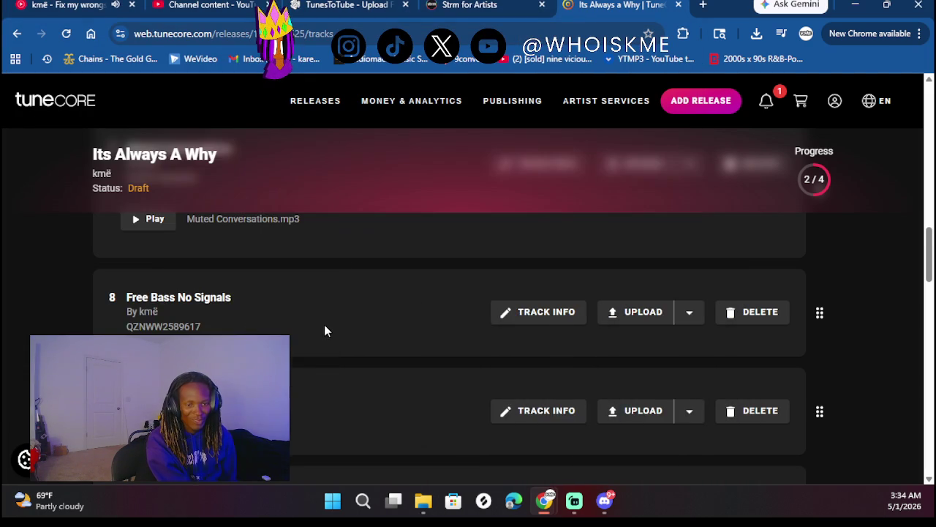
click(524, 408)
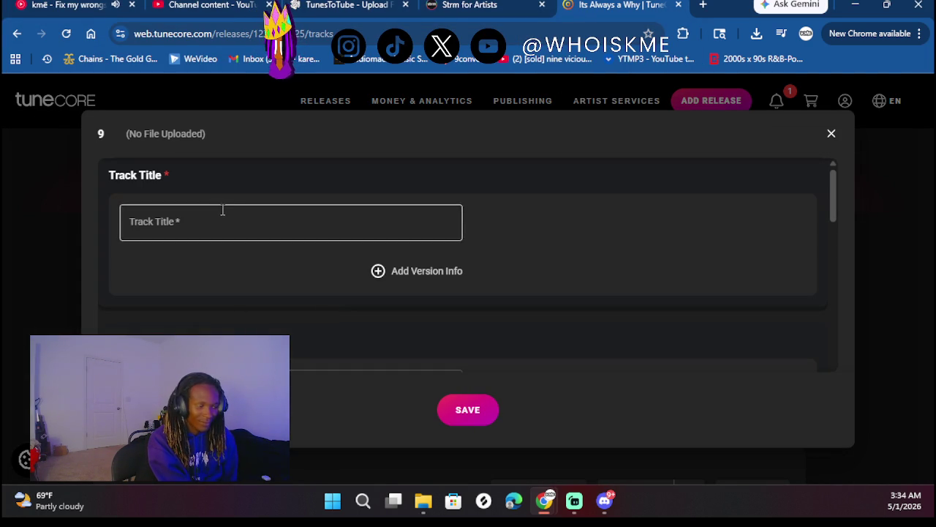
- Title track 9 'Velvet Vision' and fill in the saved songwriter from autofill
click(224, 215)
text(Velvet Vision)
scroll(217, 283, down, 2)
click(215, 278)
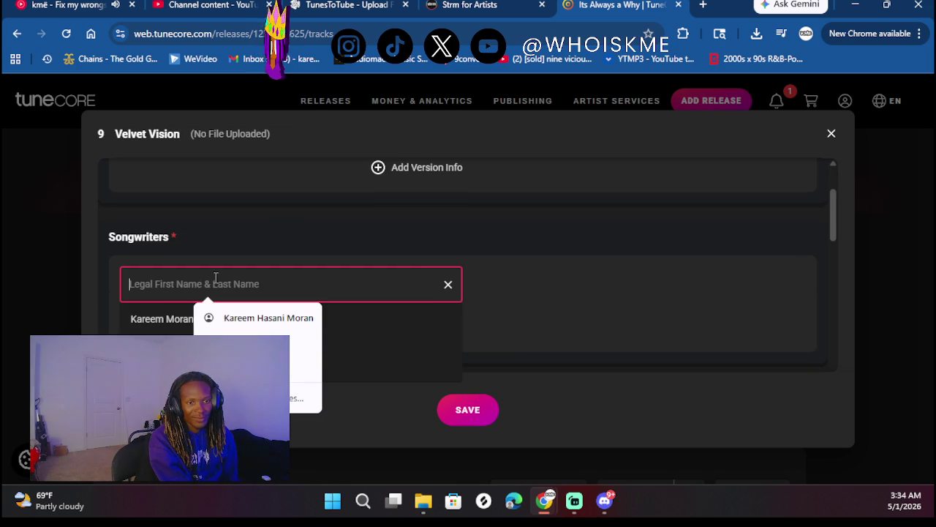
click(163, 319)
scroll(220, 255, down, 1)
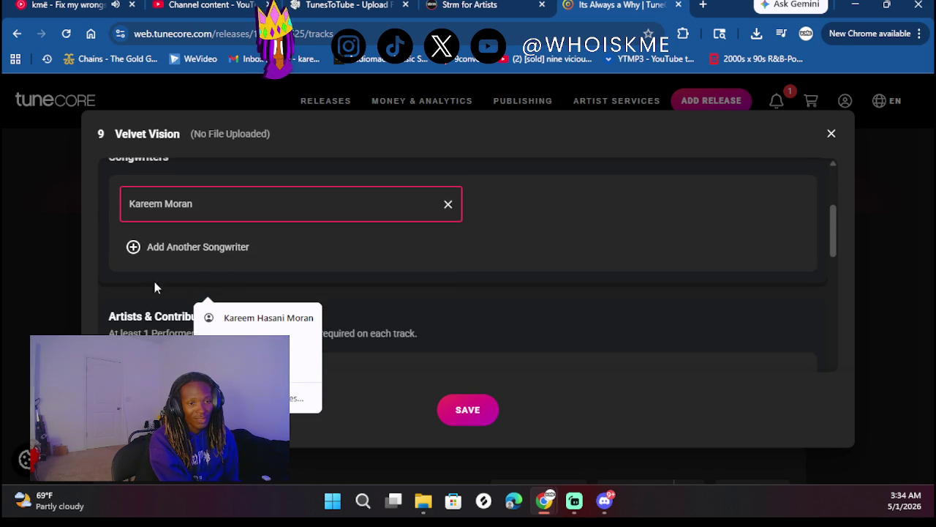
click(138, 289)
- Credit the artist with the rap performer role and mixing engineer role
scroll(179, 301, down, 1)
scroll(218, 332, down, 1)
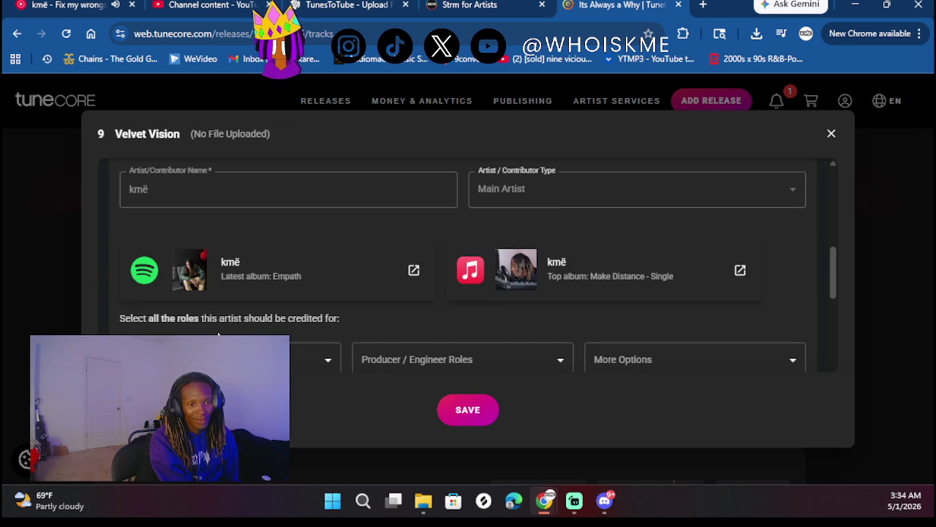
scroll(219, 322, down, 1)
click(203, 325)
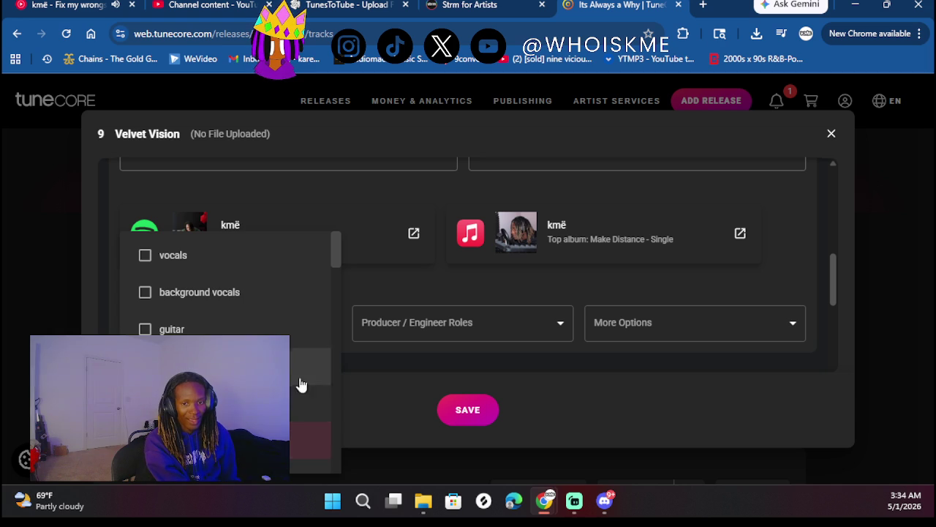
click(442, 325)
click(446, 336)
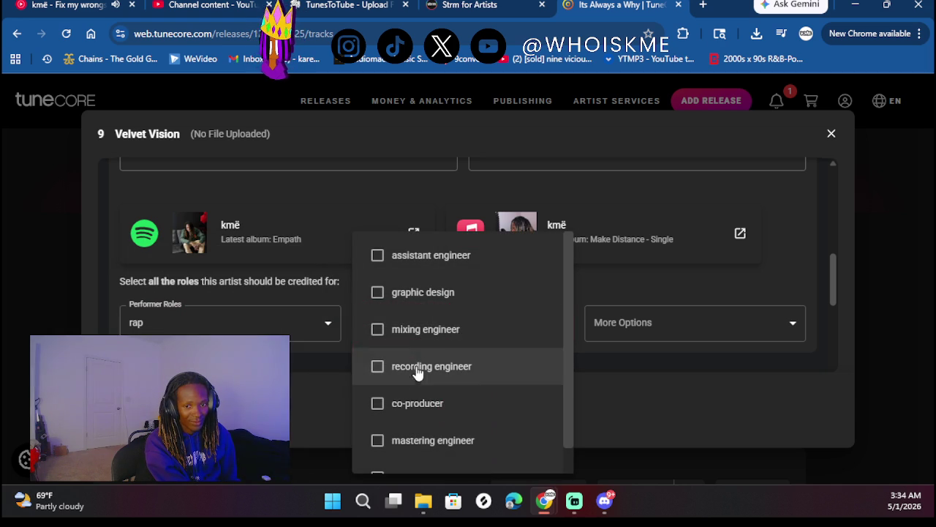
click(639, 369)
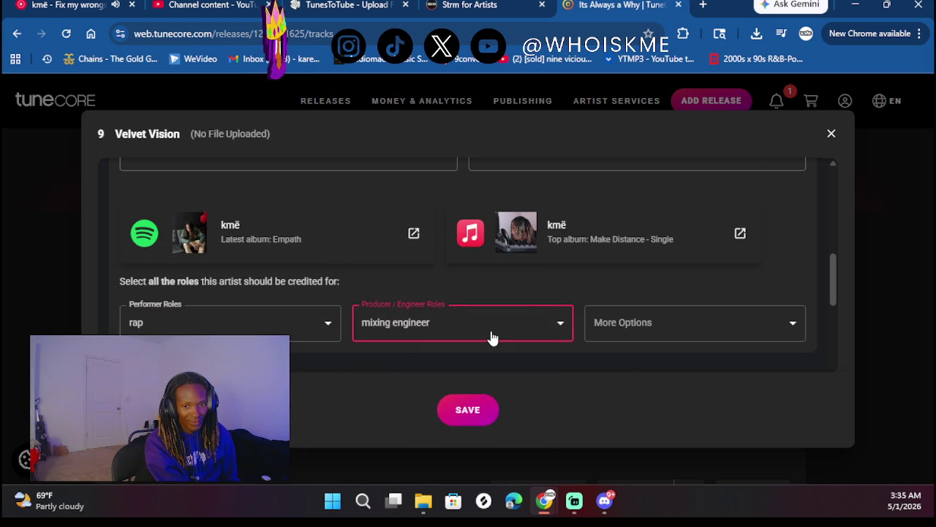
scroll(491, 335, down, 4)
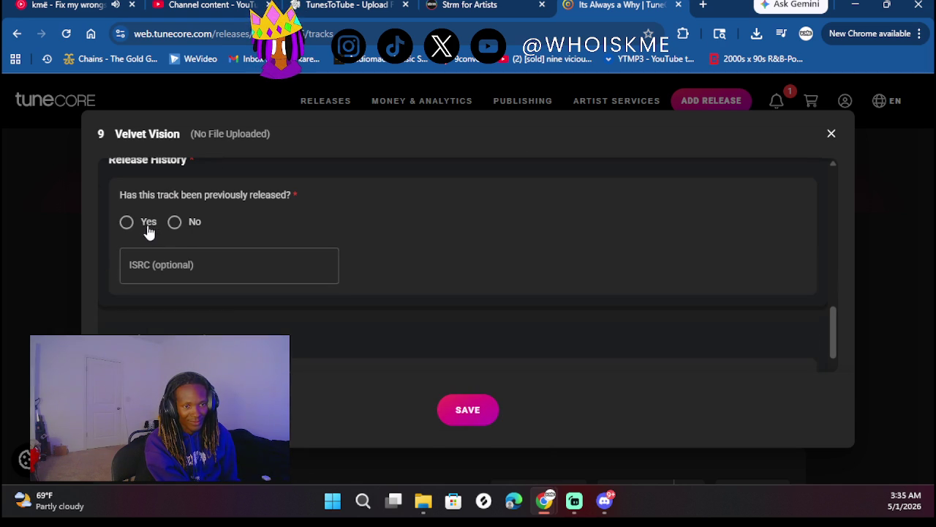
- Mark Velvet Vision as previously released and pick a June 2025 original release date
click(145, 226)
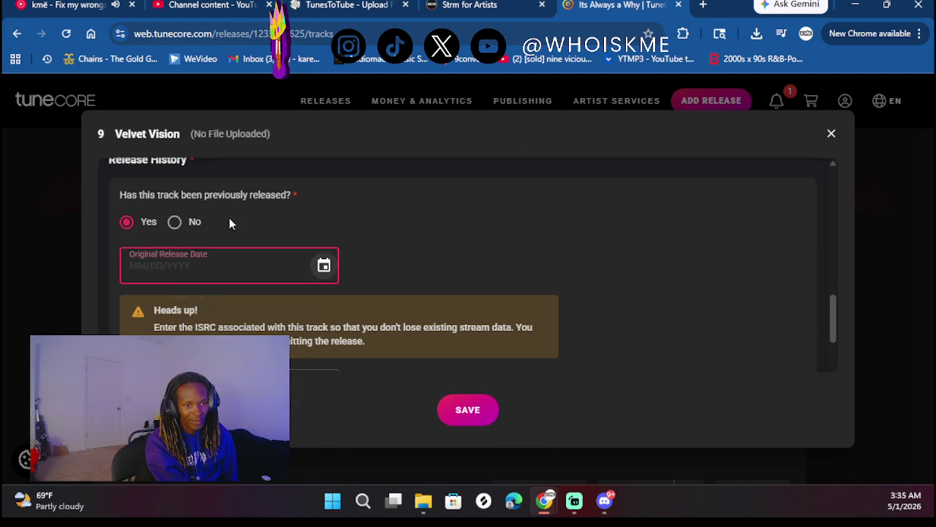
key(Tab)
key(Return)
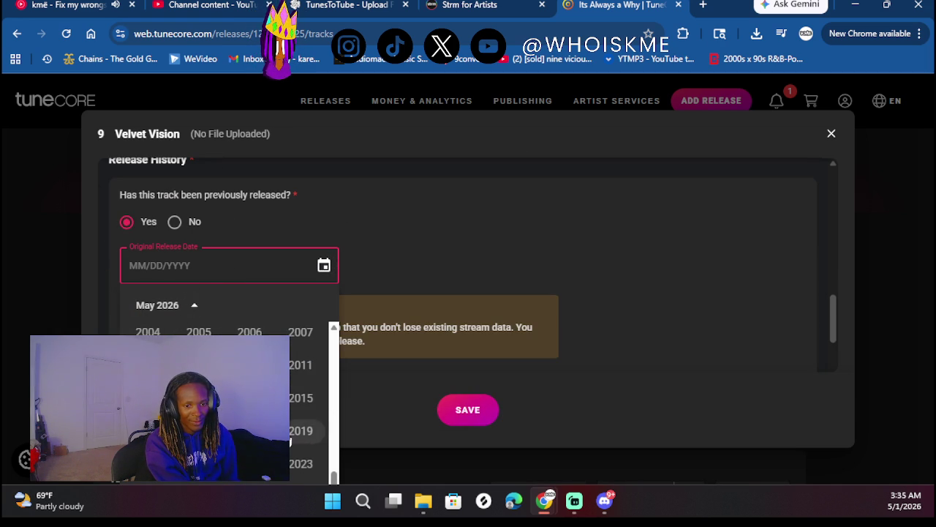
scroll(560, 259, down, 2)
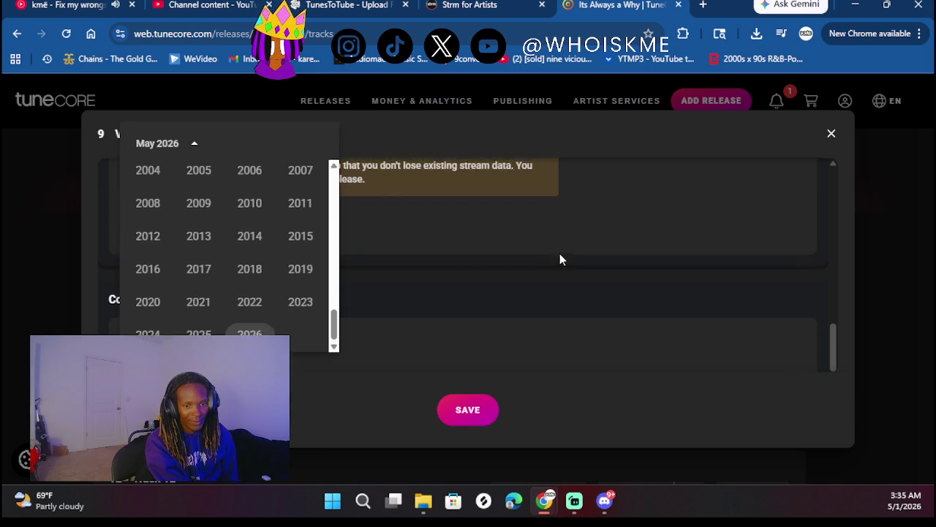
click(199, 333)
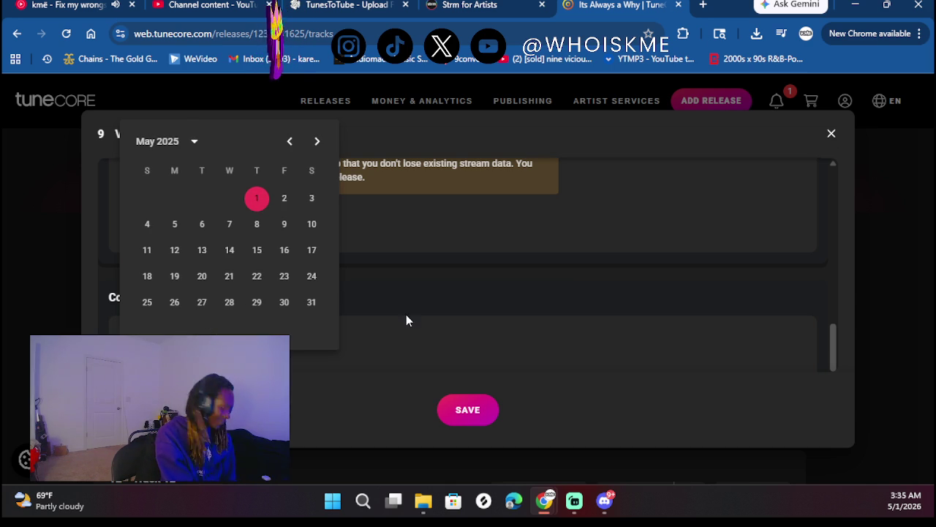
click(316, 143)
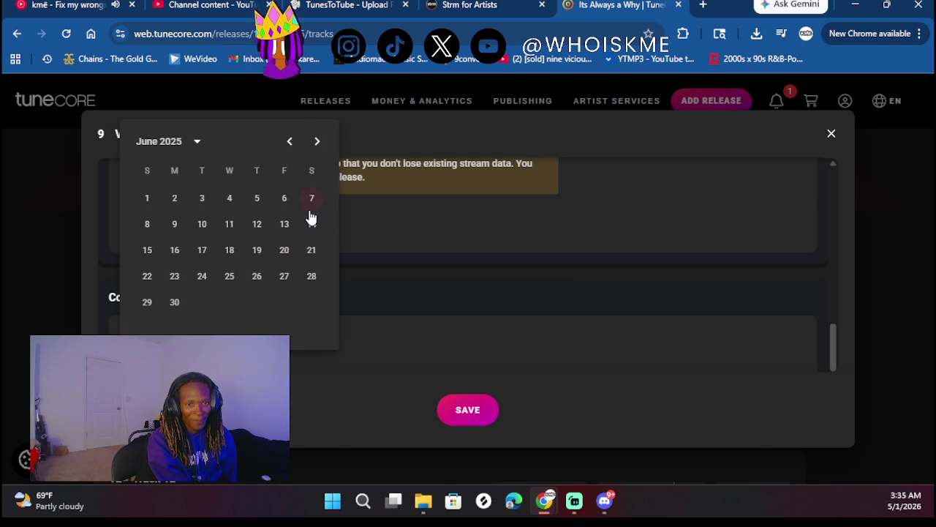
click(310, 210)
- Correct the original release date to 06/14/2025
click(323, 297)
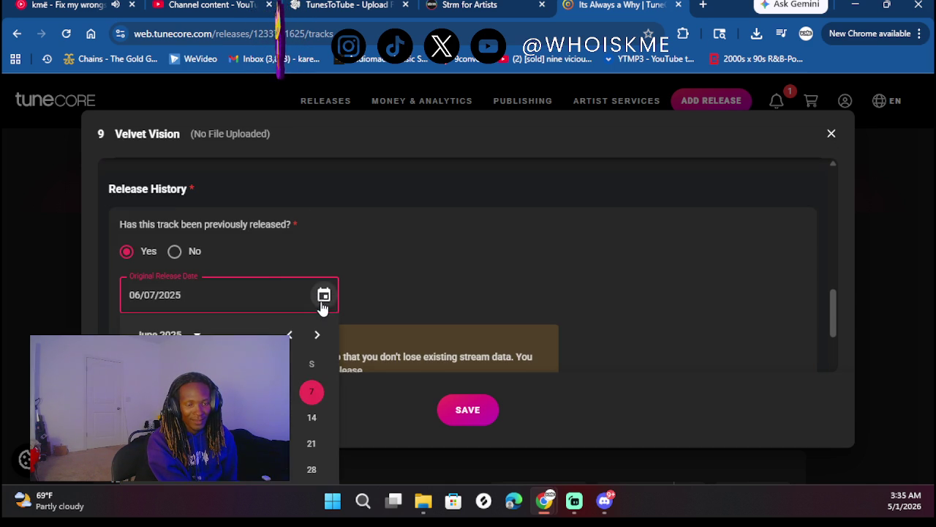
scroll(300, 332, down, 1)
click(310, 348)
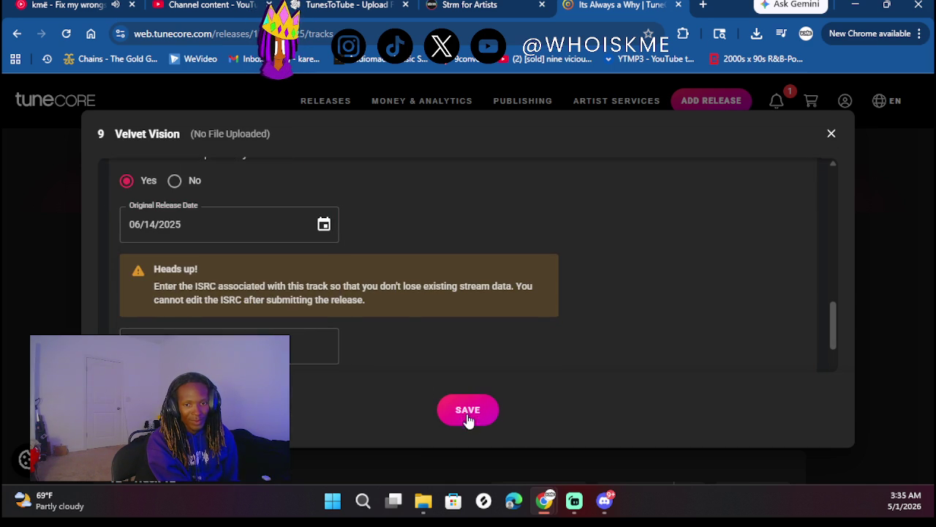
scroll(408, 330, down, 1)
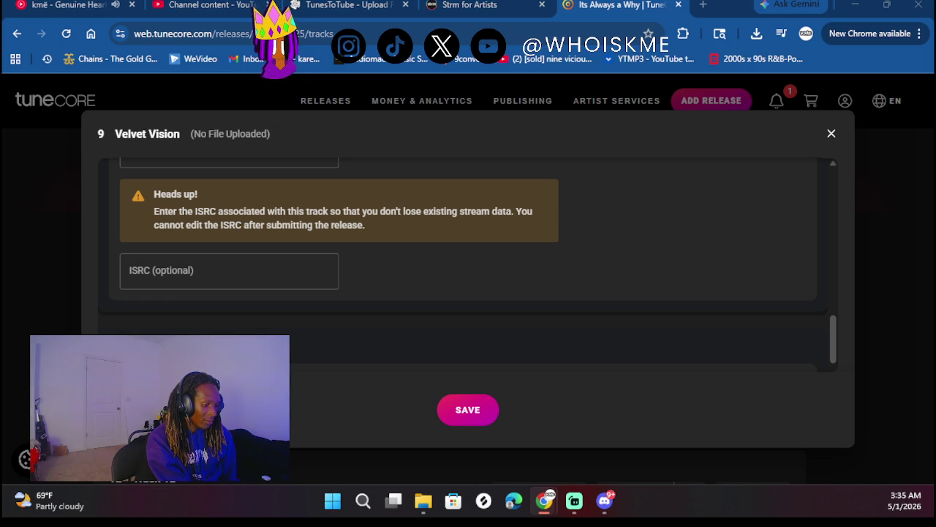
click(247, 271)
- Enter the saved ISRC code, mark the lyrics as explicit, and save Velvet Vision's details
click(227, 311)
click(405, 278)
scroll(406, 278, down, 2)
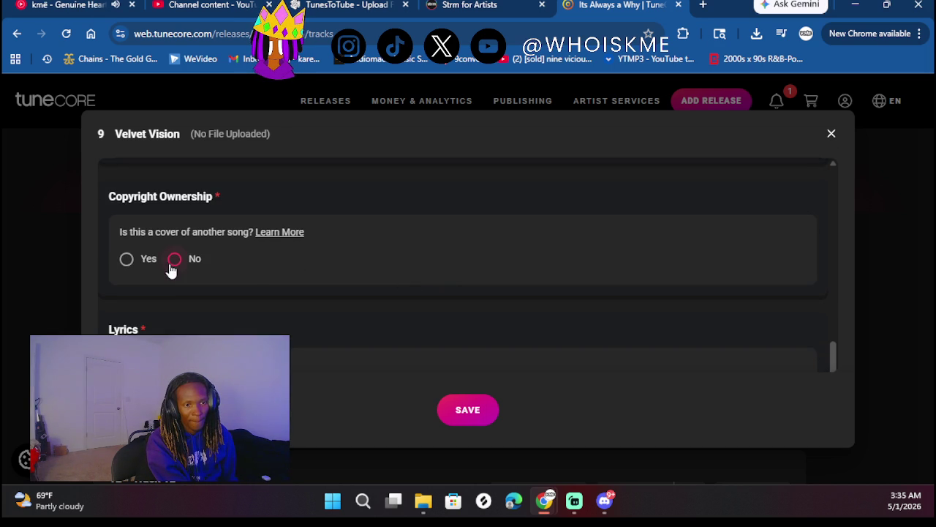
scroll(267, 272, down, 2)
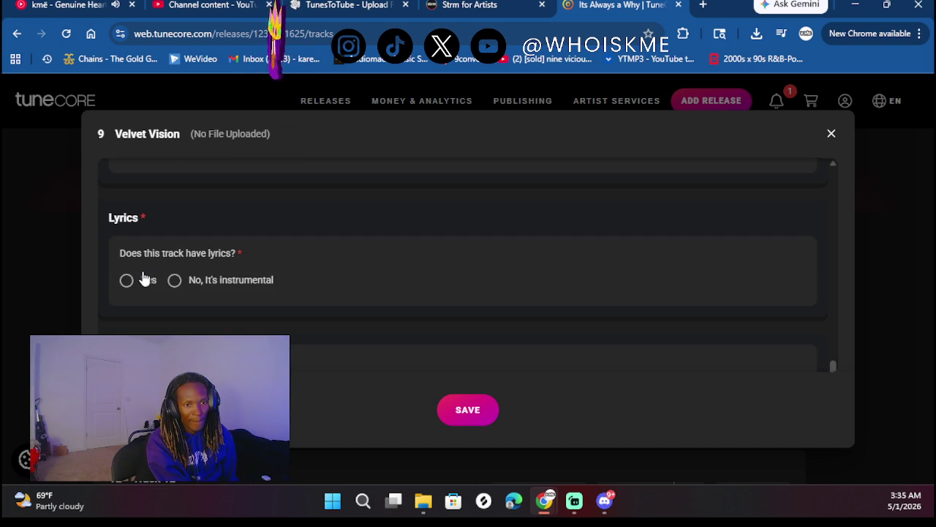
click(126, 280)
scroll(234, 254, down, 5)
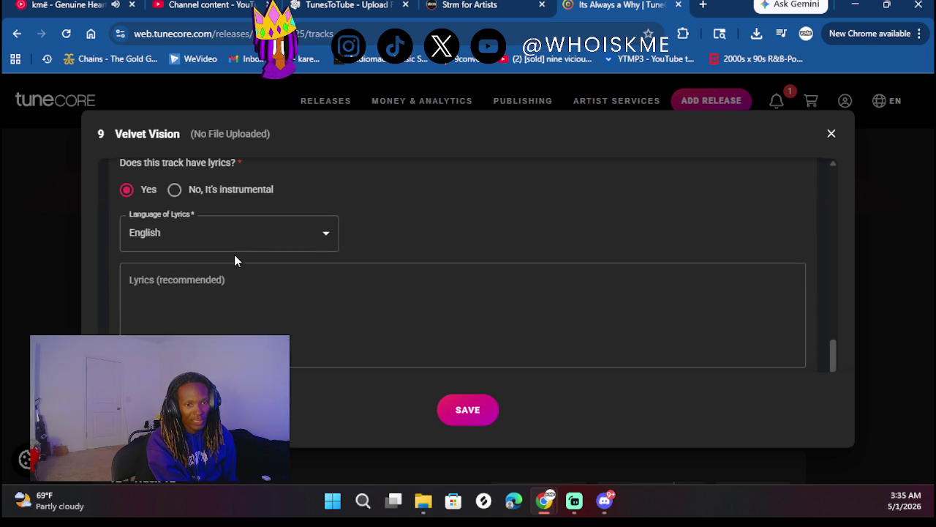
click(134, 241)
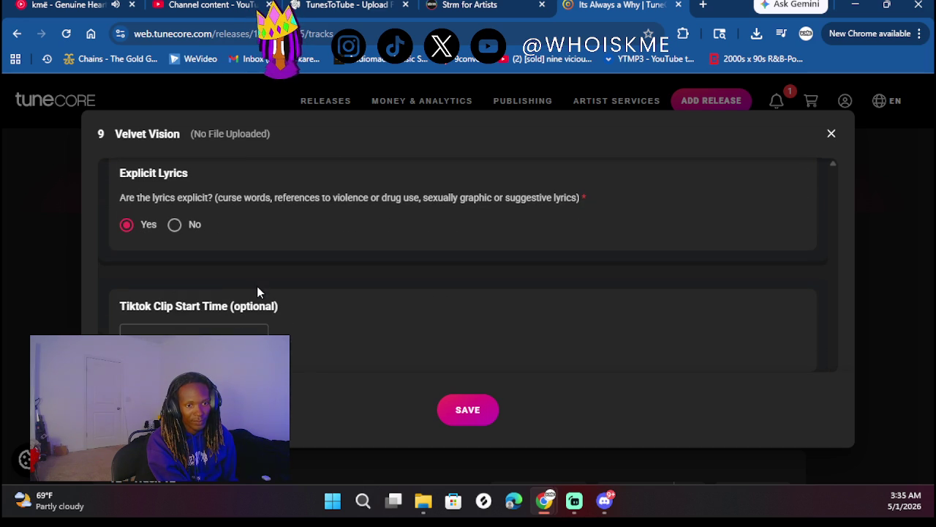
click(453, 411)
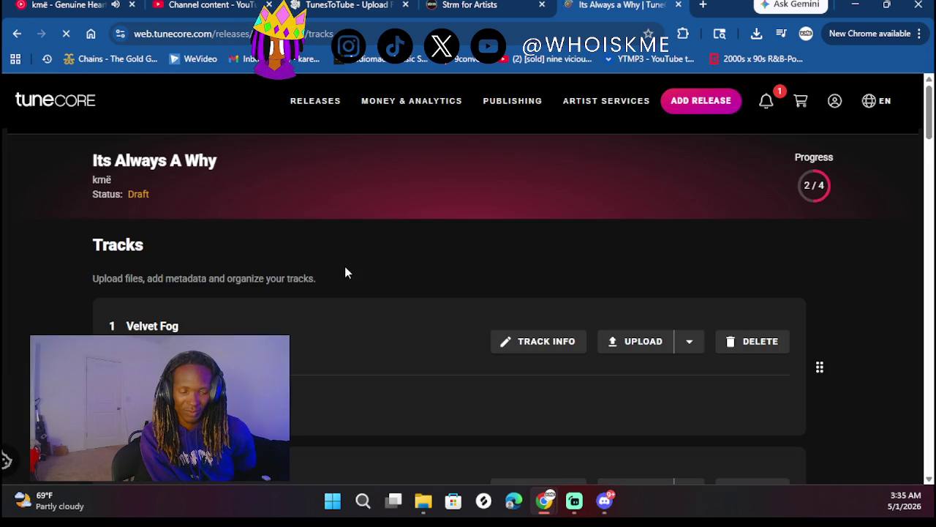
- Scroll the Its Always A Why track list until track 9 Velvet Vision is visible
scroll(340, 255, down, 10)
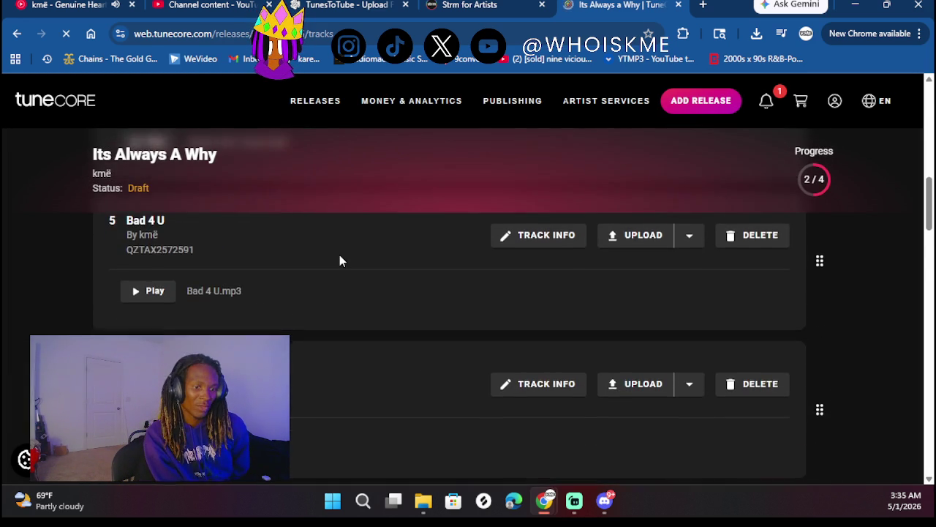
scroll(339, 256, down, 8)
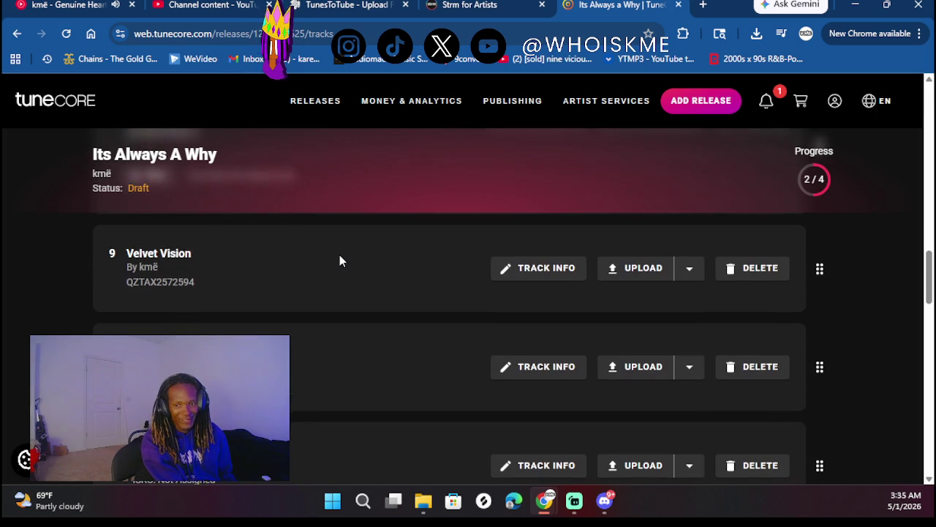
scroll(339, 261, down, 1)
scroll(345, 330, up, 2)
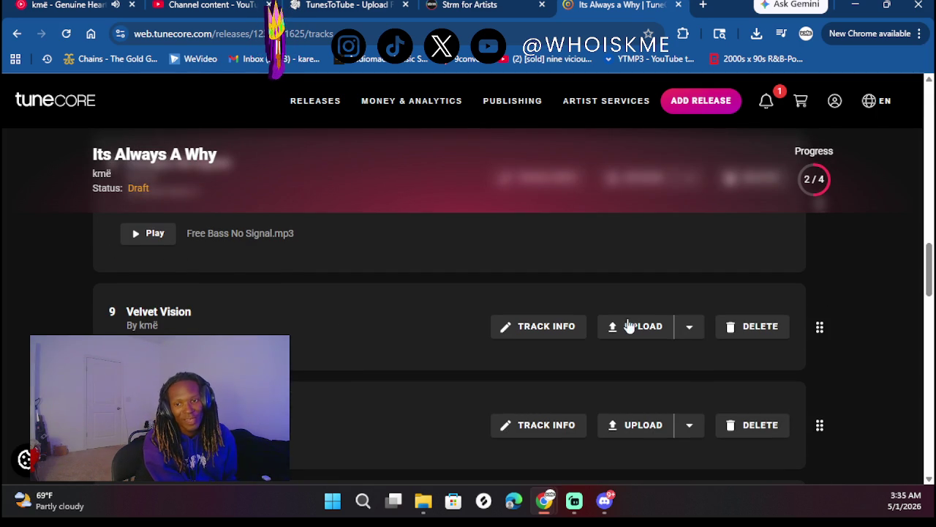
- Upload Velvet Vision.mp3 as a stereo audio file to track 9
click(634, 330)
click(638, 357)
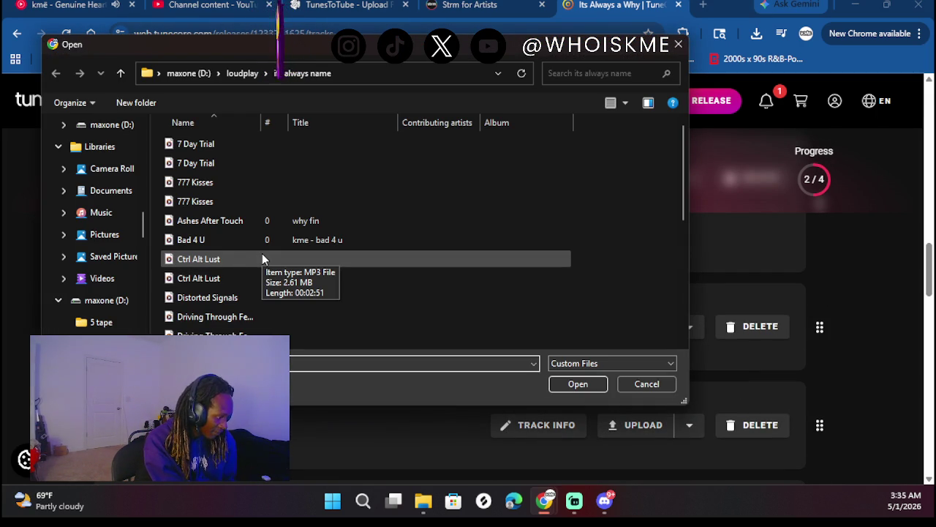
scroll(262, 253, down, 2)
scroll(262, 253, down, 3)
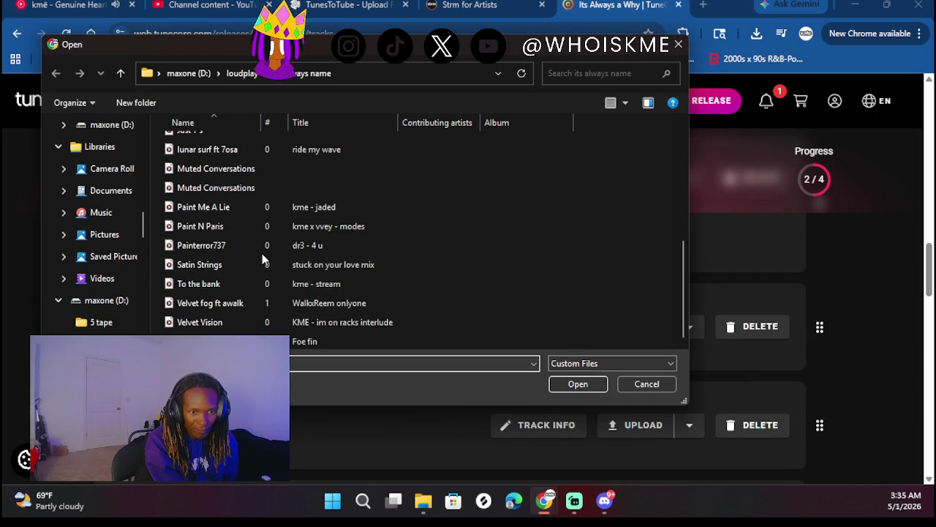
double_click(218, 325)
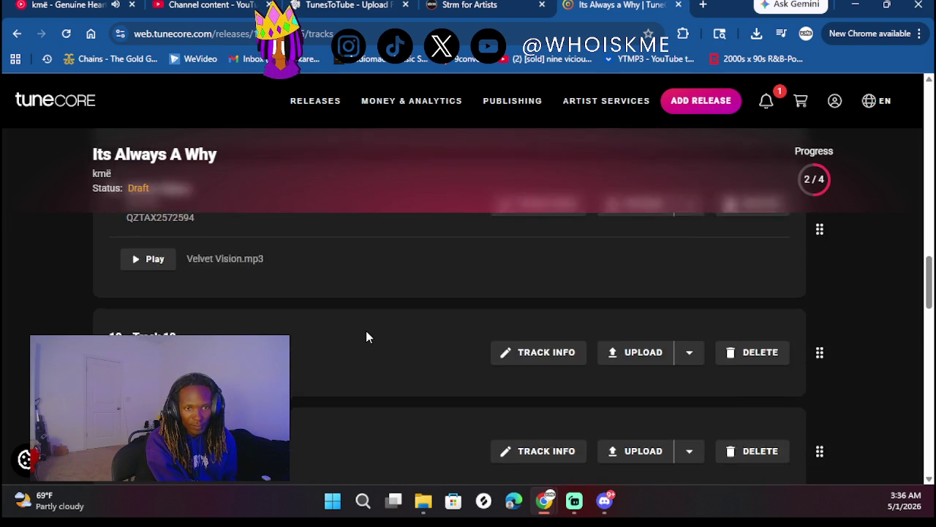
scroll(367, 336, down, 1)
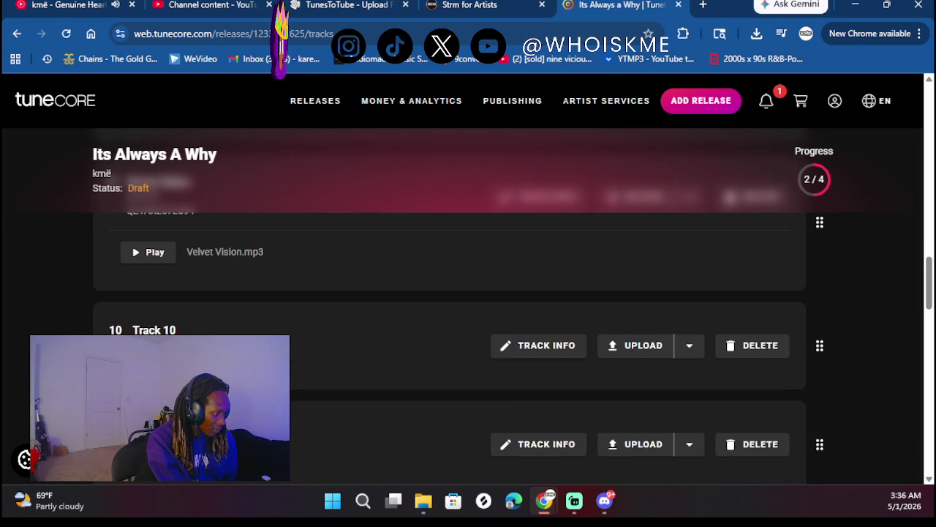
- Open track 10's info form and enter the title 'Satin Drugs', fixing typos
click(528, 348)
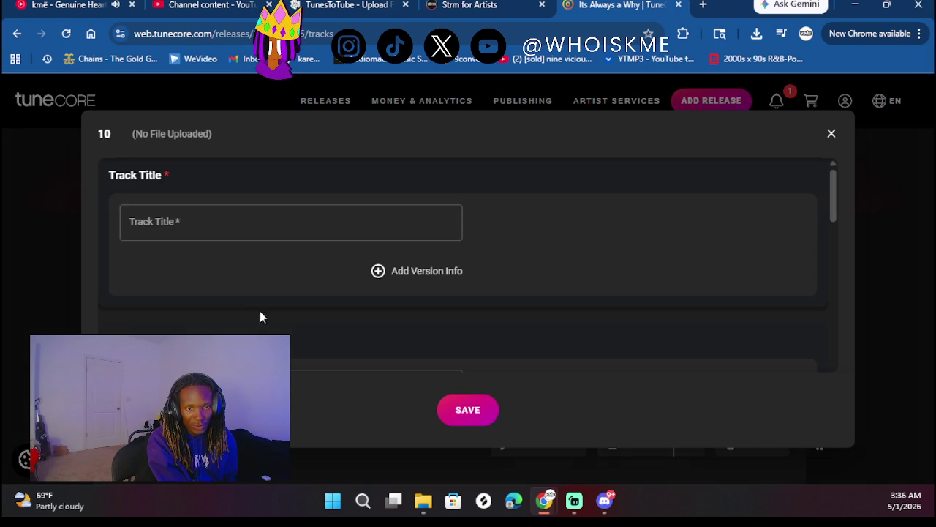
click(240, 215)
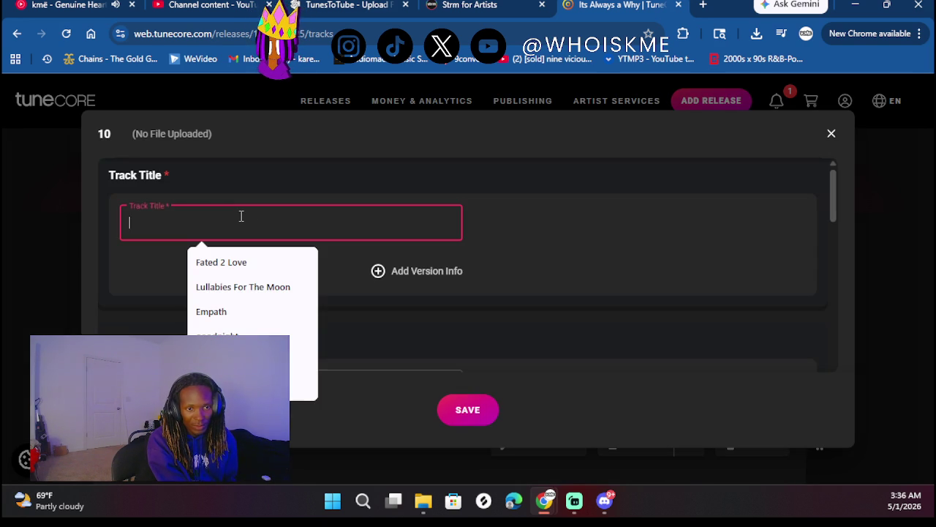
text(SaTIN)
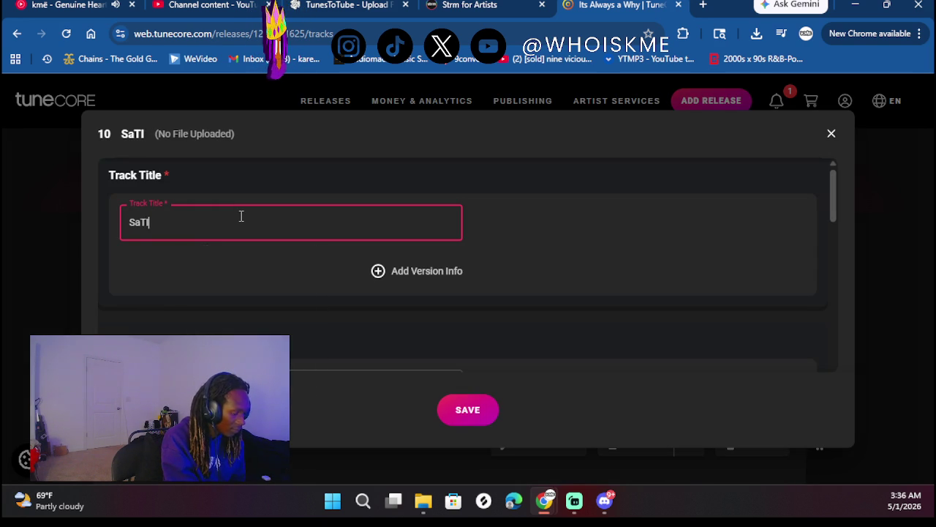
key(BackSpace)
key(BackSpace)
key(BackSpace)
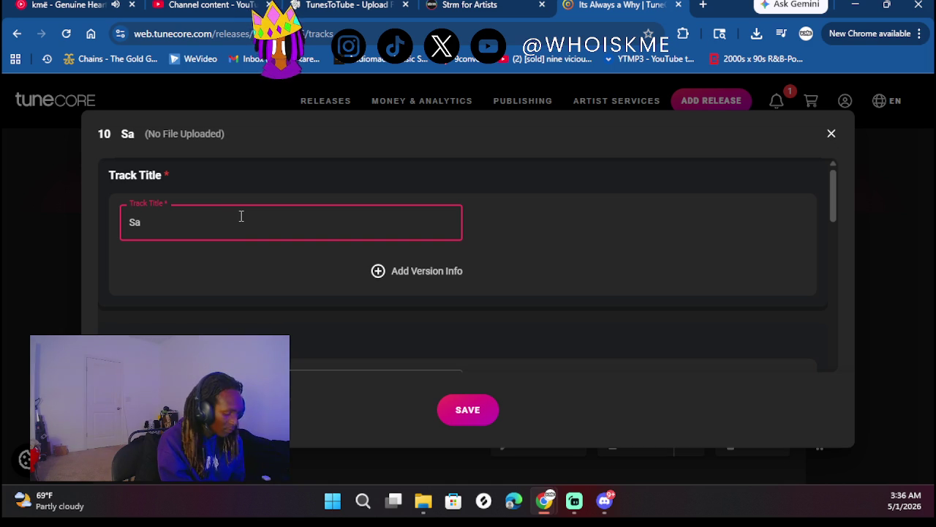
text(tin )
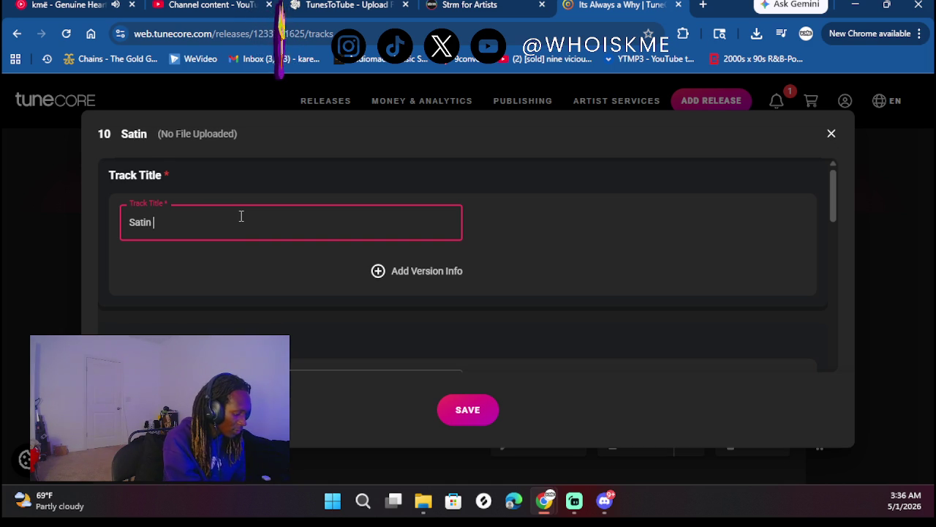
text(Dri)
key(BackSpace)
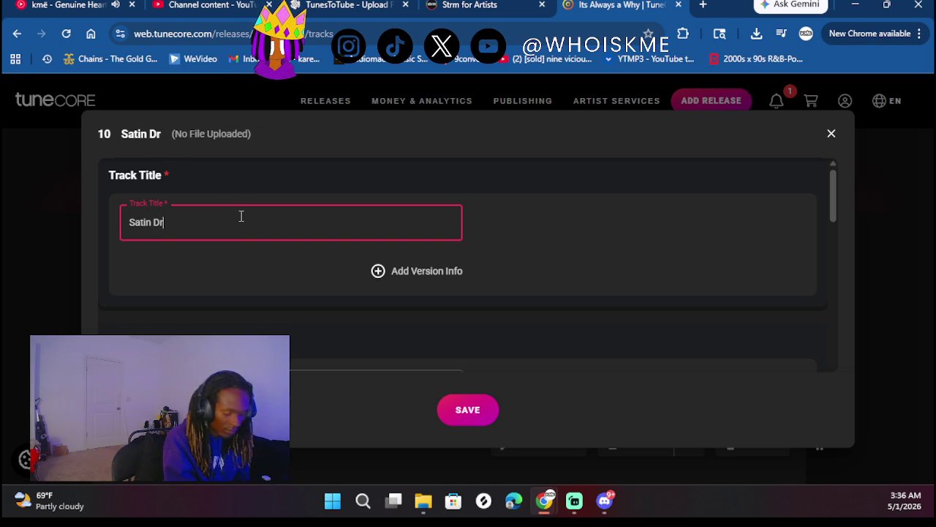
text(ugs)
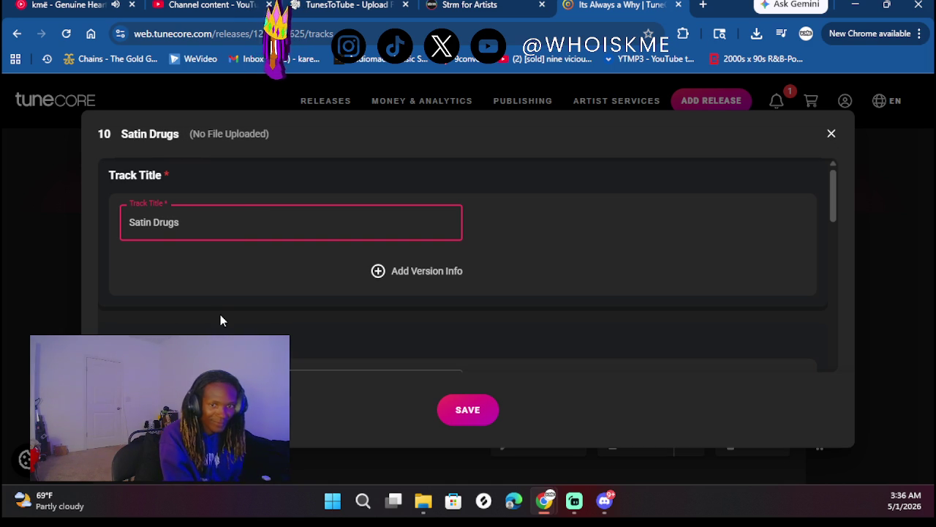
scroll(220, 316, down, 3)
- Fill in the suggested songwriter for Satin Drugs from autofill
click(199, 217)
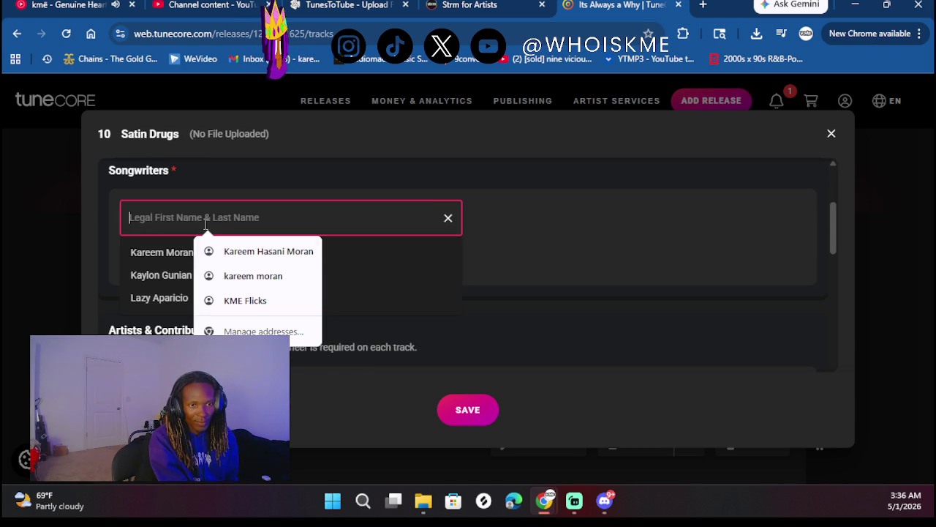
click(146, 259)
scroll(161, 270, down, 3)
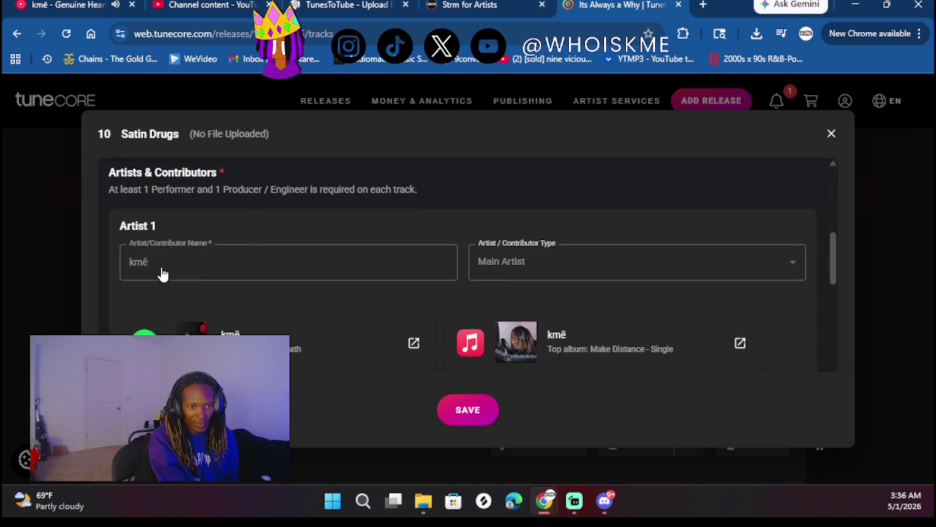
scroll(199, 269, down, 2)
- Give the artist the rap performer role and mixing engineer role on track 10
click(232, 280)
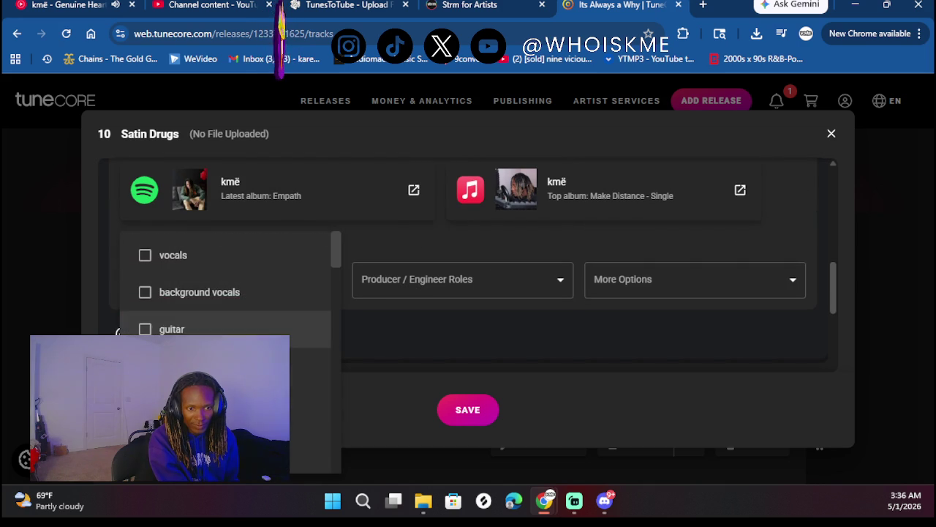
scroll(226, 289, down, 1)
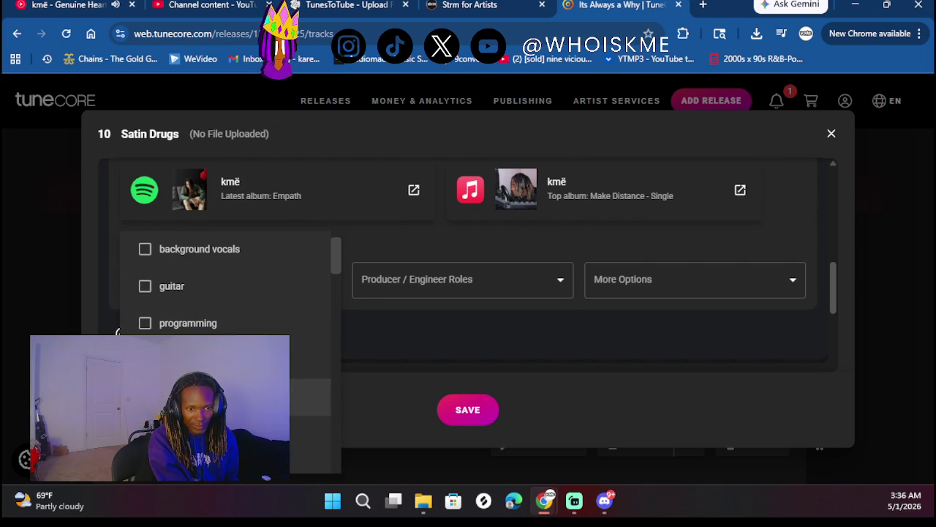
click(501, 273)
click(501, 285)
click(423, 333)
click(633, 344)
scroll(488, 319, down, 1)
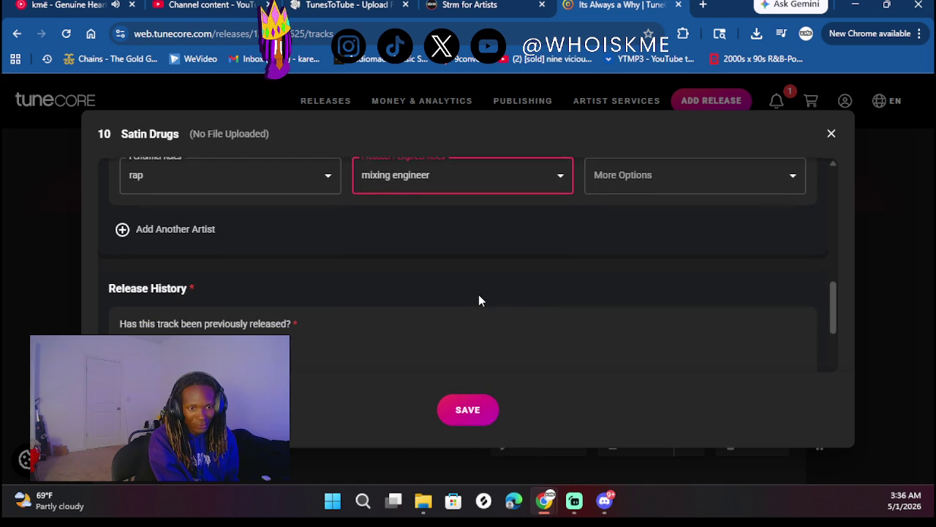
scroll(234, 307, down, 1)
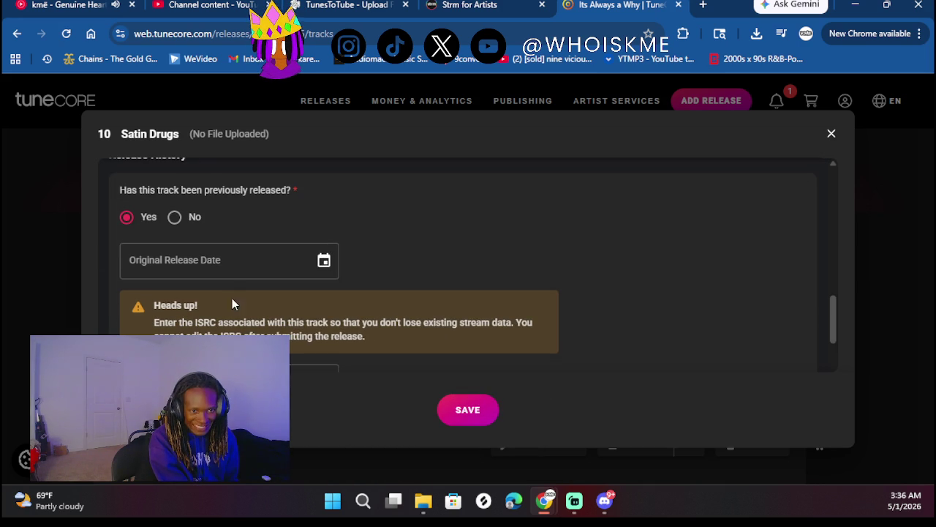
- Open the original release date calendar and switch it to year selection
click(324, 262)
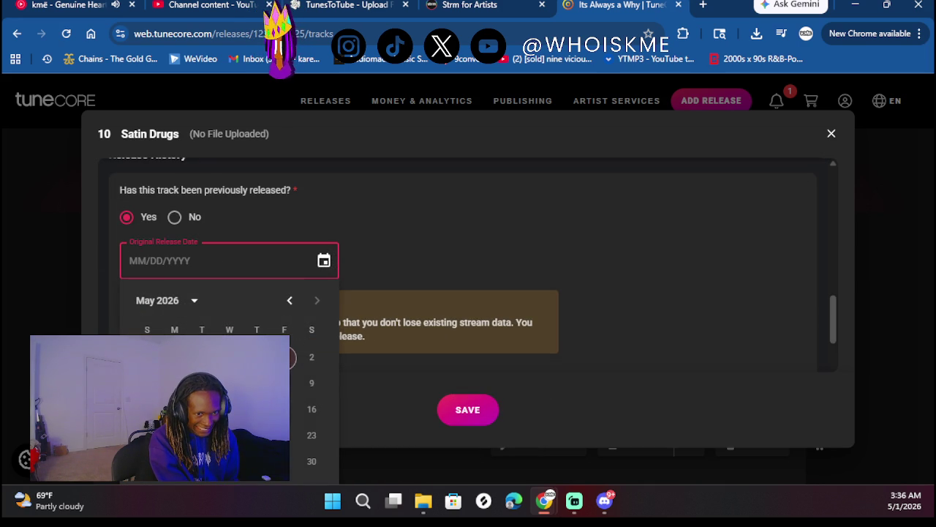
click(187, 302)
click(192, 303)
scroll(460, 284, down, 1)
scroll(461, 284, down, 1)
scroll(373, 273, up, 4)
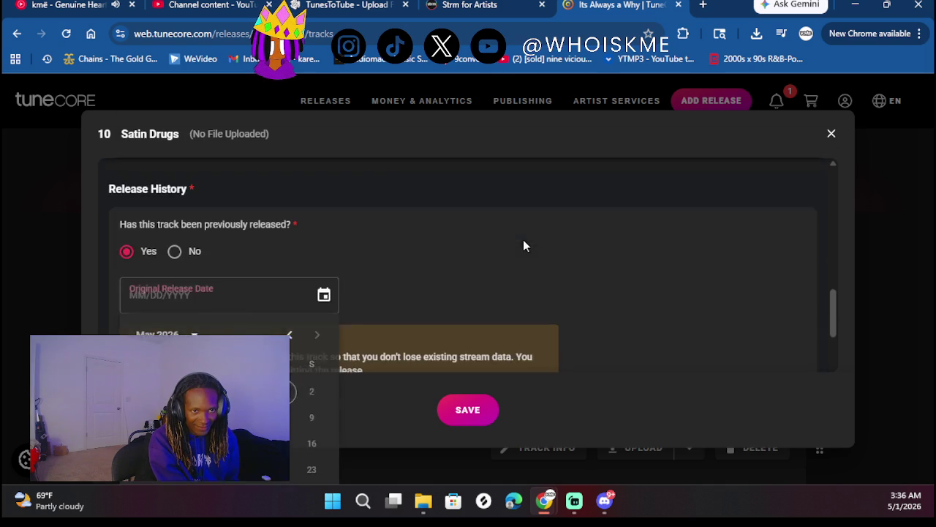
scroll(436, 232, down, 2)
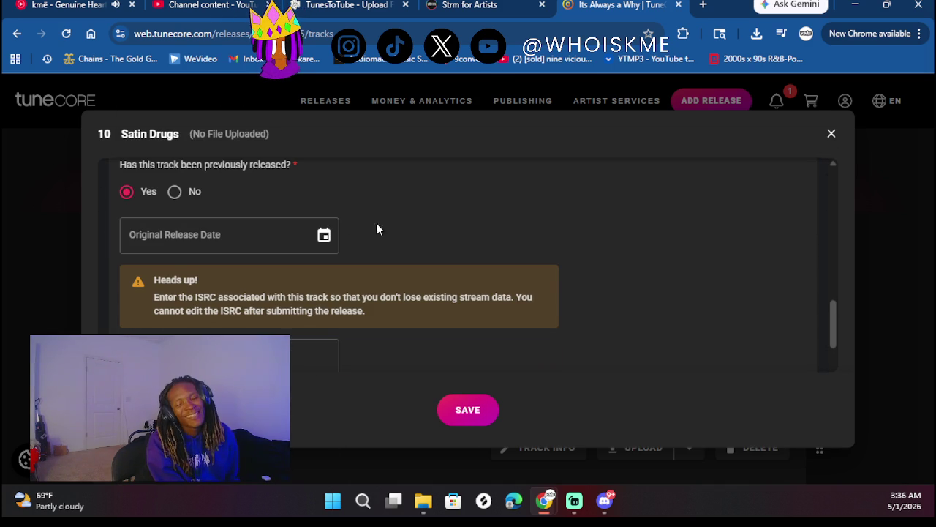
scroll(444, 226, down, 1)
- Pick 2025 in the calendar so the original release date reads 05/01/2025
click(324, 183)
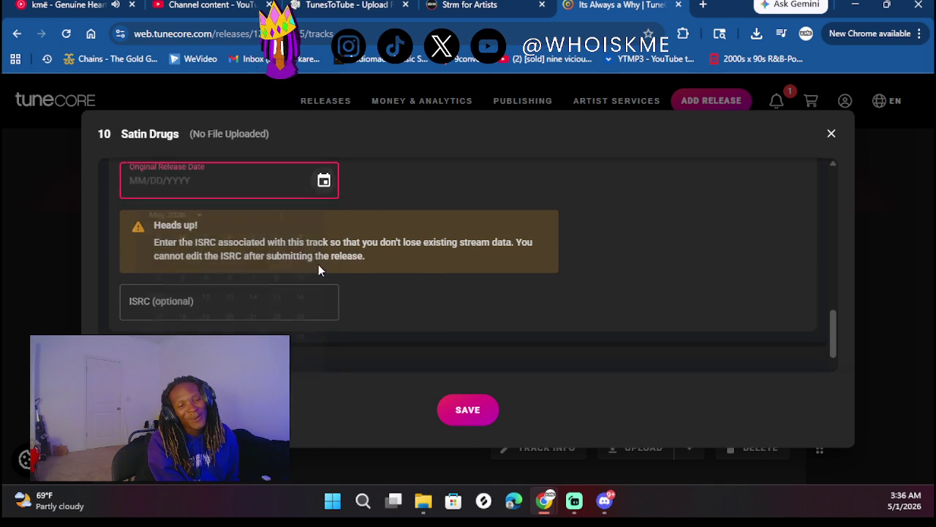
click(194, 220)
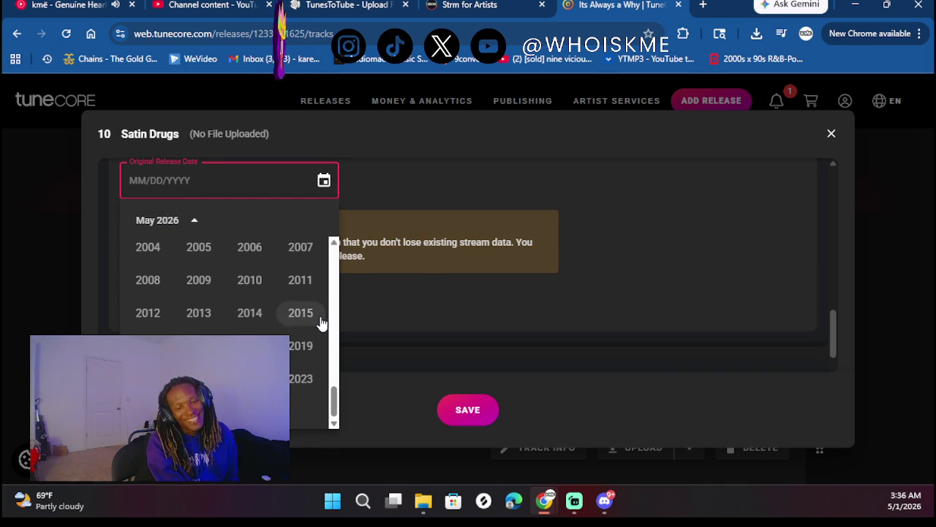
scroll(296, 296, down, 2)
click(198, 280)
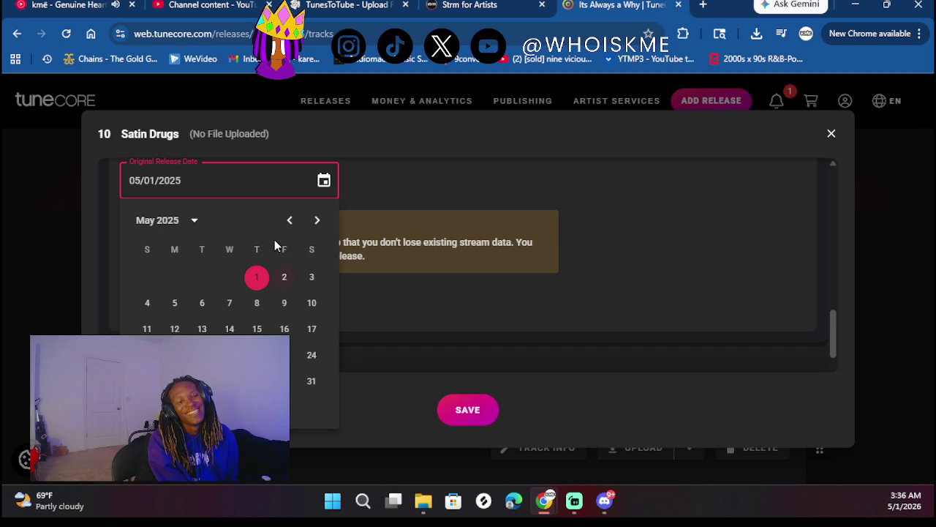
click(317, 220)
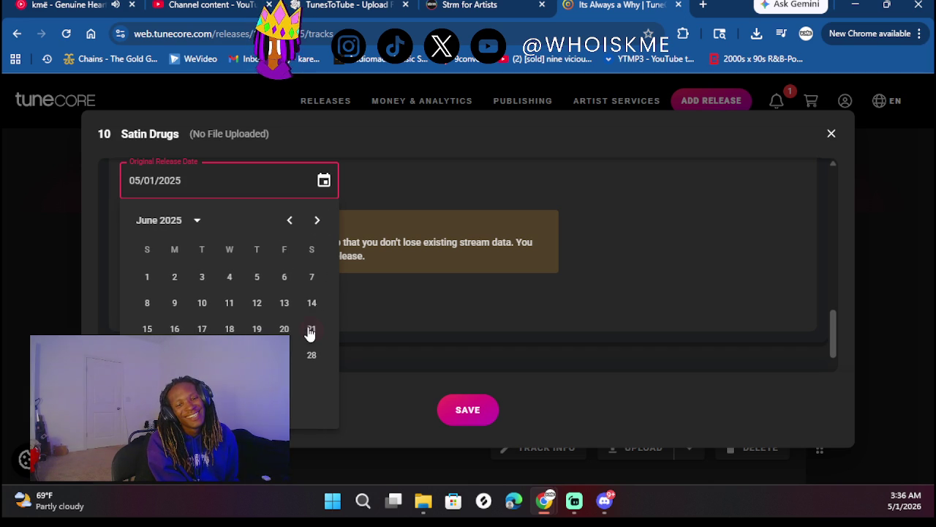